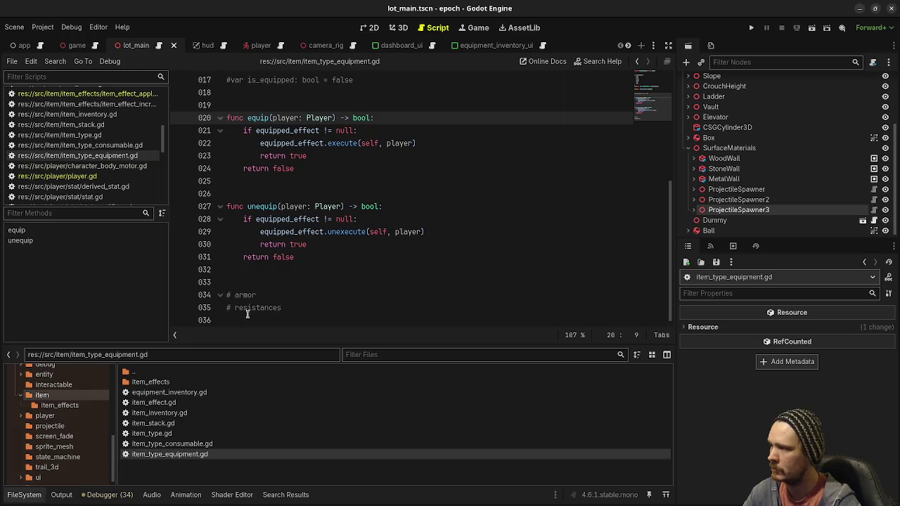
Step: Load leather_armor_chest.tres from the data/items/equipment folder into the Inspector
{"action": "scroll", "coordinate": [55, 400], "scroll_direction": "up", "scroll_amount": 3}
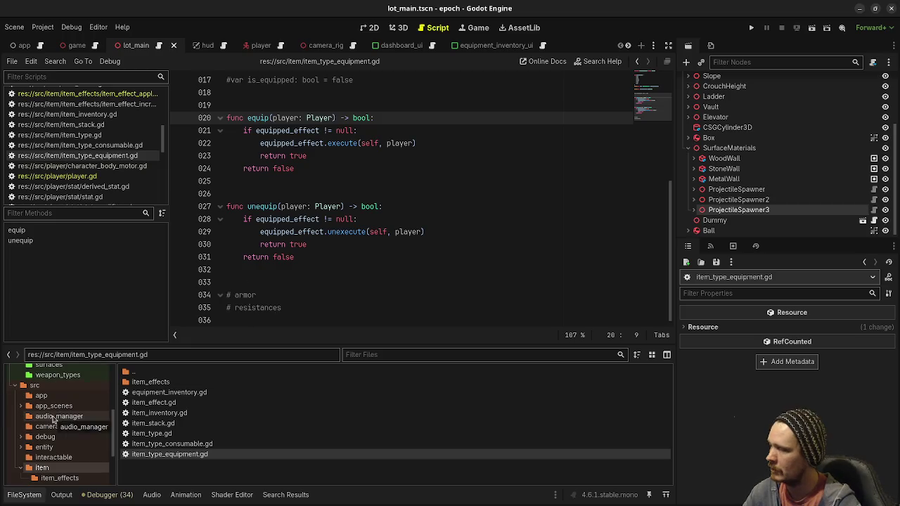
{"action": "scroll", "coordinate": [58, 418], "scroll_direction": "up", "scroll_amount": 2}
{"action": "left_click", "coordinate": [56, 402]}
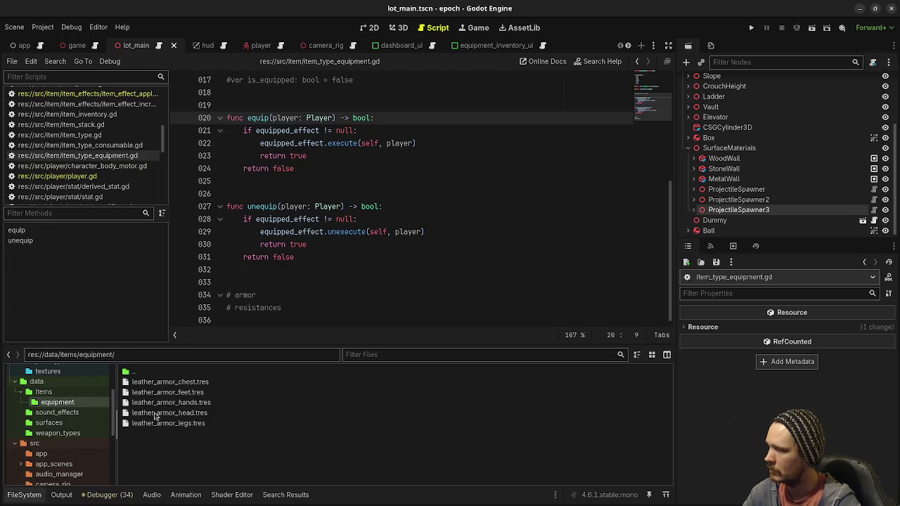
{"action": "left_click", "coordinate": [151, 381]}
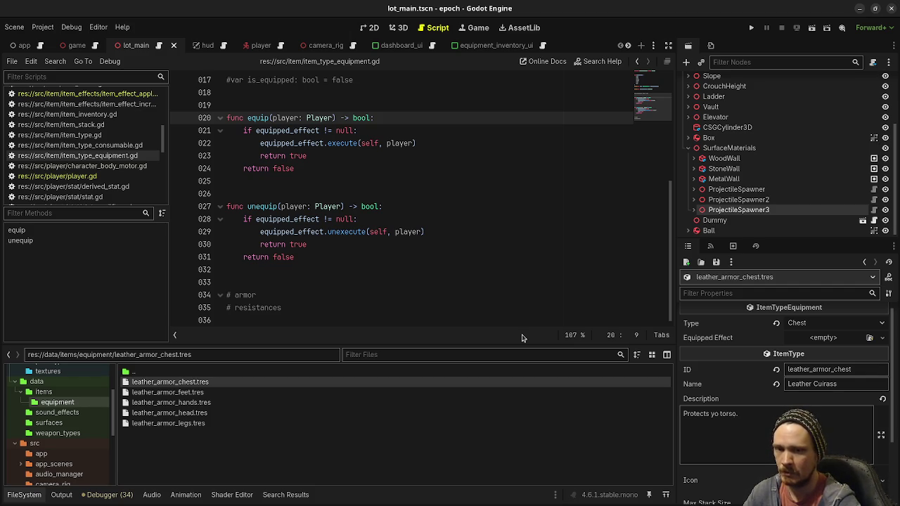
{"action": "left_click", "coordinate": [410, 295]}
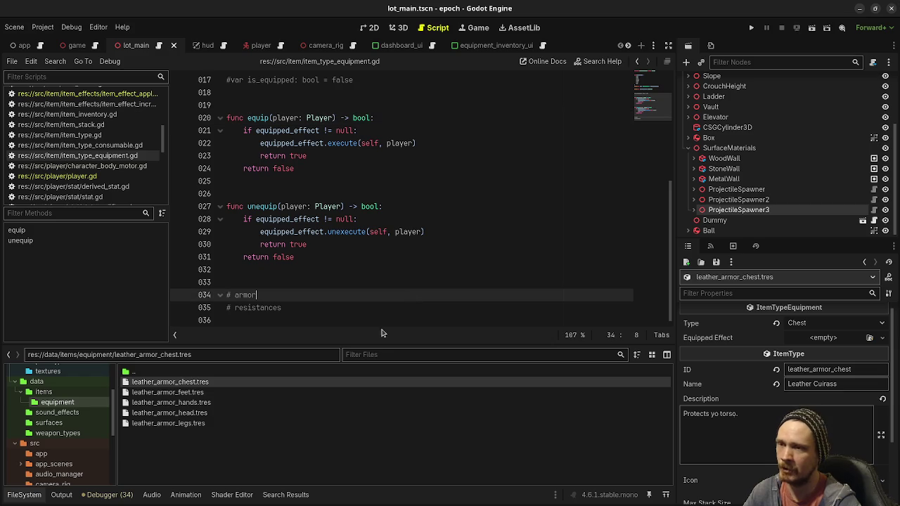
Step: Set the chest's Equipped Effect to a new ItemEffectApplyModifierArmor
{"action": "left_click", "coordinate": [304, 317]}
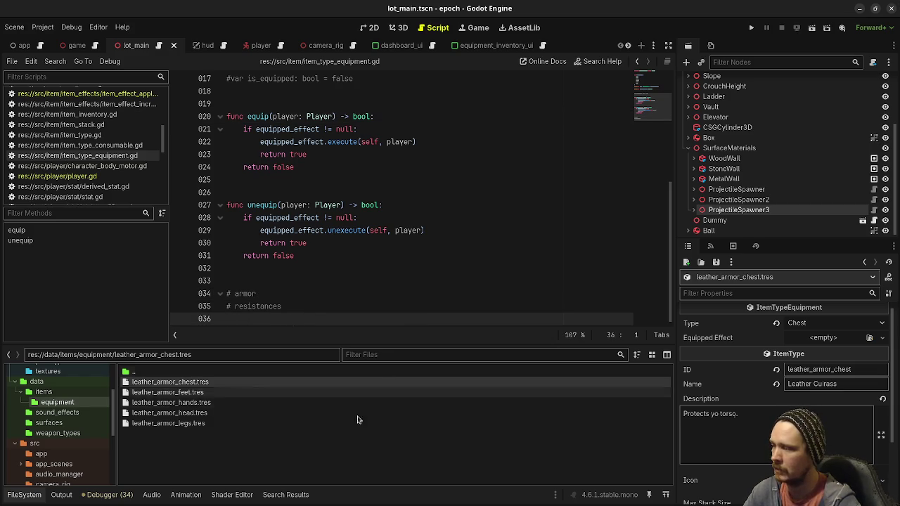
{"action": "left_click", "coordinate": [816, 341]}
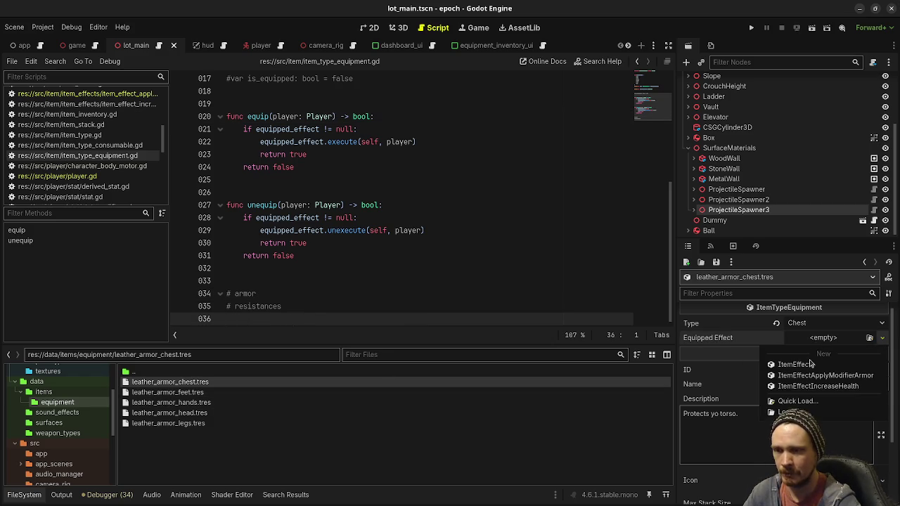
{"action": "left_click", "coordinate": [797, 400]}
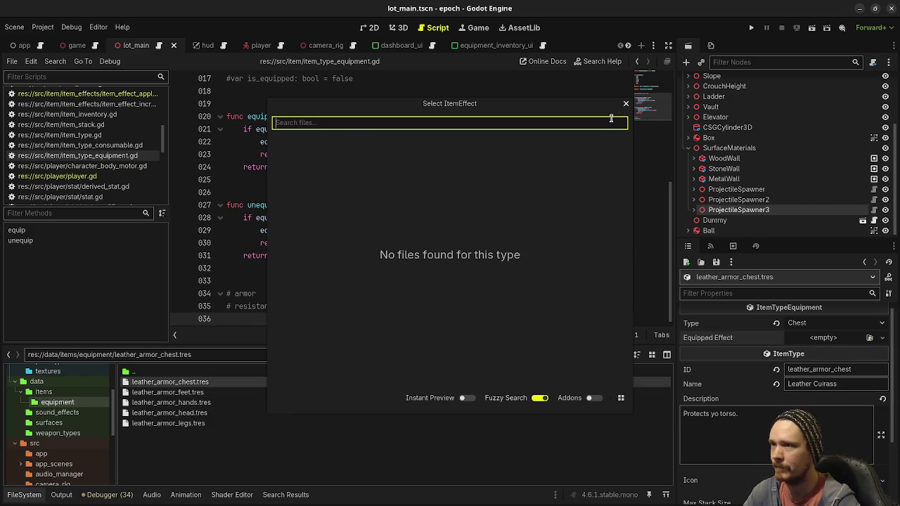
{"action": "left_click", "coordinate": [625, 103]}
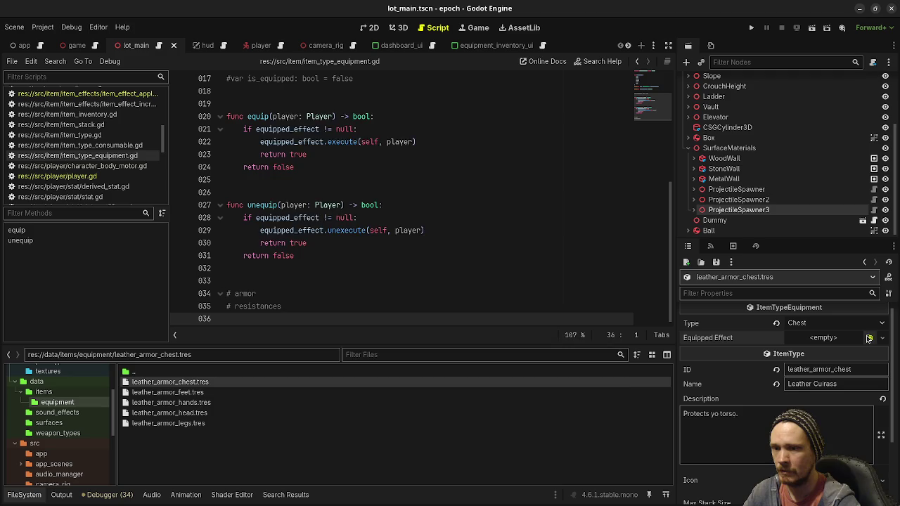
{"action": "left_click", "coordinate": [869, 338]}
{"action": "left_click", "coordinate": [626, 103]}
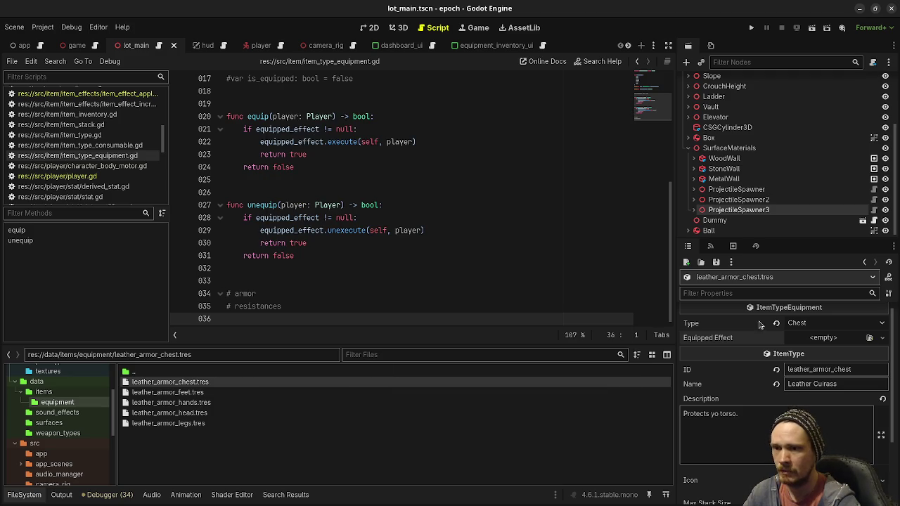
{"action": "left_click", "coordinate": [810, 341]}
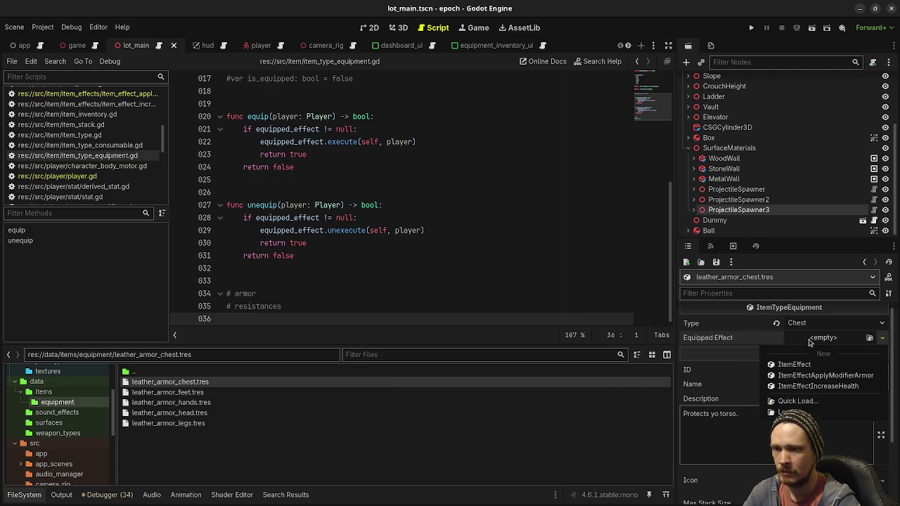
{"action": "left_click", "coordinate": [822, 376]}
Step: Set the chest's Flat armor Mod Value to 30, after trying 5 and 10
{"action": "left_click", "coordinate": [818, 374]}
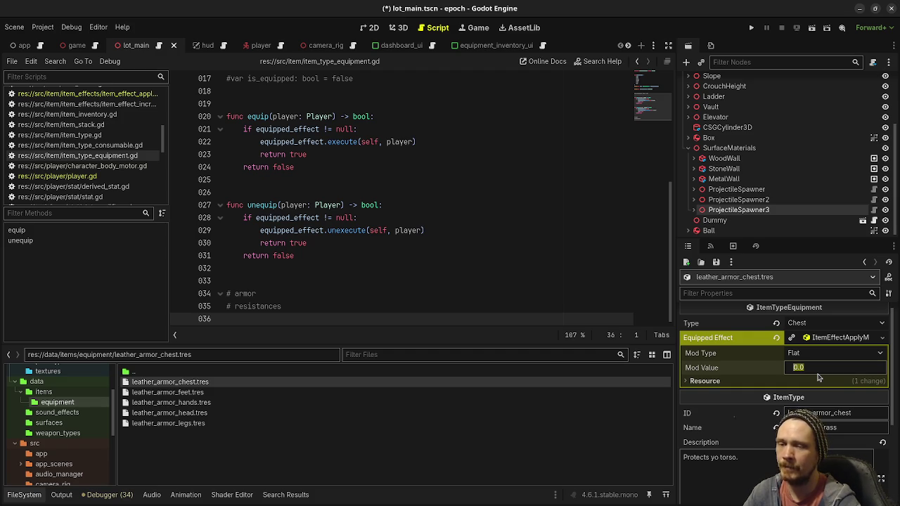
{"action": "type", "text": "5"}
{"action": "key", "text": "Return"}
{"action": "left_click", "coordinate": [810, 367]}
{"action": "type", "text": "10"}
{"action": "key", "text": "Return"}
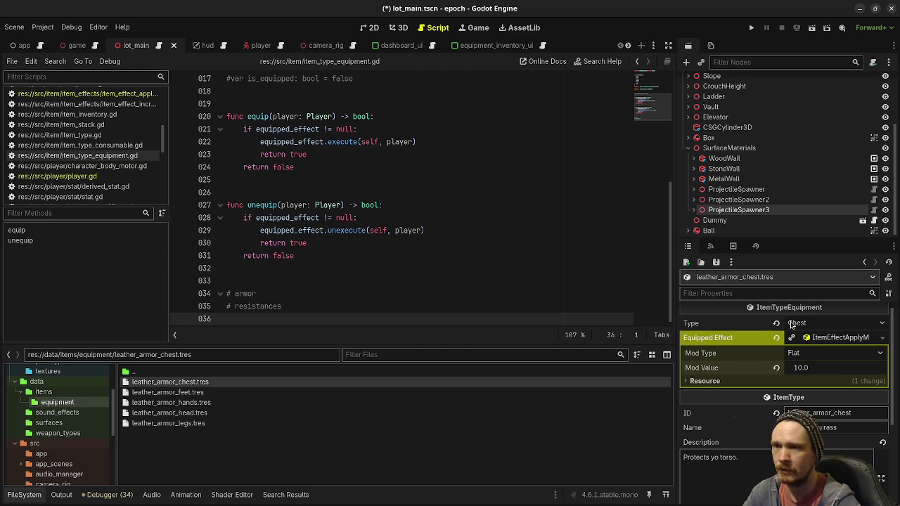
{"action": "left_click", "coordinate": [814, 370]}
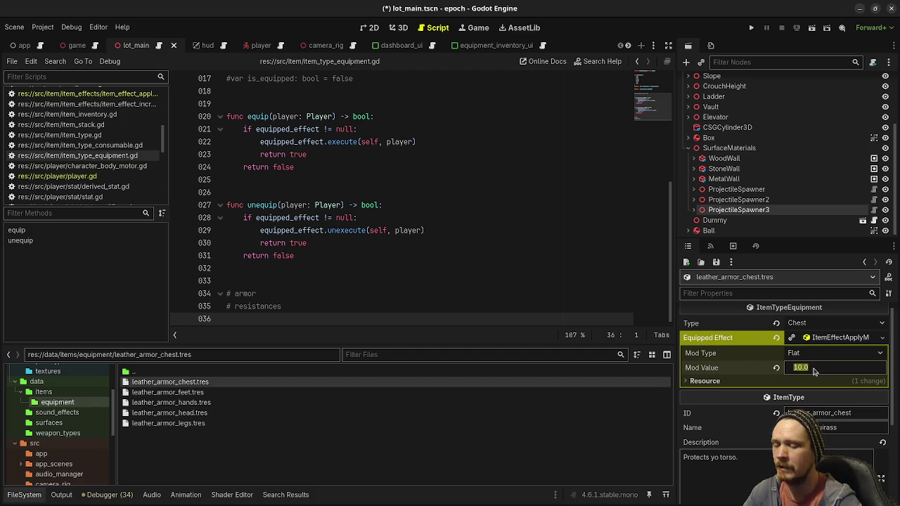
{"action": "type", "text": "30"}
{"action": "key", "text": "Return"}
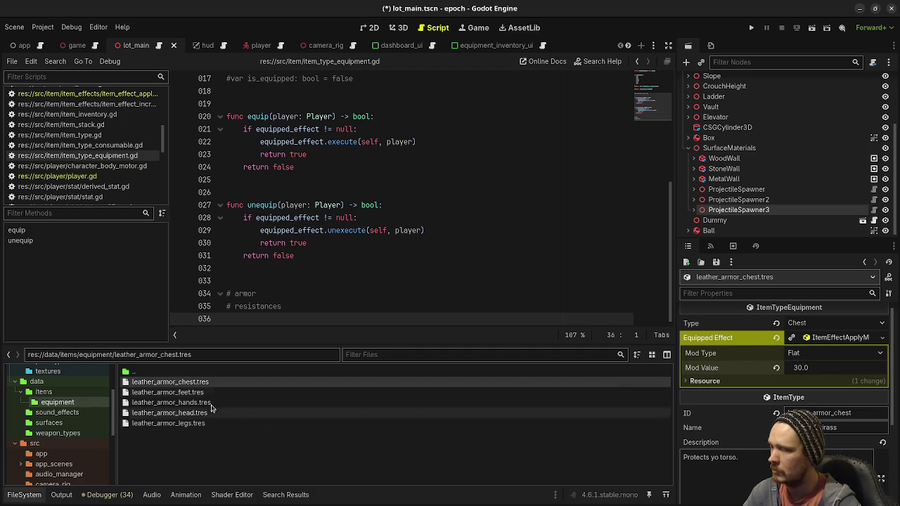
{"action": "left_click", "coordinate": [197, 413]}
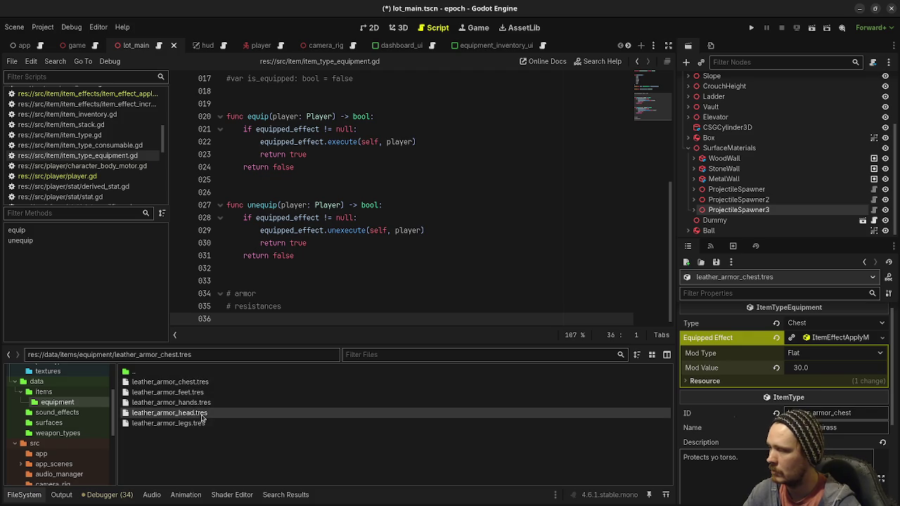
Step: Give leather_armor_head a new ItemEffectApplyModifierArmor with Flat Mod Type and Mod Value 10
{"action": "scroll", "coordinate": [790, 390], "scroll_direction": "up", "scroll_amount": 3}
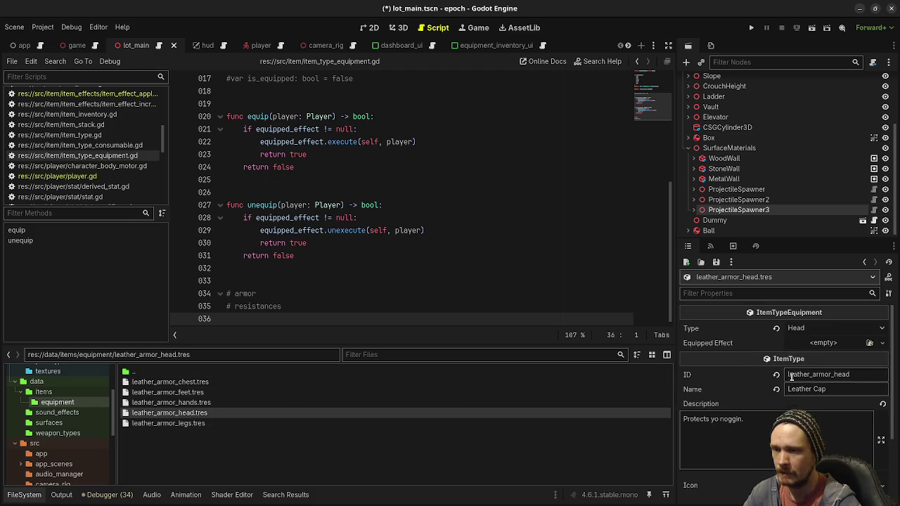
{"action": "left_click", "coordinate": [823, 344]}
{"action": "left_click", "coordinate": [819, 383]}
{"action": "left_click", "coordinate": [823, 358]}
{"action": "left_click", "coordinate": [797, 373]}
{"action": "left_click", "coordinate": [798, 373]}
{"action": "type", "text": "10"}
{"action": "key", "text": "Return"}
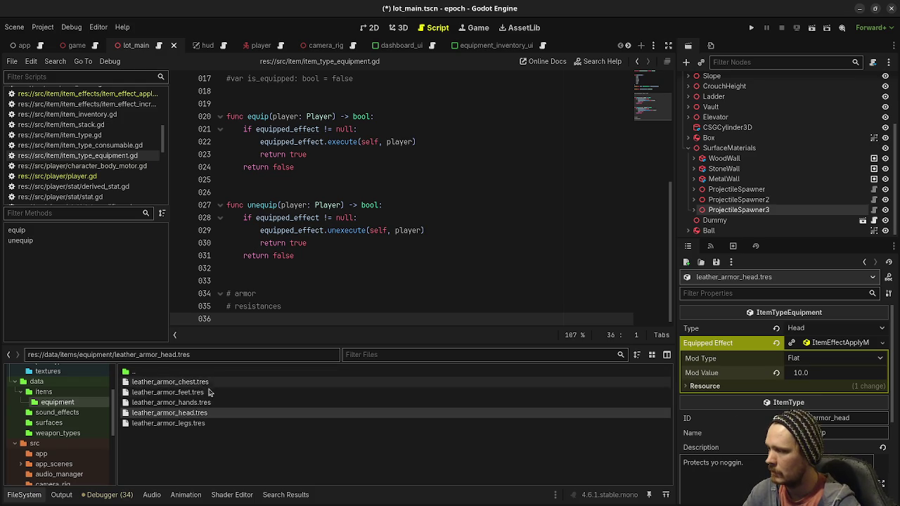
{"action": "left_click", "coordinate": [169, 423]}
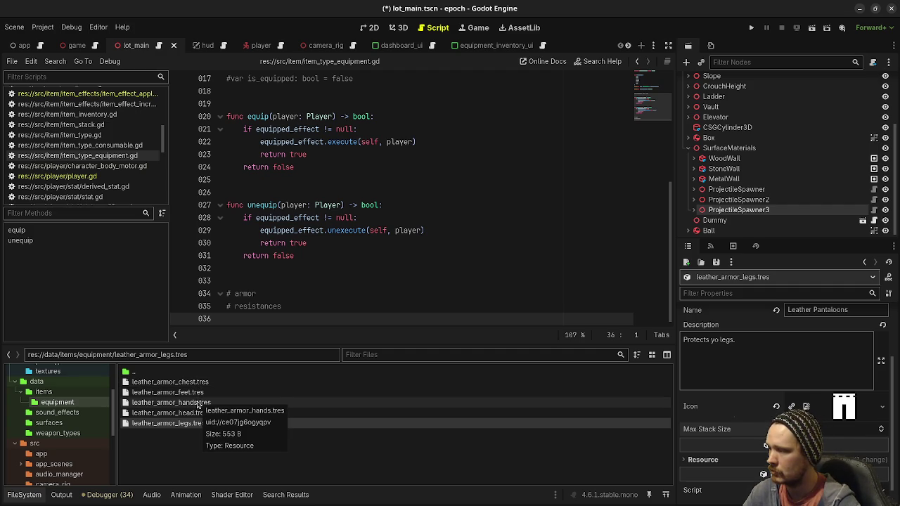
{"action": "left_click", "coordinate": [194, 383]}
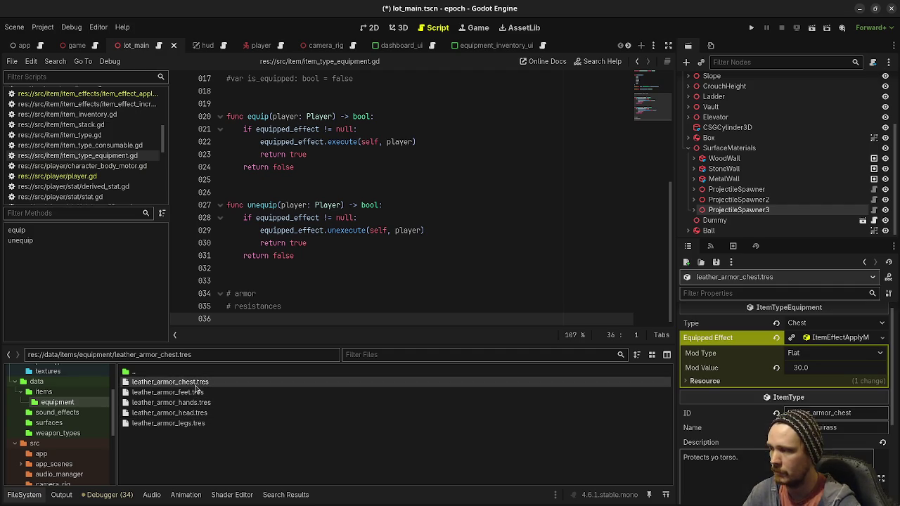
Step: Re-enter the cuirass armor Mod Value as 30, correcting a mistyped 50
{"action": "left_click", "coordinate": [832, 373]}
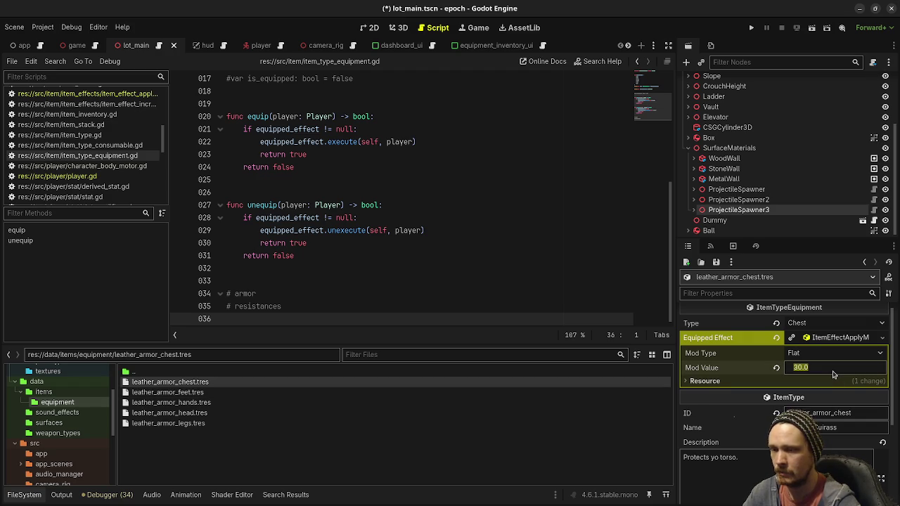
{"action": "type", "text": "50"}
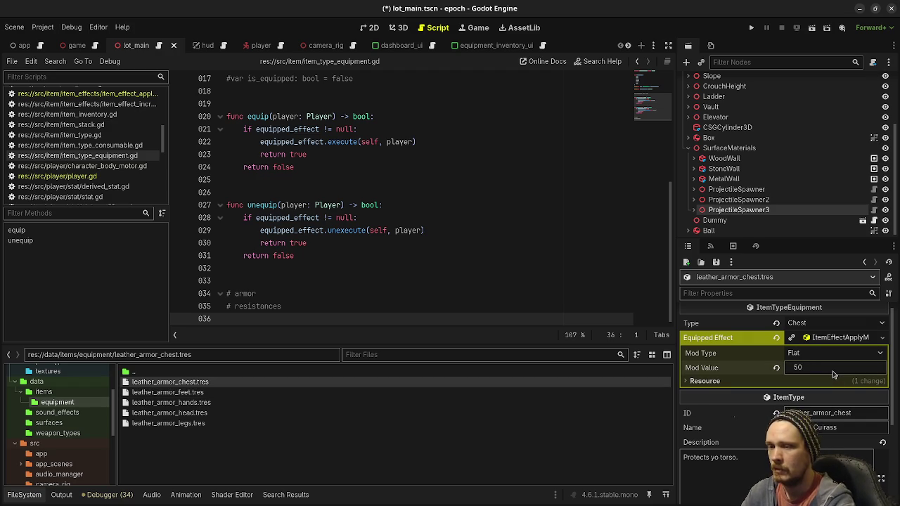
{"action": "key", "text": "BackSpace"}
{"action": "key", "text": "BackSpace"}
{"action": "type", "text": "30"}
{"action": "key", "text": "Return"}
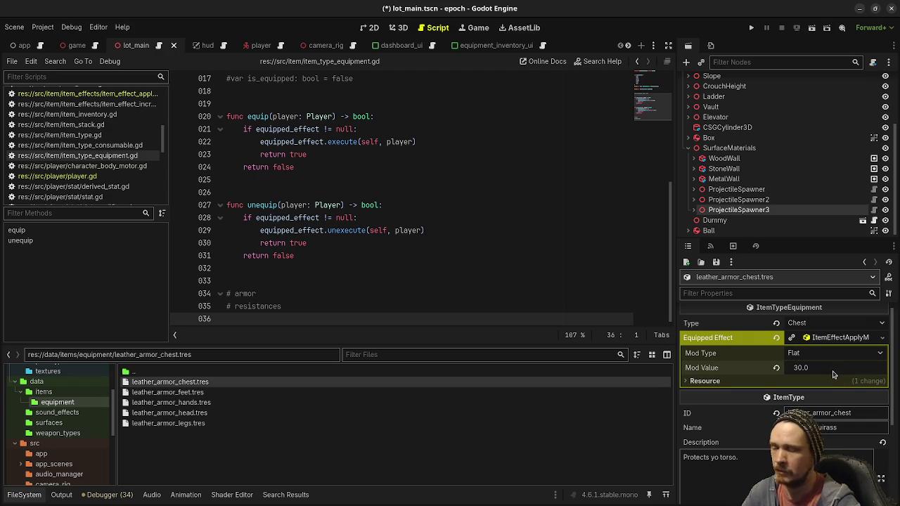
Step: Give the leather gloves an ItemEffectApplyModifierArmor effect with Mod Value 5
{"action": "left_click", "coordinate": [190, 392]}
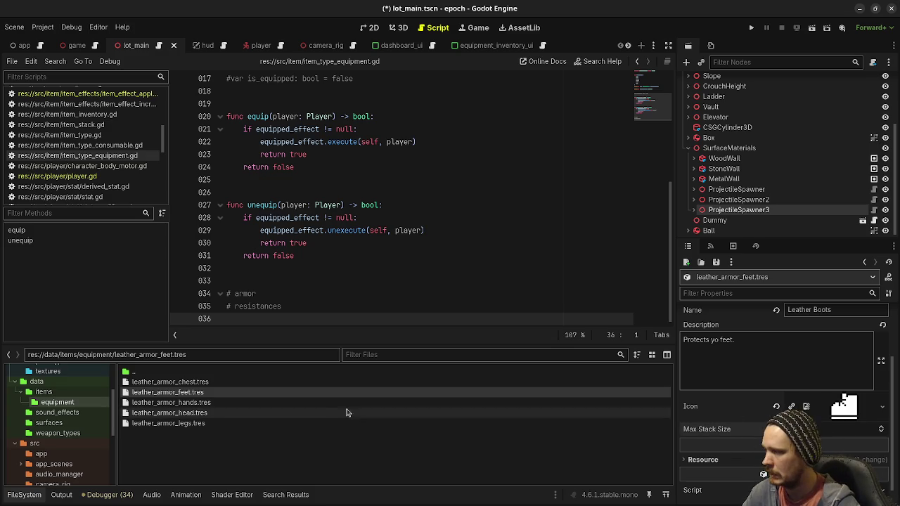
{"action": "left_click", "coordinate": [214, 402]}
{"action": "left_click", "coordinate": [818, 338]}
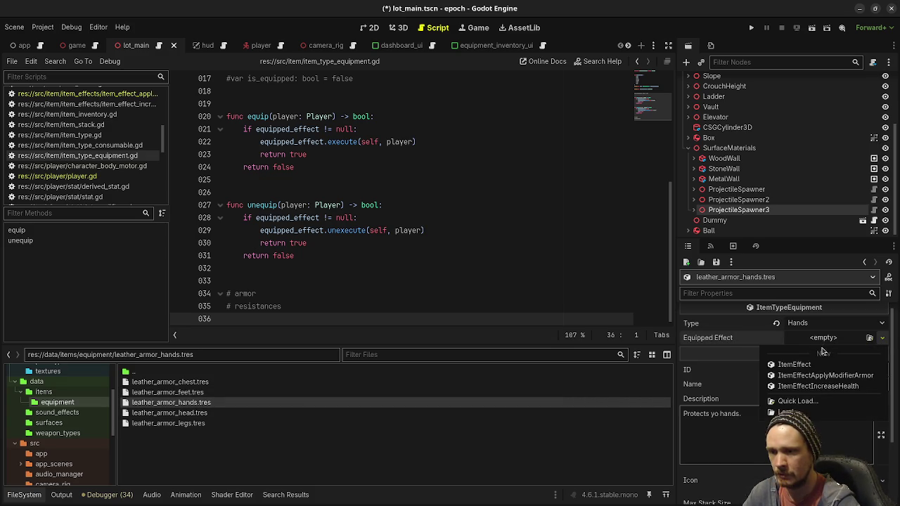
{"action": "left_click", "coordinate": [824, 376]}
{"action": "left_click", "coordinate": [824, 368]}
{"action": "type", "text": "5"}
{"action": "key", "text": "Return"}
Step: Give the leather boots an ItemEffectApplyModifierArmor effect with Mod Value 10
{"action": "left_click", "coordinate": [192, 392]}
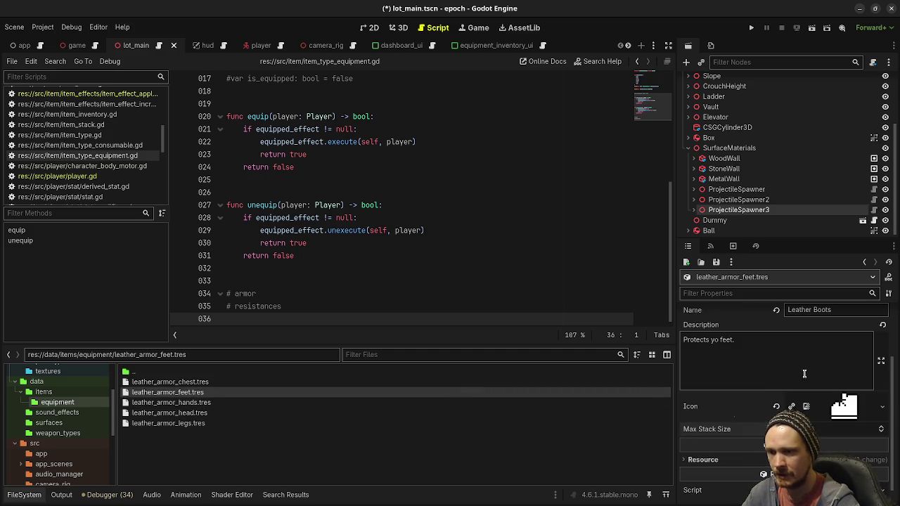
{"action": "scroll", "coordinate": [804, 373], "scroll_direction": "up", "scroll_amount": 3}
{"action": "right_click", "coordinate": [827, 345]}
{"action": "left_click", "coordinate": [829, 364]}
{"action": "left_click", "coordinate": [827, 372]}
{"action": "type", "text": "10"}
{"action": "key", "text": "Return"}
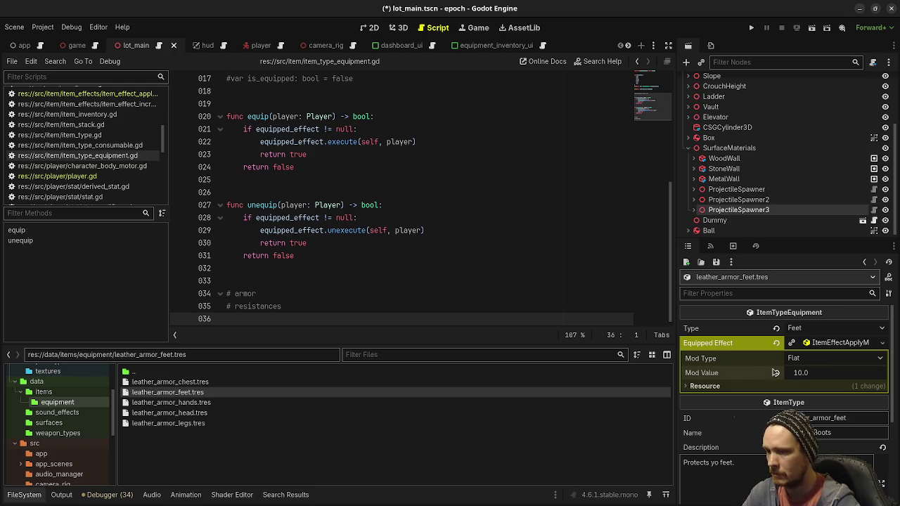
Step: Review the armor values on the chest, head, legs, boots and gloves resources
{"action": "left_click", "coordinate": [170, 381]}
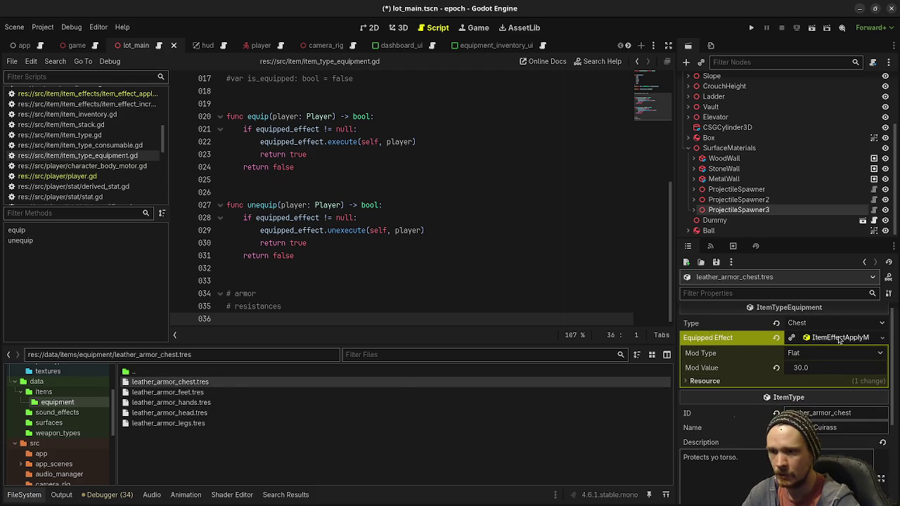
{"action": "left_click", "coordinate": [176, 413]}
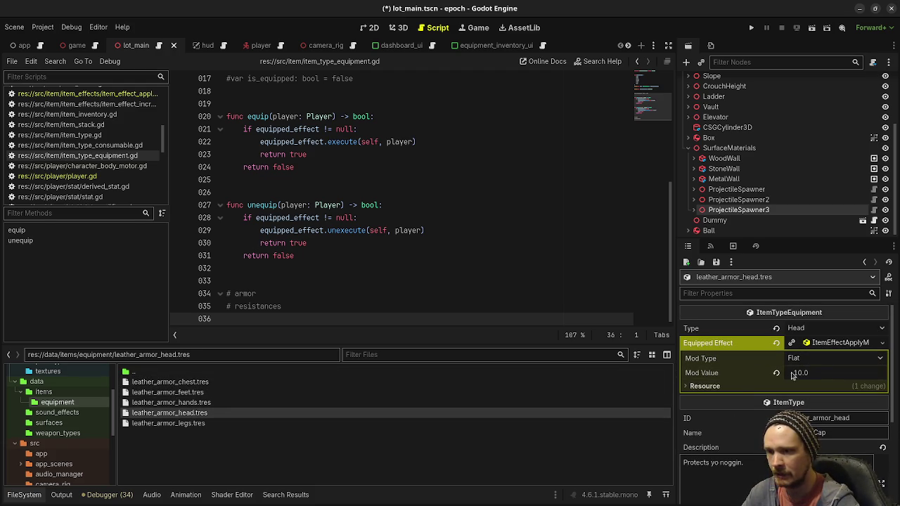
{"action": "left_click", "coordinate": [187, 423]}
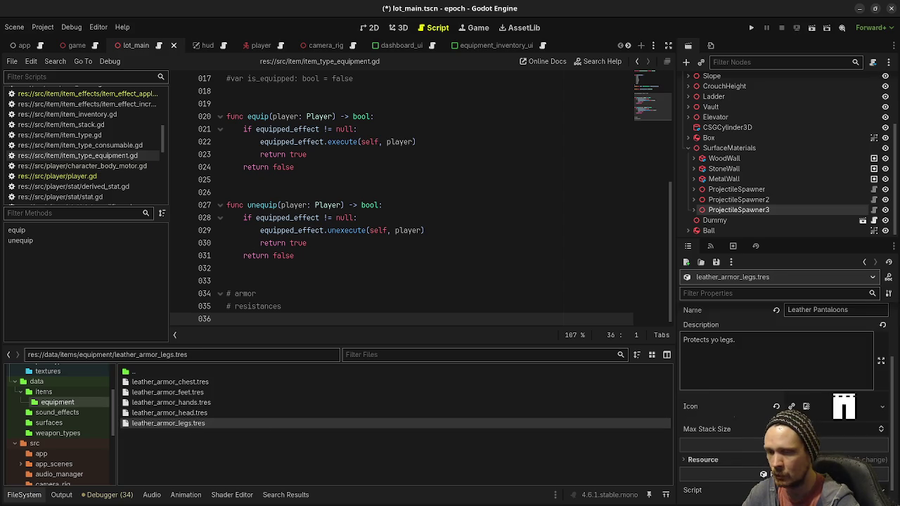
{"action": "left_click", "coordinate": [191, 395]}
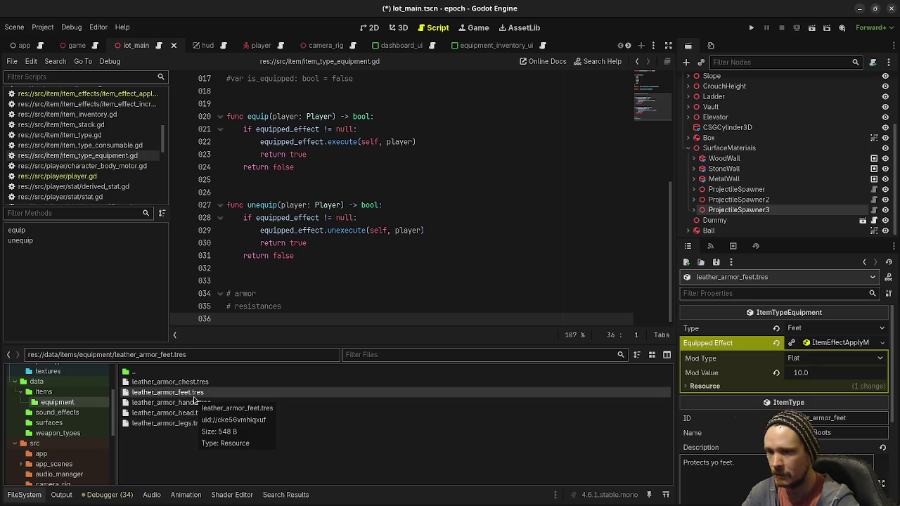
{"action": "left_click", "coordinate": [195, 402]}
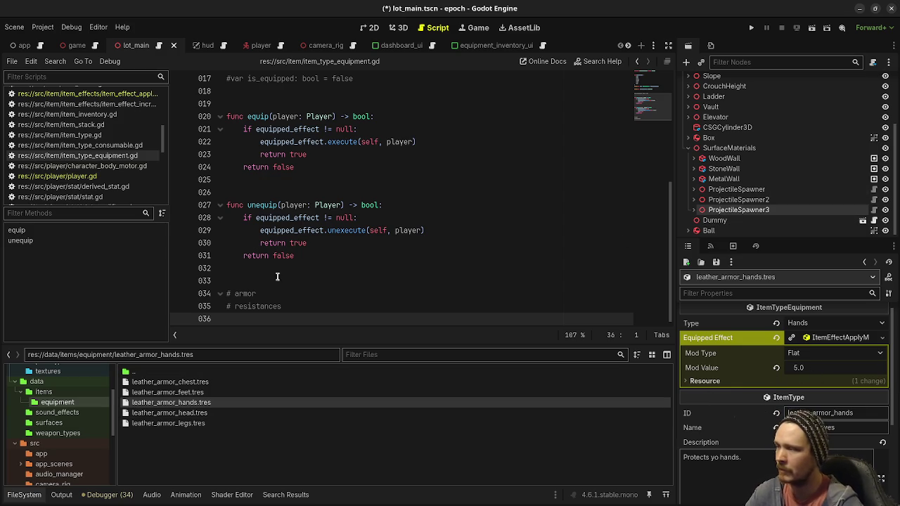
Step: Save the edited resources with Ctrl+S and run the project
{"action": "left_click", "coordinate": [441, 218]}
{"action": "key", "text": "ctrl+s"}
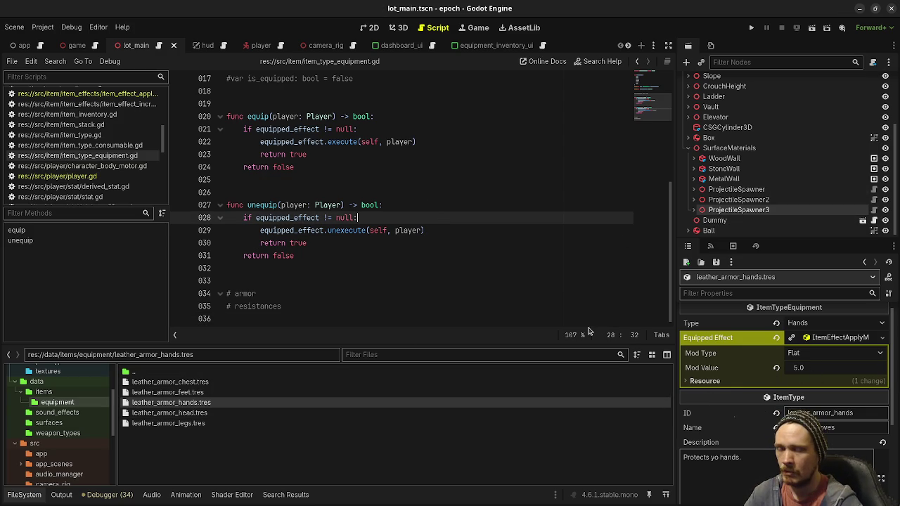
{"action": "left_click", "coordinate": [750, 27]}
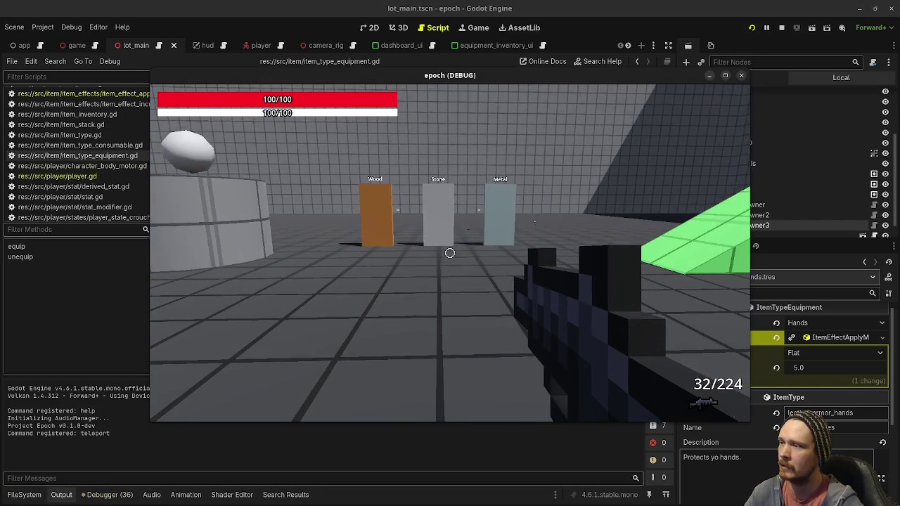
Step: Walk toward the Wood, Stone and Metal pillars and fire several shots at them
{"action": "left_click", "coordinate": [450, 253]}
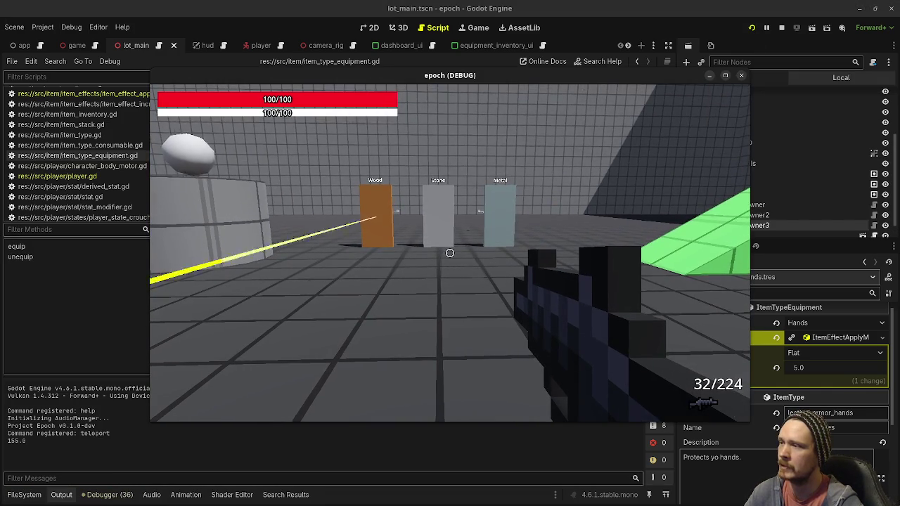
{"action": "key", "text": "w"}
{"action": "left_click", "coordinate": [450, 253]}
{"action": "left_click", "coordinate": [450, 253]}
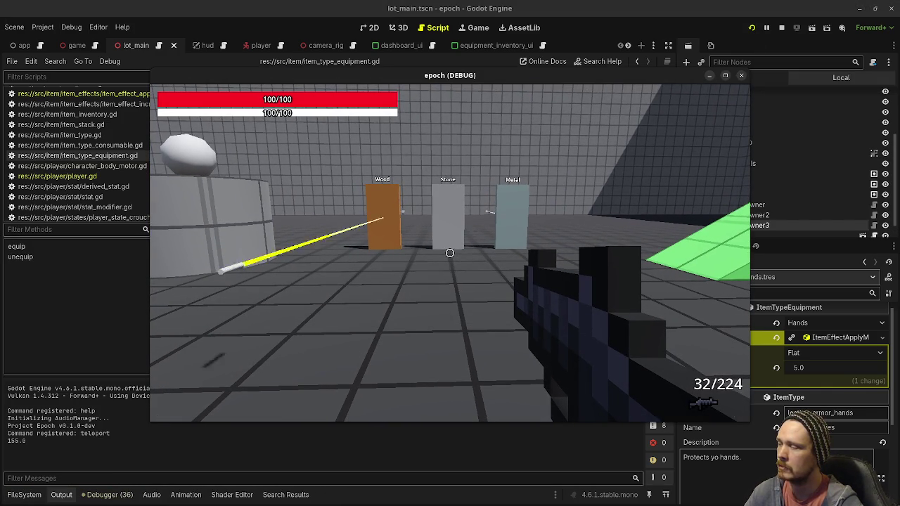
{"action": "left_click", "coordinate": [450, 253]}
{"action": "left_click", "coordinate": [450, 253]}
{"action": "key", "text": "Escape"}
Step: Stop the game, run it once more, then stop it to return to the editor
{"action": "left_click", "coordinate": [781, 28]}
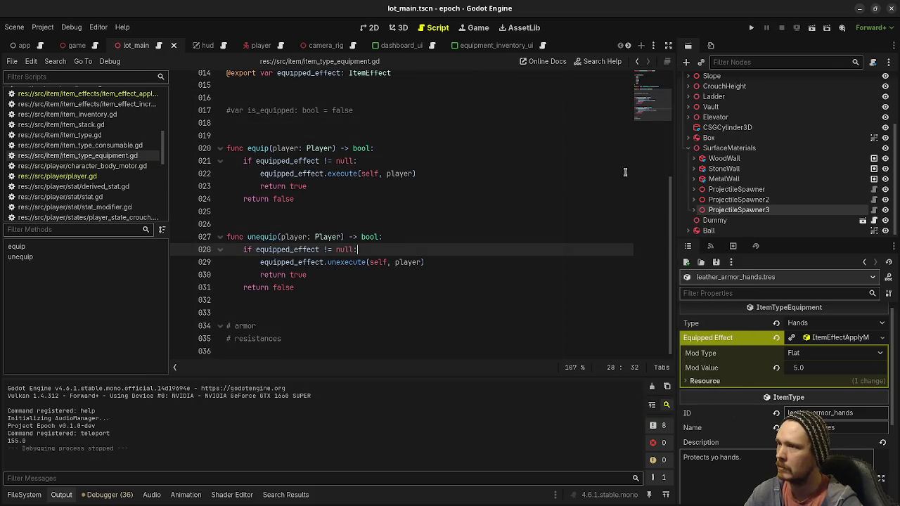
{"action": "left_click", "coordinate": [752, 27]}
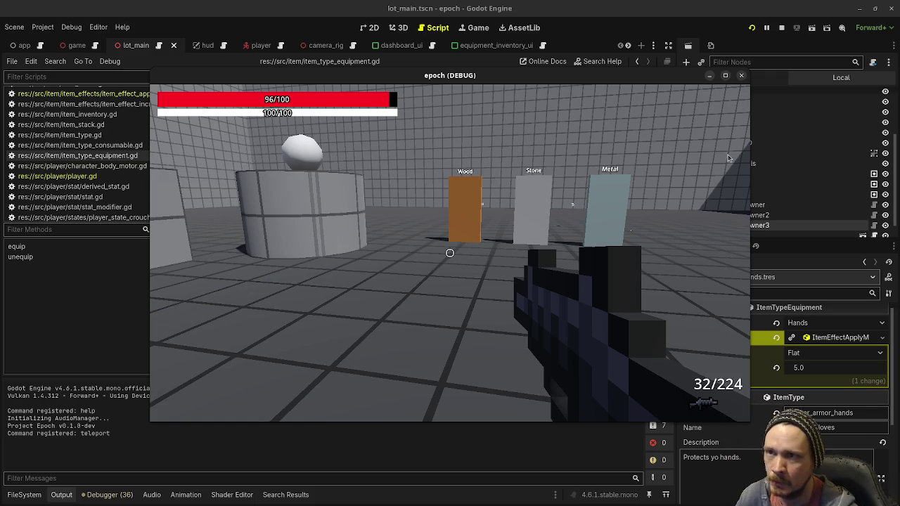
{"action": "left_click", "coordinate": [781, 28]}
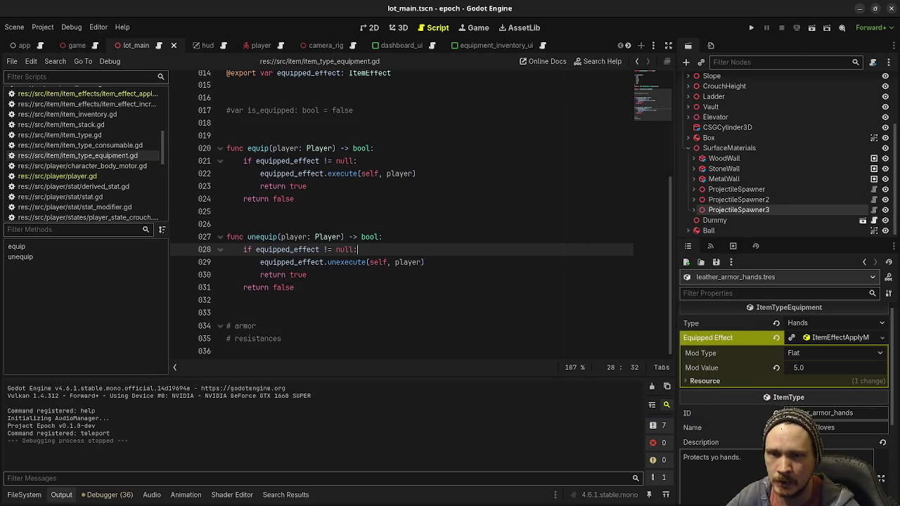
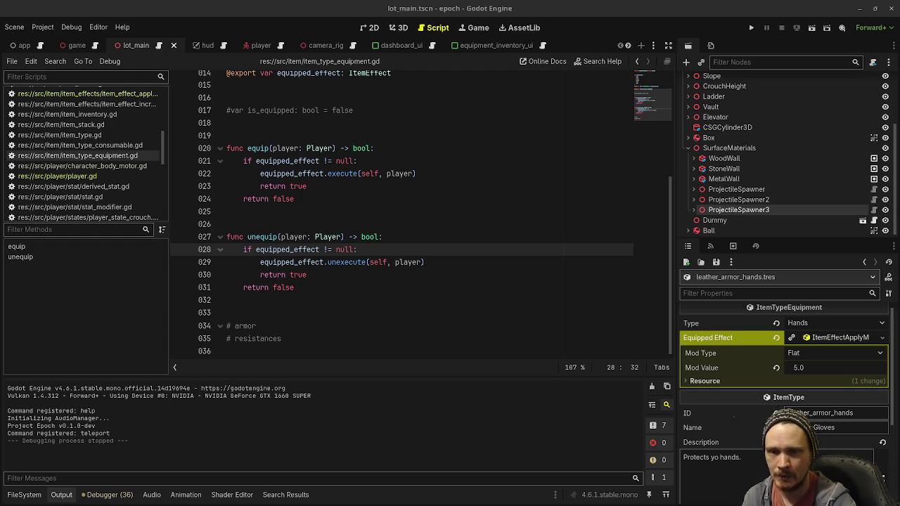
Step: Browse the assets, levels and lot folders in the Open Scene dialog
{"action": "left_click", "coordinate": [484, 167]}
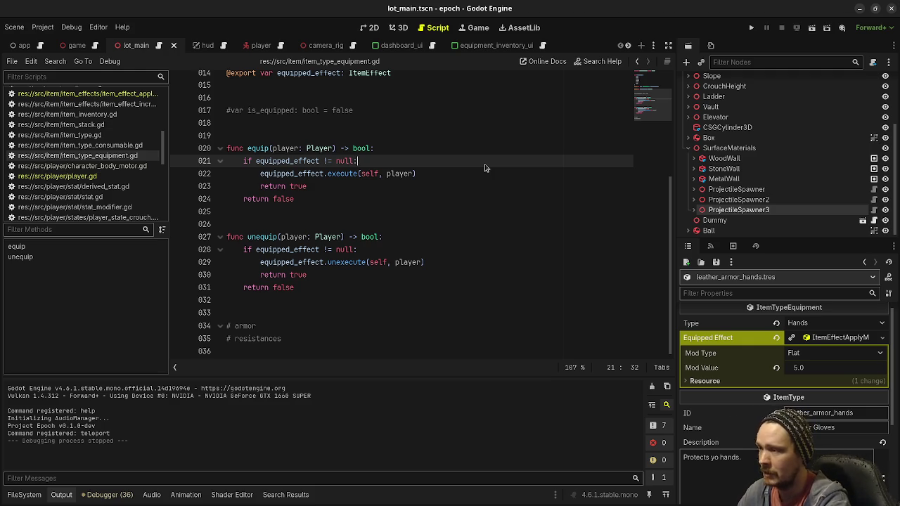
{"action": "key", "text": "ctrl+o"}
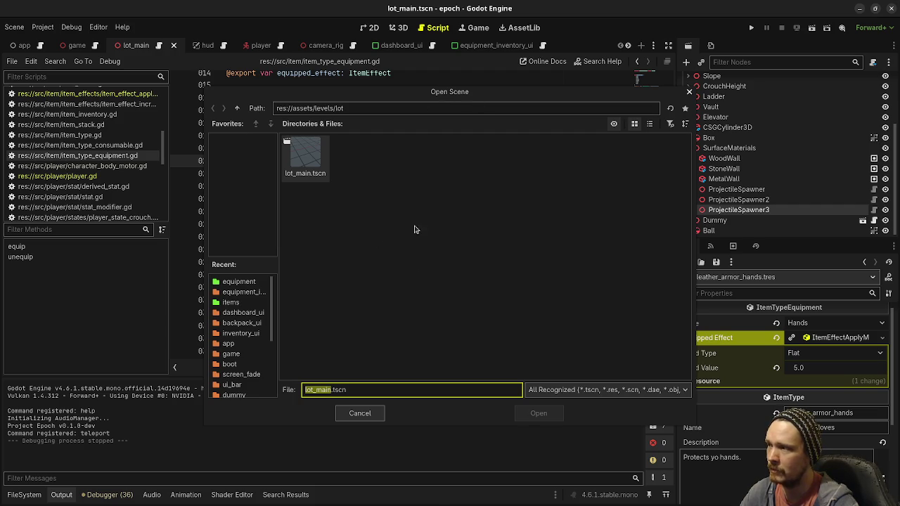
{"action": "left_click", "coordinate": [237, 109]}
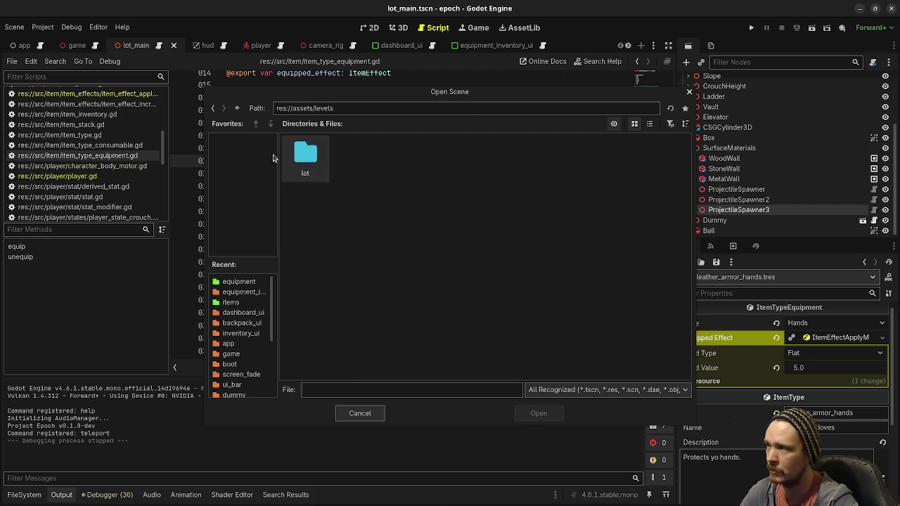
{"action": "left_click", "coordinate": [237, 109]}
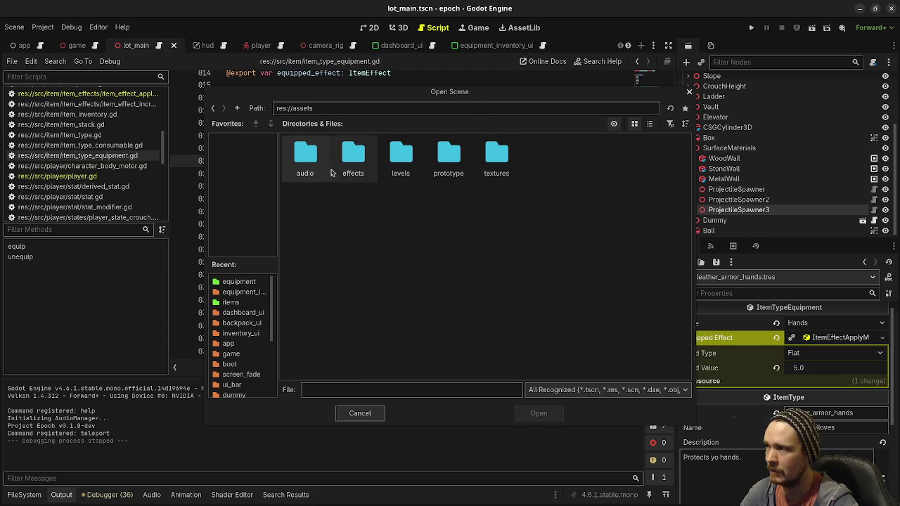
{"action": "double_click", "coordinate": [402, 159]}
{"action": "double_click", "coordinate": [319, 163]}
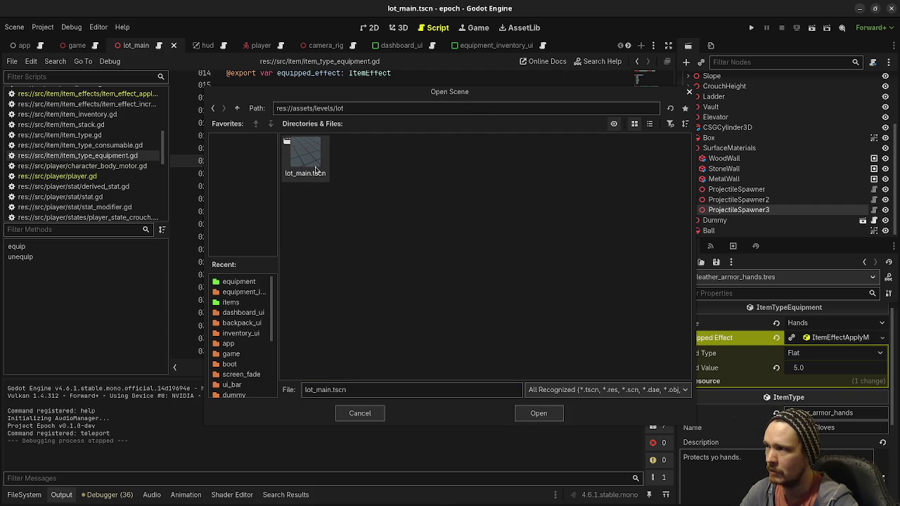
{"action": "left_click", "coordinate": [237, 109]}
{"action": "left_click", "coordinate": [237, 109]}
Step: Browse the prototype and src/app_scenes/game folders, then close the dialog without opening anything
{"action": "double_click", "coordinate": [441, 151]}
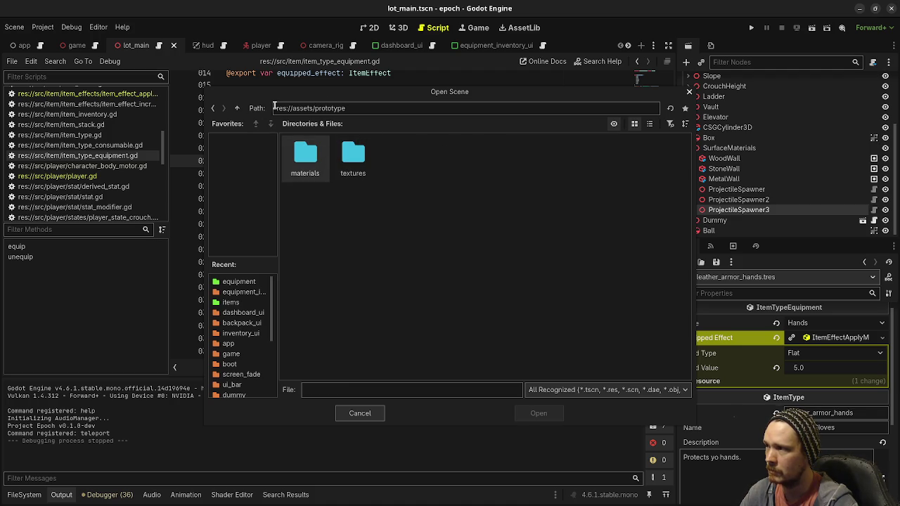
{"action": "left_click", "coordinate": [236, 109]}
{"action": "left_click", "coordinate": [236, 108]}
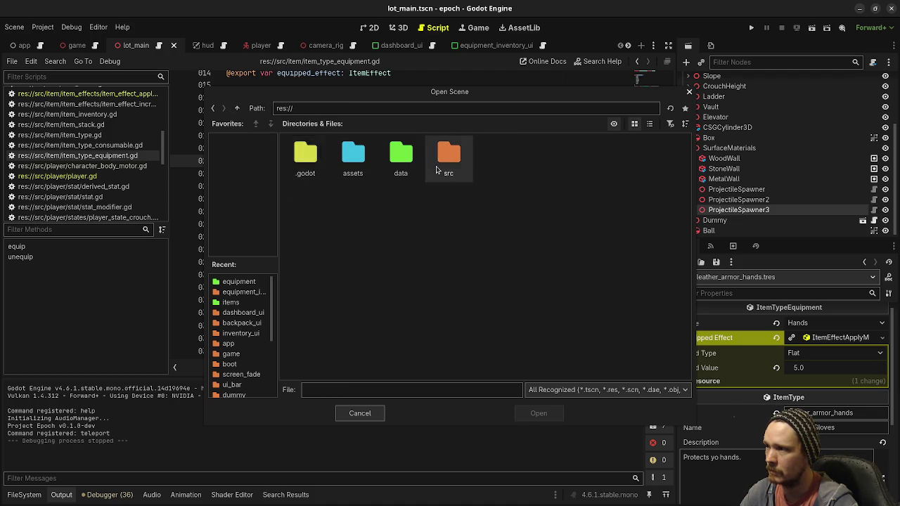
{"action": "double_click", "coordinate": [450, 156]}
{"action": "double_click", "coordinate": [305, 158]}
{"action": "double_click", "coordinate": [340, 173]}
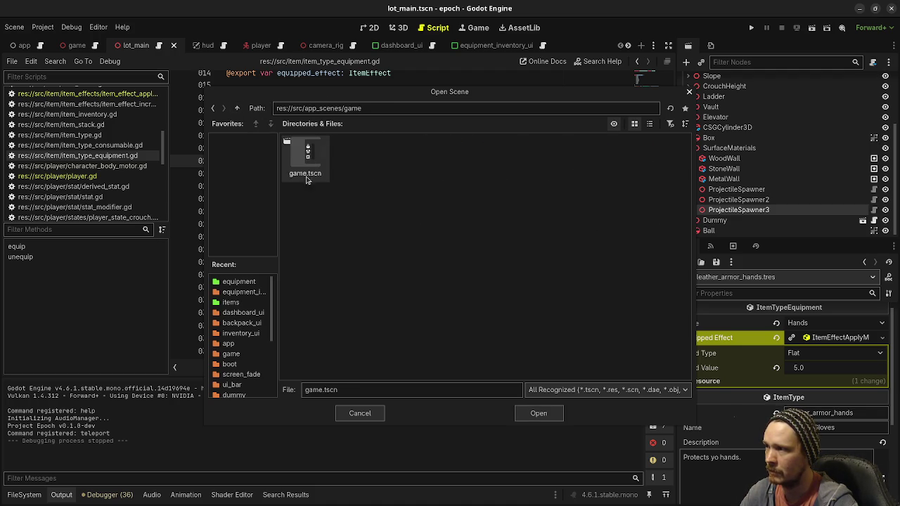
{"action": "left_click", "coordinate": [379, 417]}
Step: Quick-open projectile.tscn by searching 'projec' and show it in the 3D workspace
{"action": "left_click", "coordinate": [439, 224]}
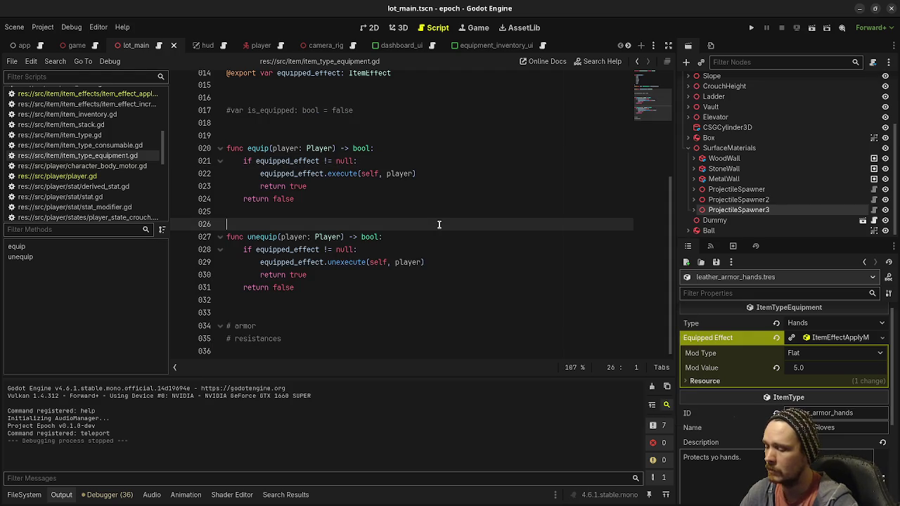
{"action": "key", "text": "ctrl+shift+o"}
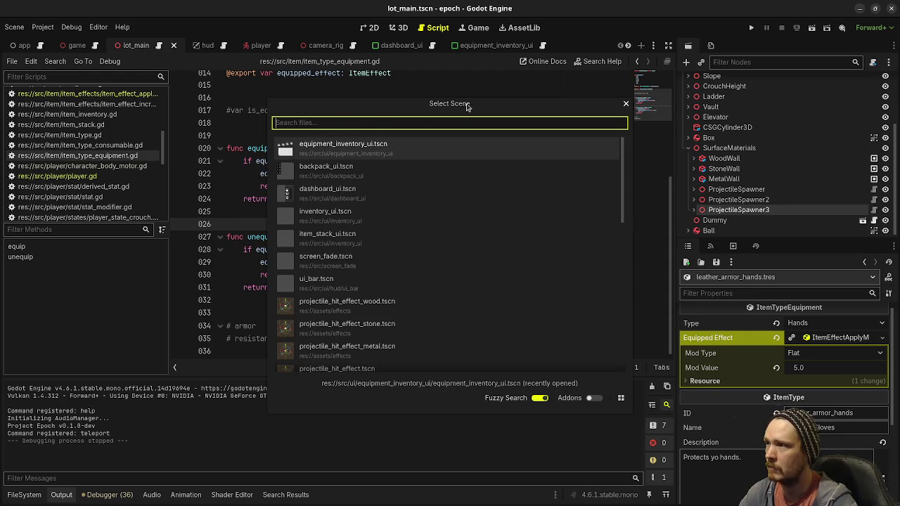
{"action": "type", "text": "projec"}
{"action": "left_click", "coordinate": [398, 152]}
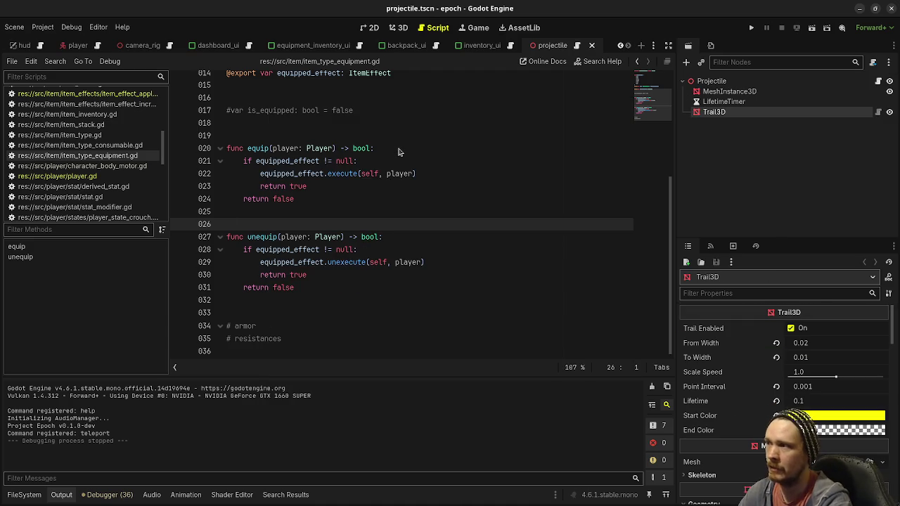
{"action": "left_click", "coordinate": [397, 28]}
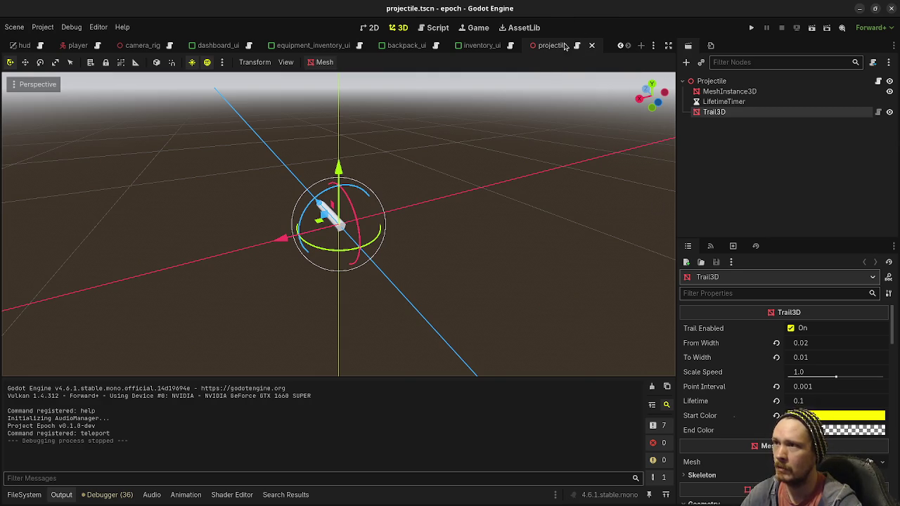
Step: Close the projectile and inventory_ui scene tabs, leaving backpack_ui.tscn as the active scene
{"action": "left_click", "coordinate": [591, 46]}
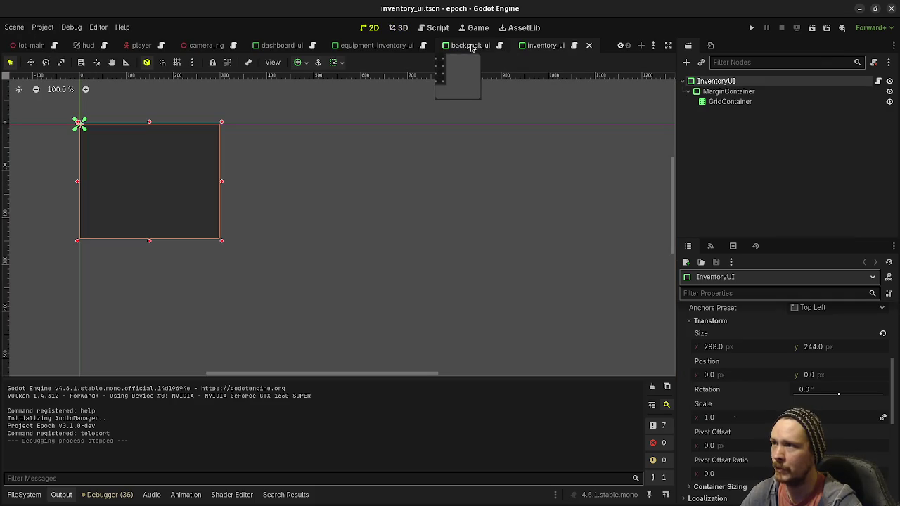
{"action": "left_click", "coordinate": [465, 47]}
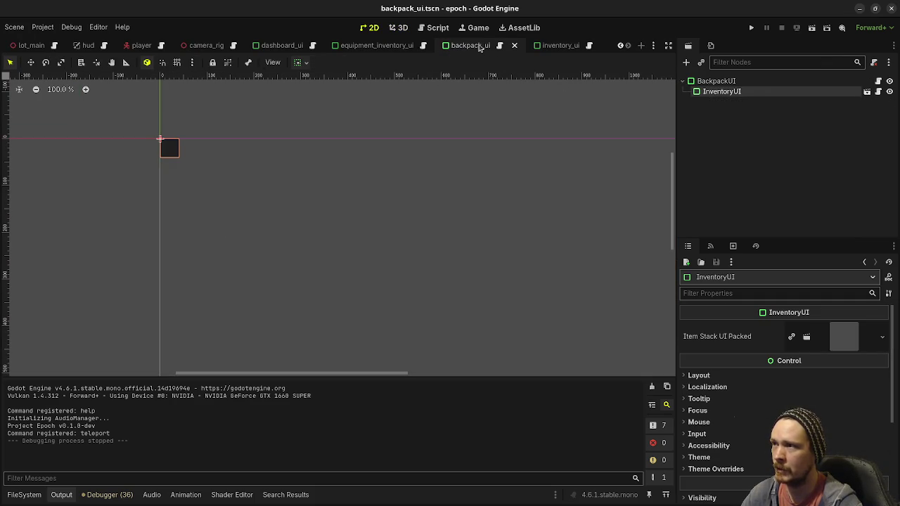
{"action": "left_click", "coordinate": [547, 49]}
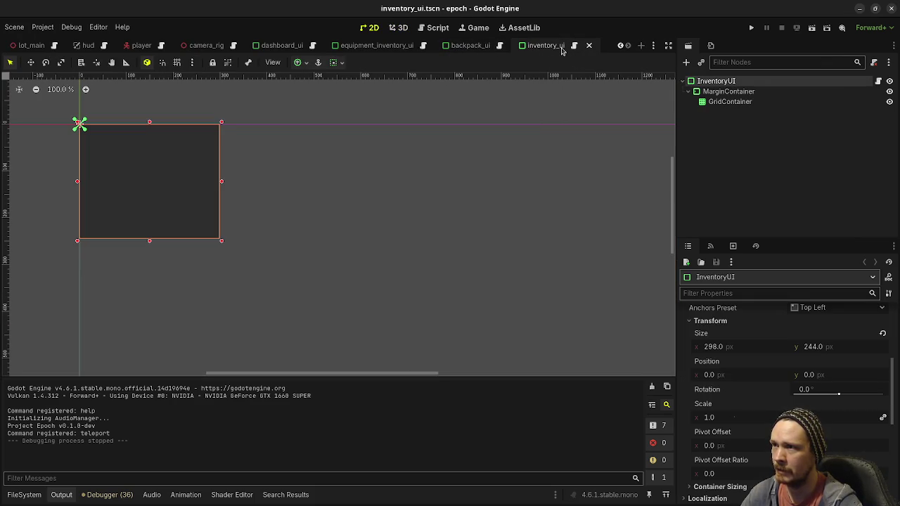
{"action": "left_click", "coordinate": [590, 47]}
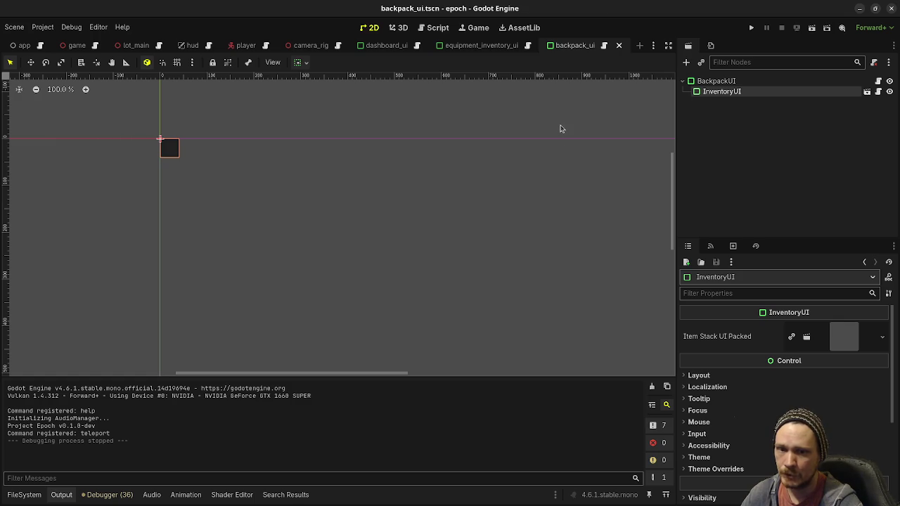
{"action": "key", "text": "alt+shift+o"}
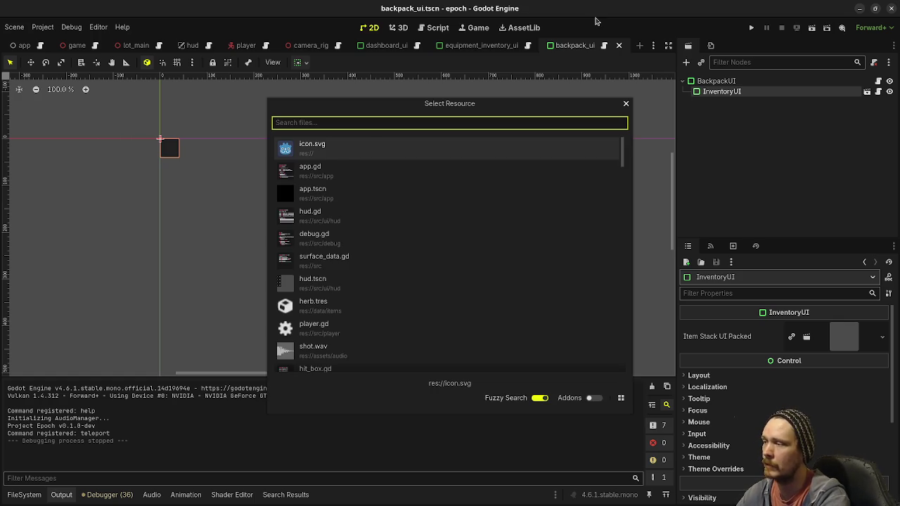
Step: Try the resource, script and scene quick-search dialogs, closing each without choosing anything
{"action": "type", "text": "asfsf"}
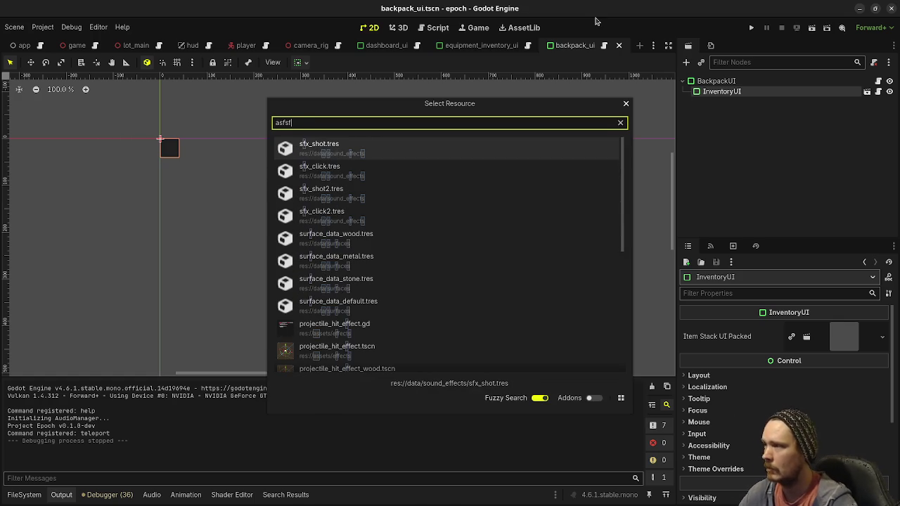
{"action": "left_click", "coordinate": [625, 104]}
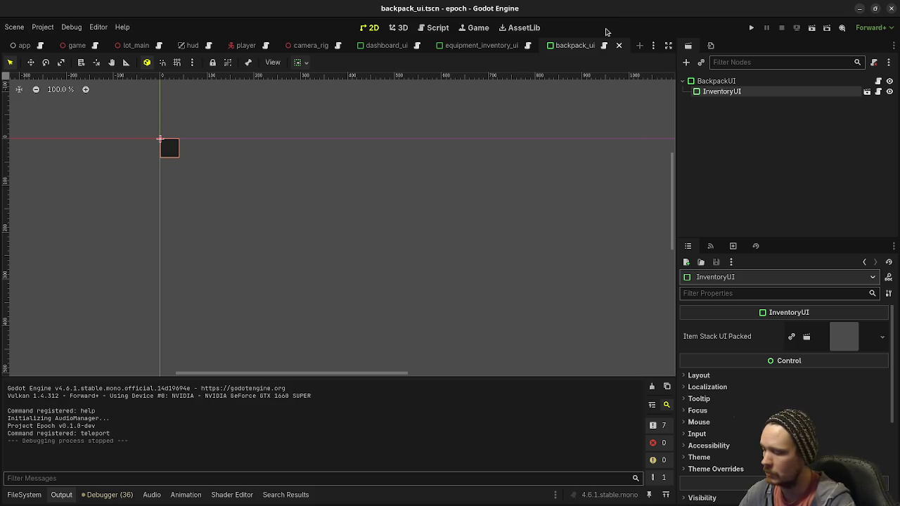
{"action": "key", "text": "ctrl+alt+o"}
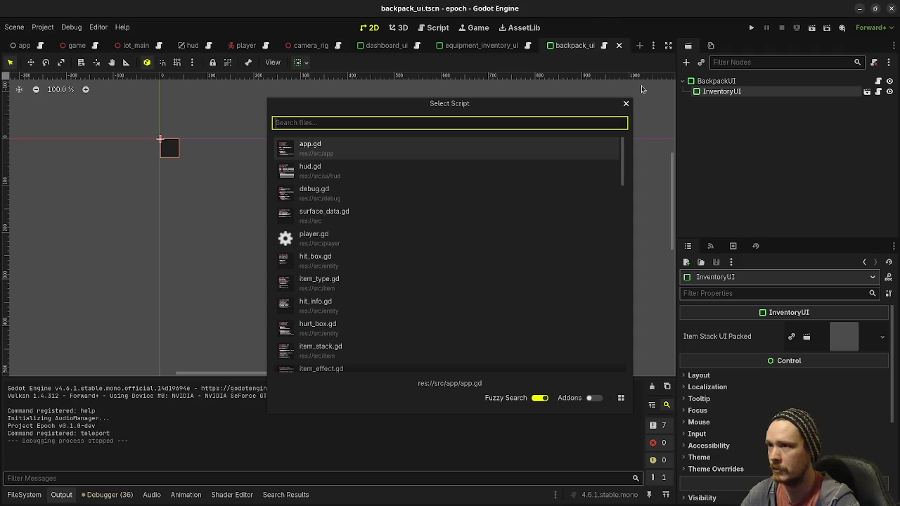
{"action": "left_click", "coordinate": [626, 105]}
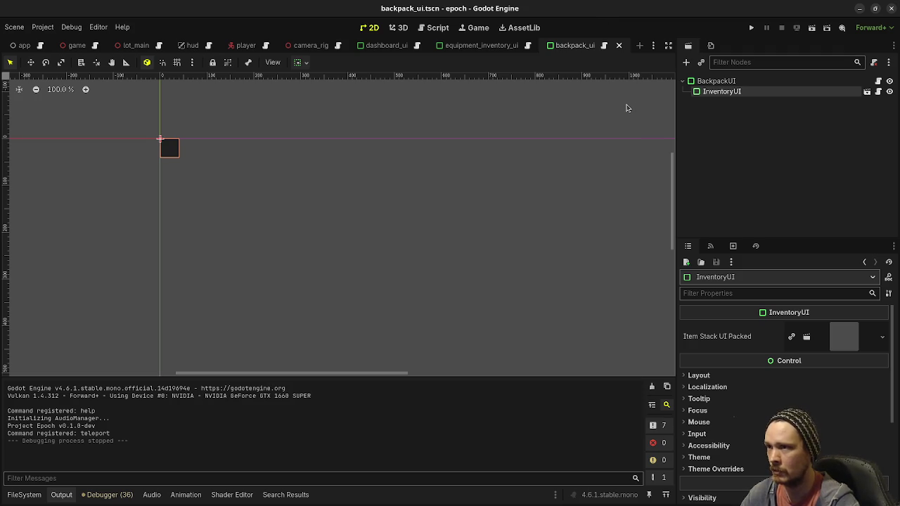
{"action": "key", "text": "ctrl+alt+o"}
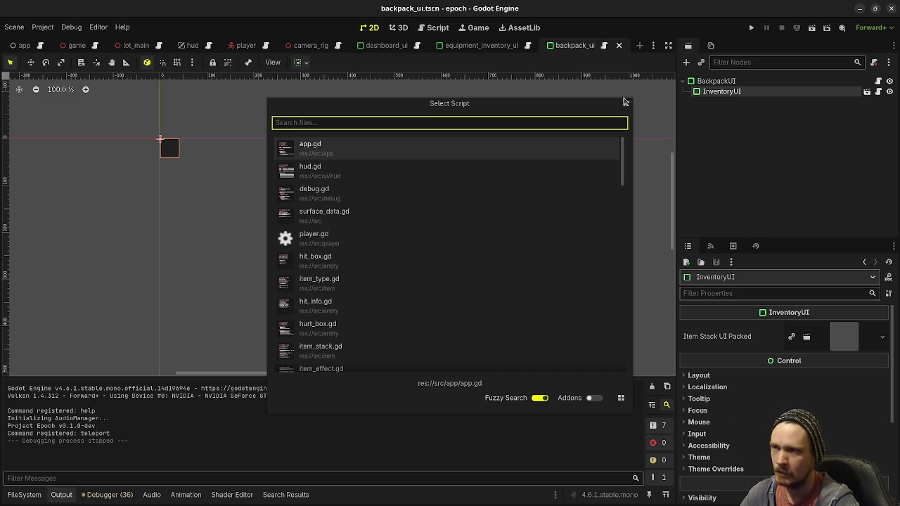
{"action": "left_click", "coordinate": [624, 105]}
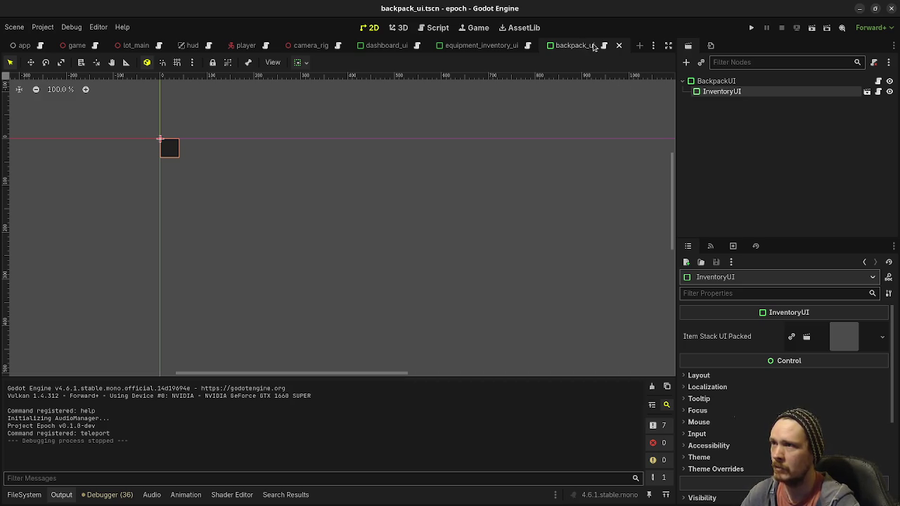
{"action": "key", "text": "ctrl+shift+o"}
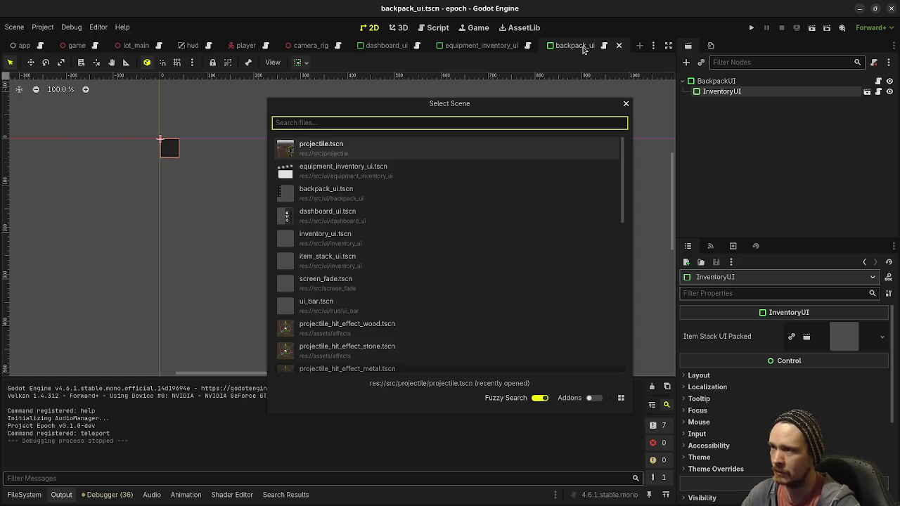
{"action": "left_click", "coordinate": [623, 105]}
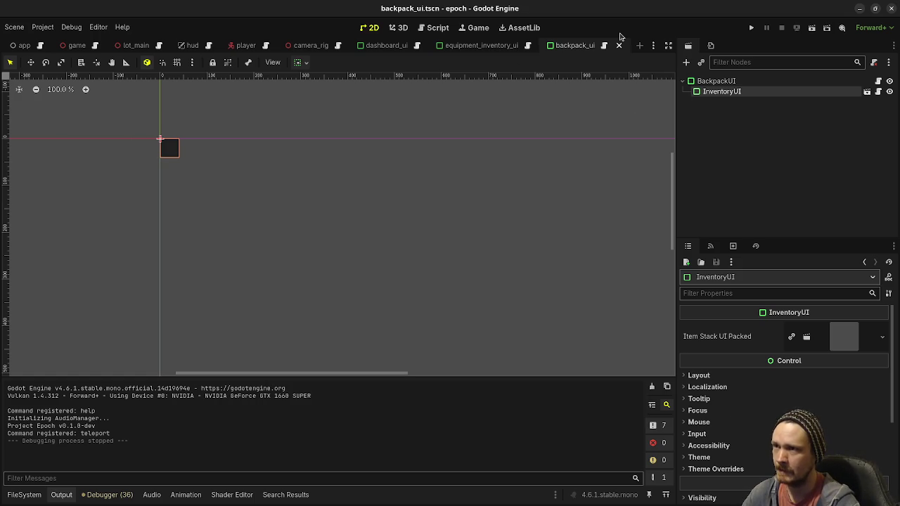
{"action": "key", "text": "ctrl+alt+o"}
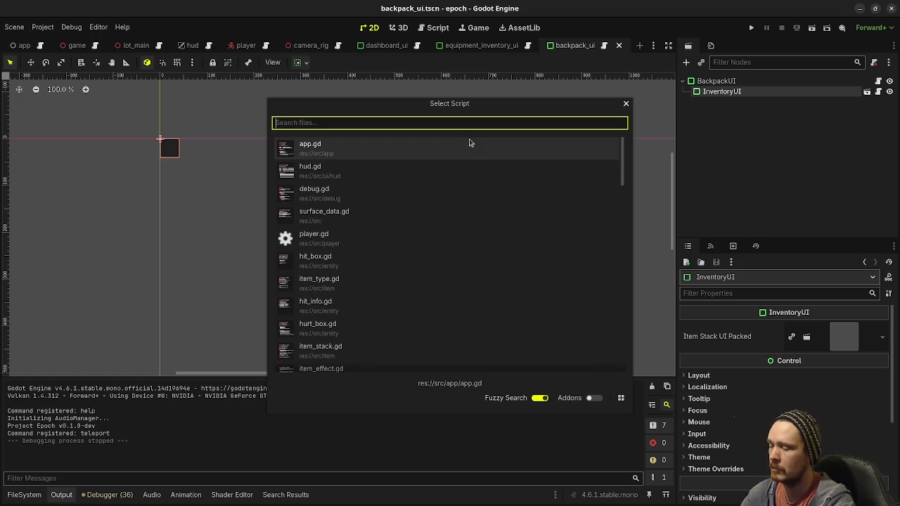
{"action": "key", "text": "Escape"}
Step: Scroll the resource picker, close it unchosen, and switch to the Script editor showing item_type_equipment.gd
{"action": "key", "text": "shift+alt+o"}
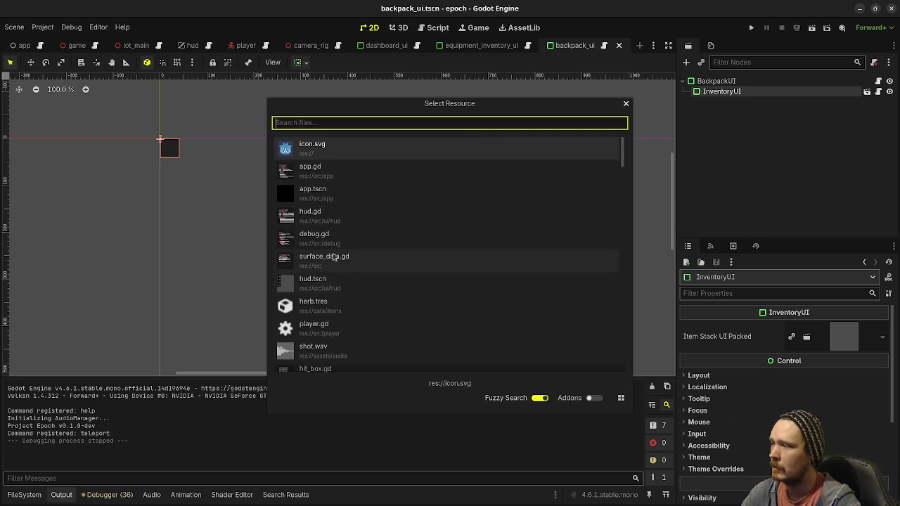
{"action": "scroll", "coordinate": [348, 264], "scroll_direction": "down", "scroll_amount": 5}
{"action": "scroll", "coordinate": [353, 274], "scroll_direction": "down", "scroll_amount": 10}
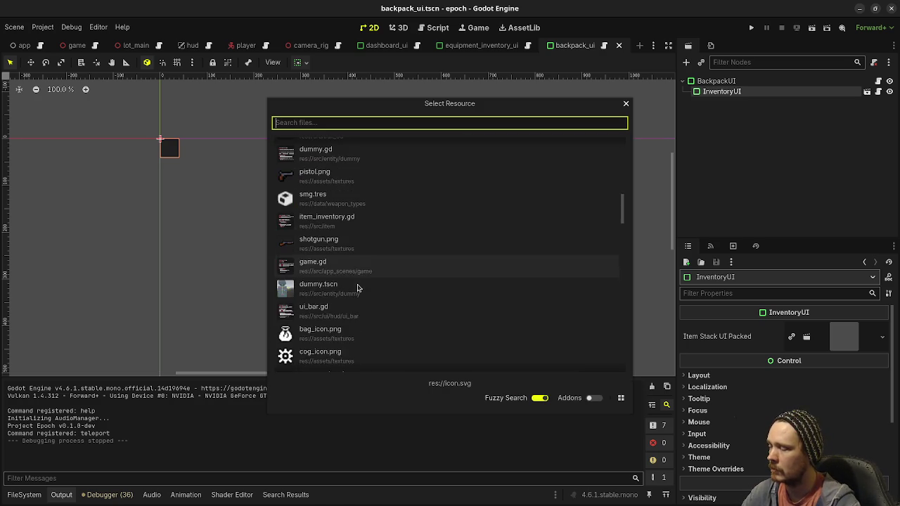
{"action": "scroll", "coordinate": [365, 296], "scroll_direction": "down", "scroll_amount": 10}
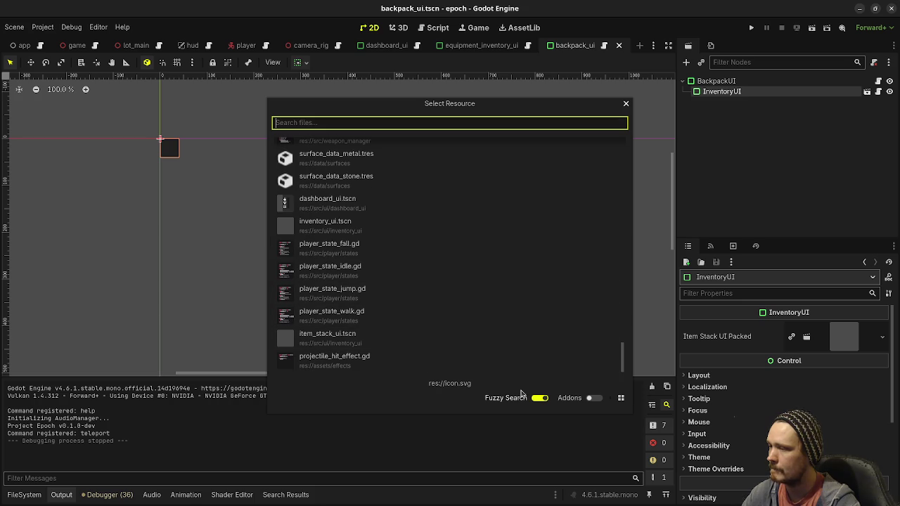
{"action": "left_click", "coordinate": [626, 103]}
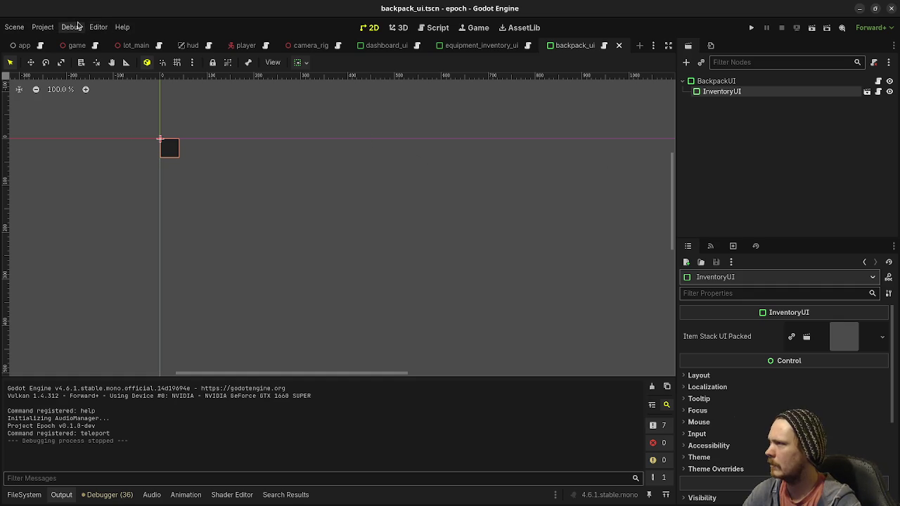
{"action": "left_click", "coordinate": [437, 28]}
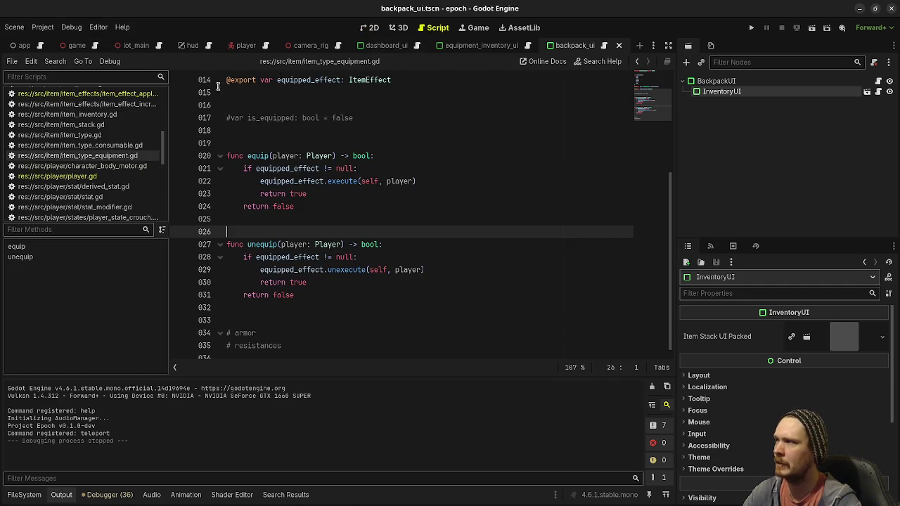
Step: Show item_effect_apply_modifier_armor.gd, glancing at the File and Scene menus without choosing anything
{"action": "left_click", "coordinate": [71, 94]}
{"action": "left_click", "coordinate": [12, 62]}
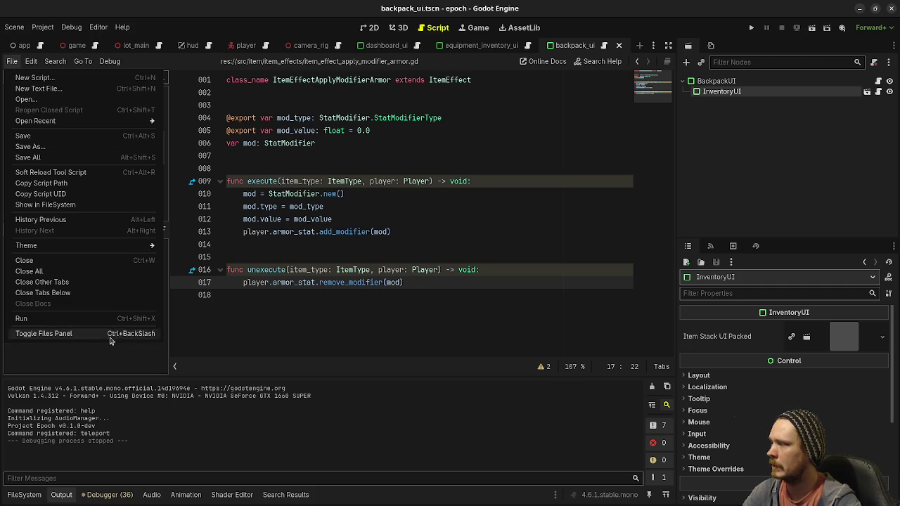
{"action": "left_click", "coordinate": [357, 258]}
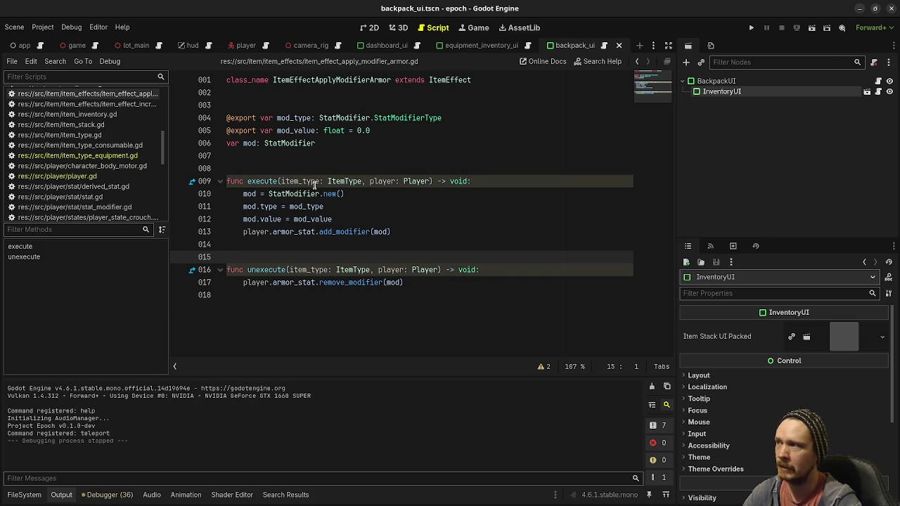
{"action": "left_click", "coordinate": [15, 27]}
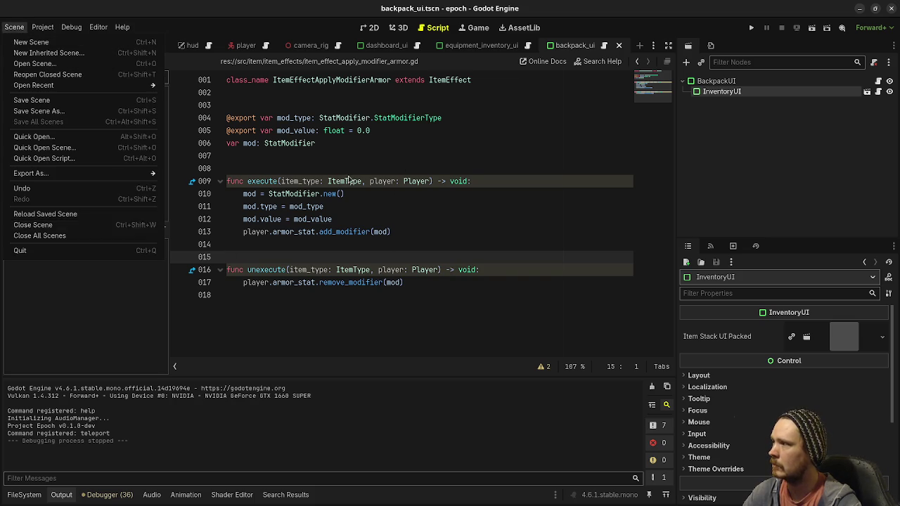
{"action": "left_click", "coordinate": [348, 181]}
{"action": "left_click", "coordinate": [12, 62]}
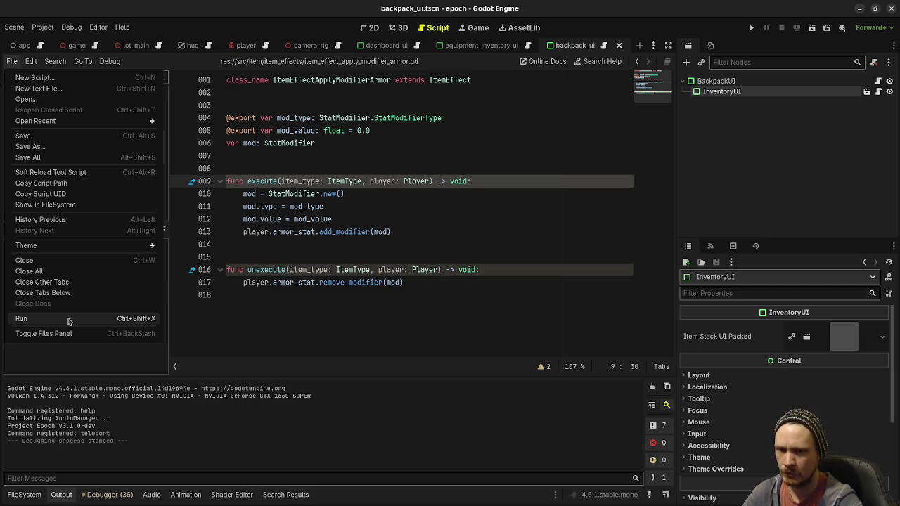
{"action": "left_click", "coordinate": [453, 314]}
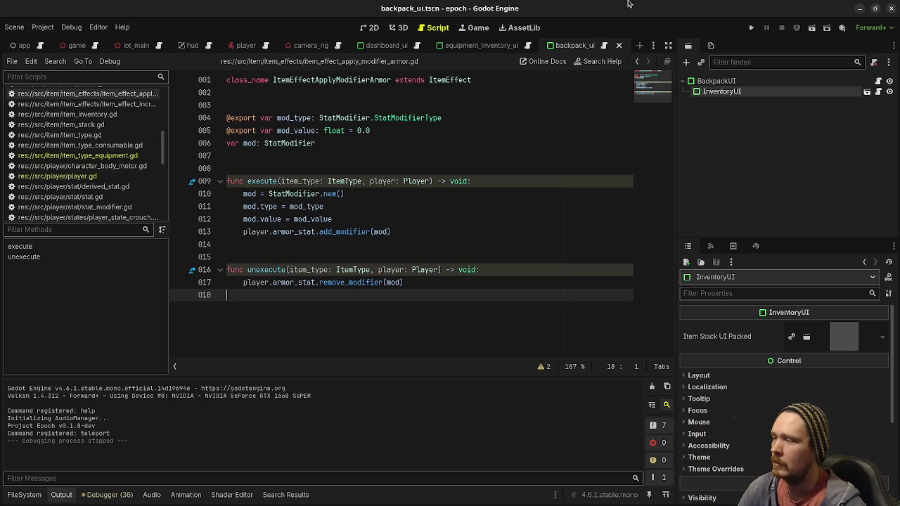
Step: Run the game and check the inventory's Equipment page
{"action": "left_click", "coordinate": [750, 27]}
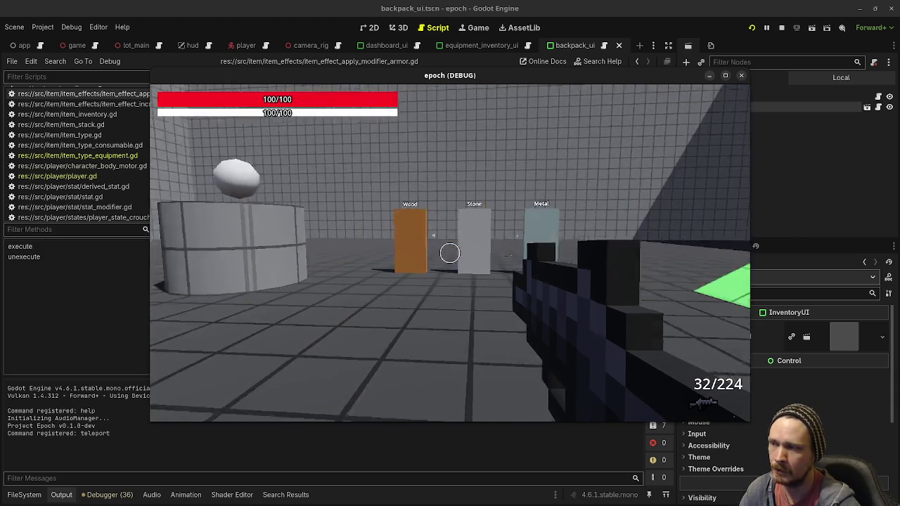
{"action": "key", "text": "i"}
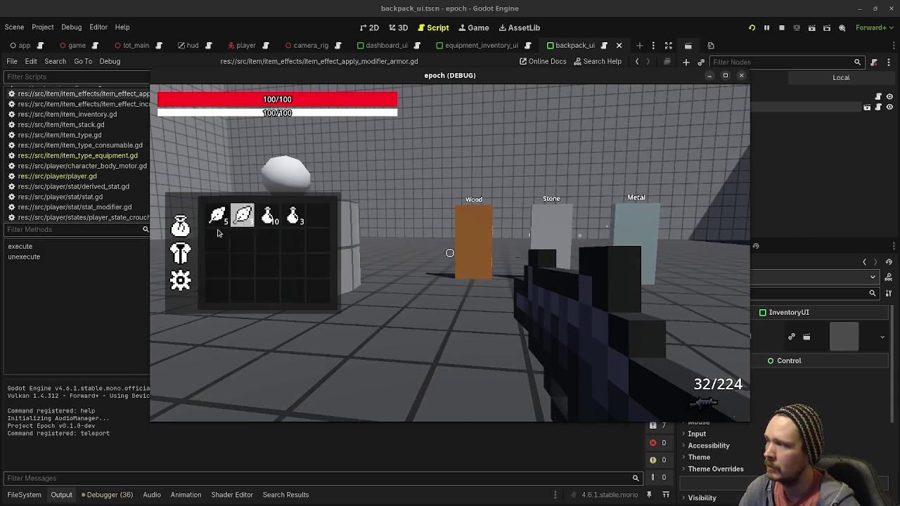
{"action": "left_click", "coordinate": [182, 251]}
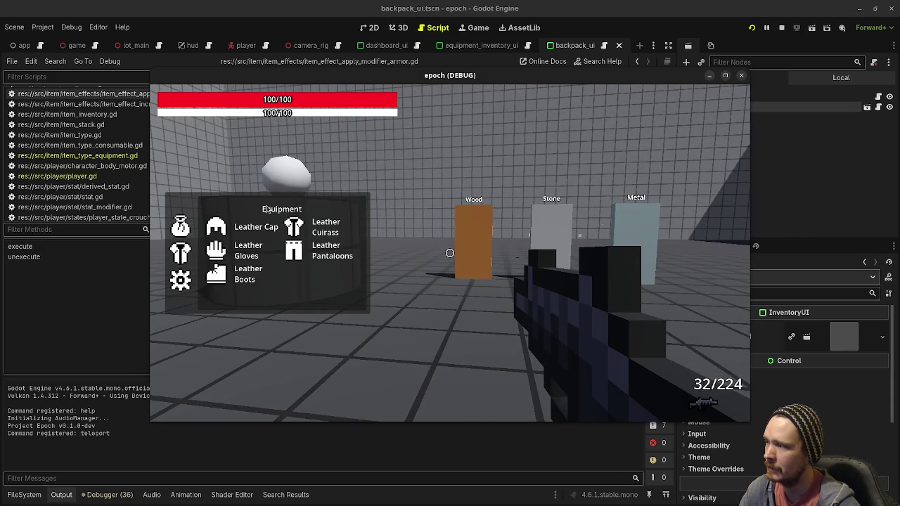
{"action": "key", "text": "i"}
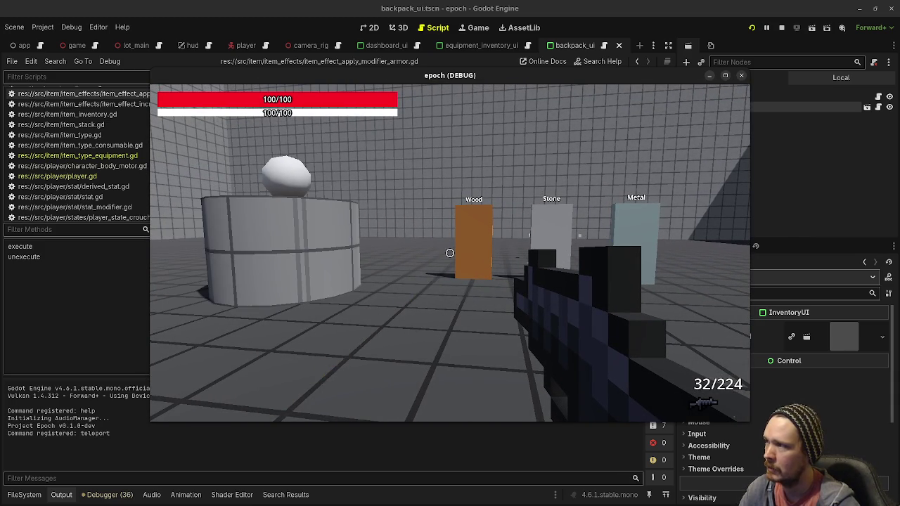
Step: Walk the player around the test level and take some damage
{"action": "key", "text": "w"}
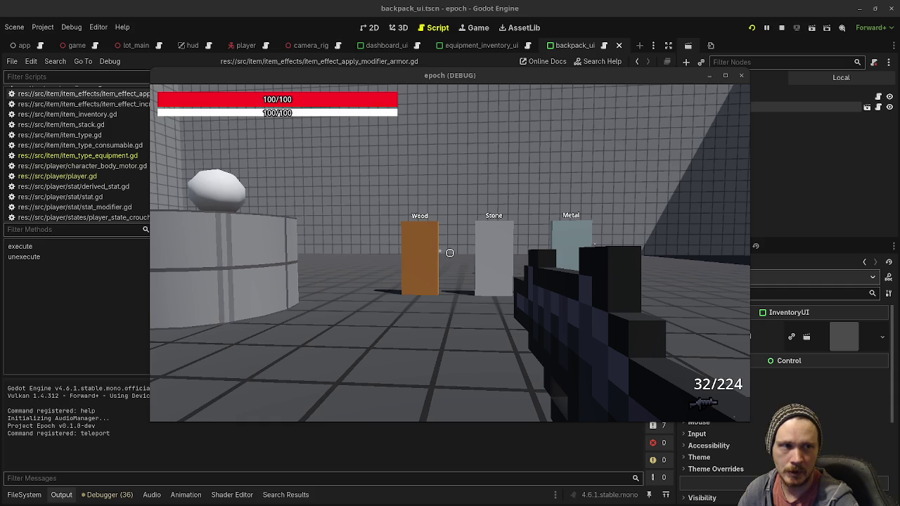
{"action": "left_click", "coordinate": [645, 211]}
{"action": "key", "text": "w"}
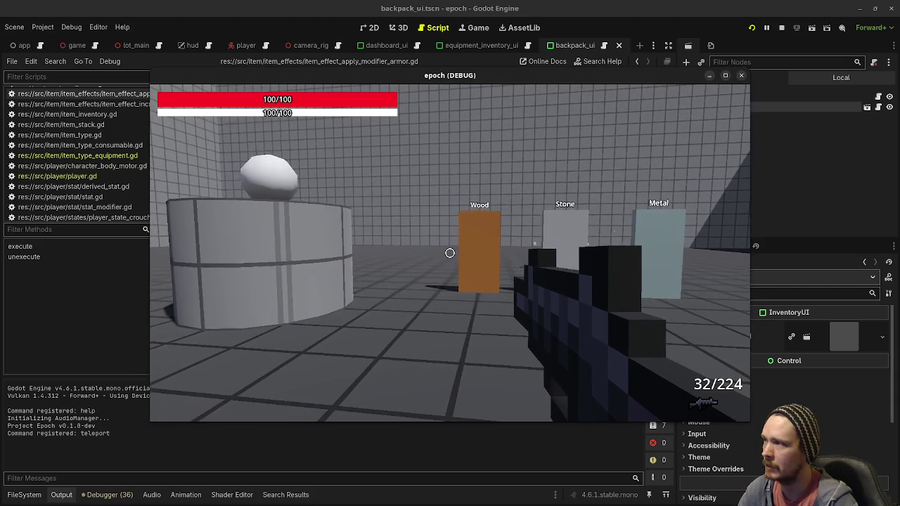
{"action": "key", "text": "space"}
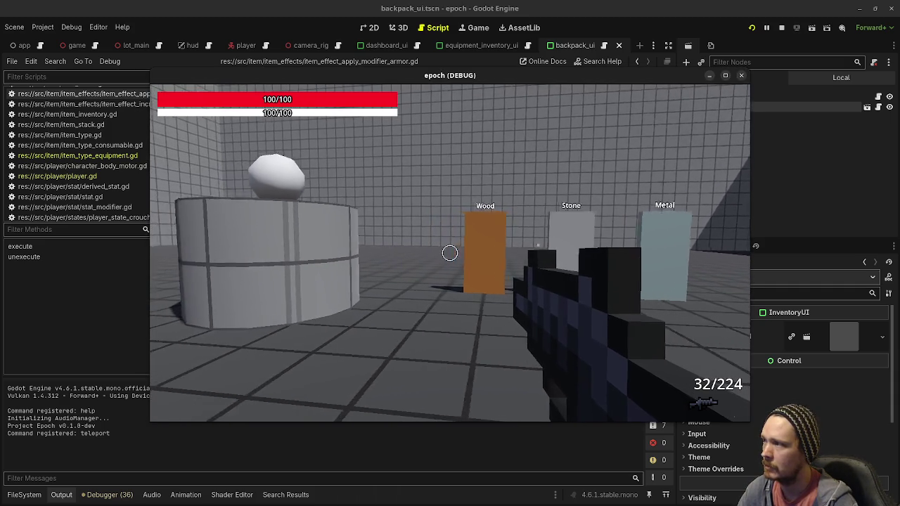
{"action": "key", "text": "s"}
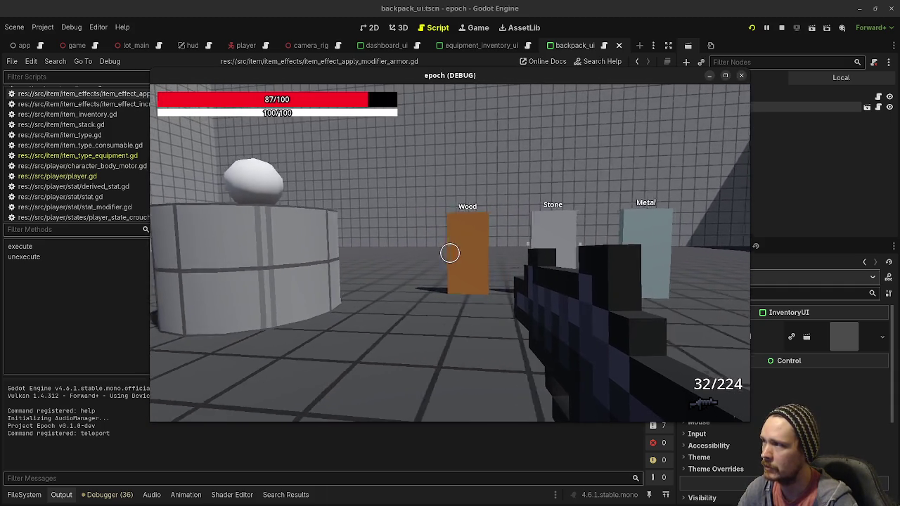
{"action": "key", "text": "w"}
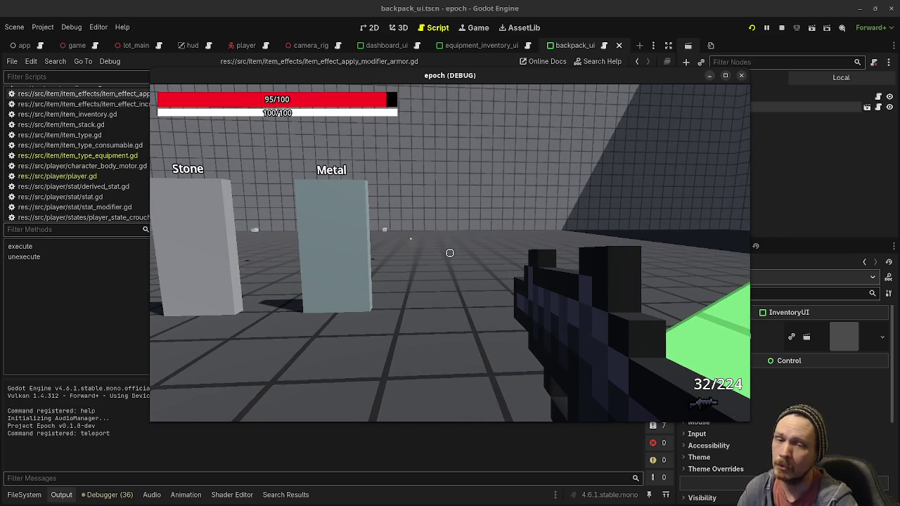
Step: Shoot the Wood, Stone and Metal walls, switching to weapon 2 partway
{"action": "left_click", "coordinate": [450, 253]}
{"action": "left_click", "coordinate": [449, 253]}
{"action": "left_click", "coordinate": [450, 253]}
{"action": "left_click", "coordinate": [449, 253]}
{"action": "left_click", "coordinate": [449, 253]}
{"action": "left_click", "coordinate": [450, 253]}
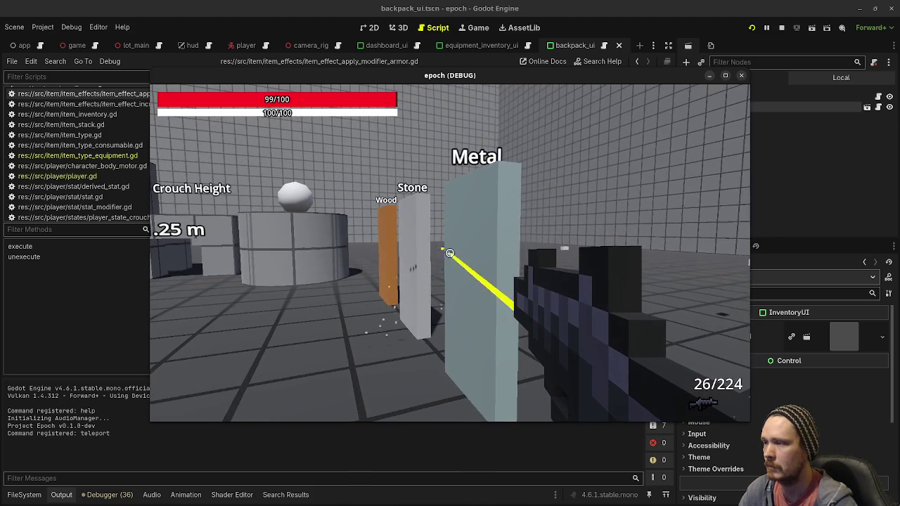
{"action": "key", "text": "2"}
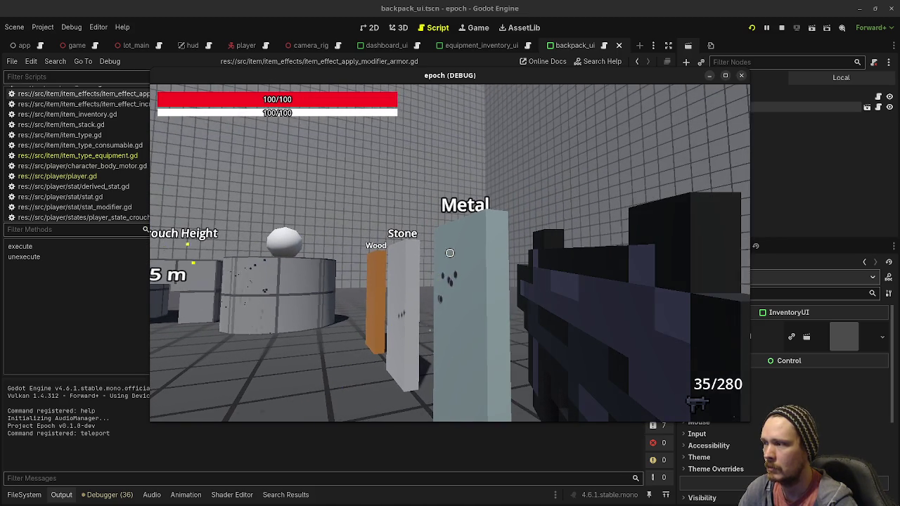
{"action": "left_click", "coordinate": [449, 253]}
{"action": "left_click", "coordinate": [450, 253]}
{"action": "left_click", "coordinate": [450, 253]}
{"action": "left_click", "coordinate": [450, 253]}
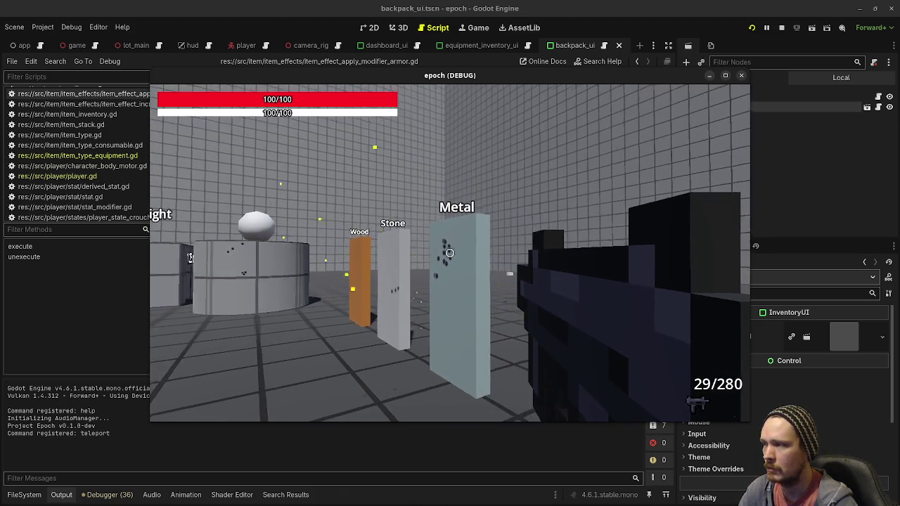
{"action": "left_click", "coordinate": [450, 253]}
{"action": "left_click", "coordinate": [450, 253]}
{"action": "left_click", "coordinate": [450, 253]}
{"action": "left_click", "coordinate": [449, 253]}
{"action": "left_click", "coordinate": [450, 253]}
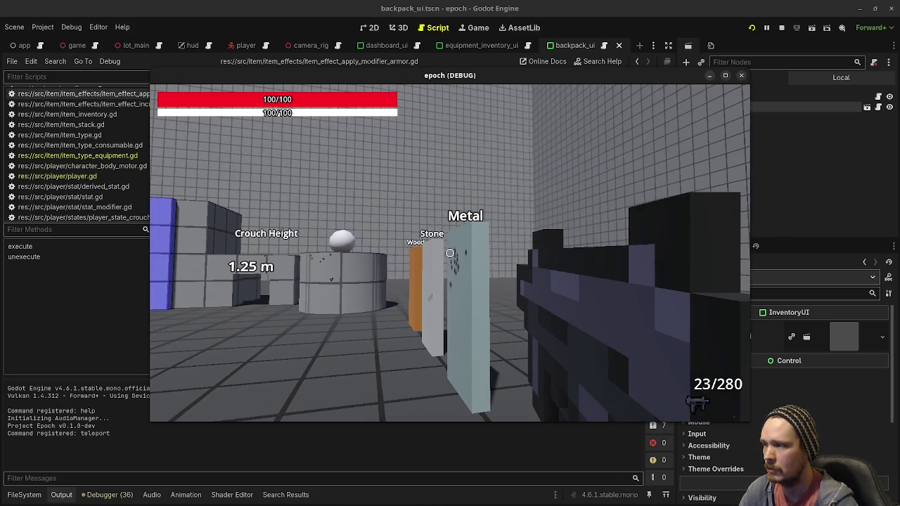
{"action": "left_click", "coordinate": [450, 253]}
{"action": "left_click", "coordinate": [449, 253]}
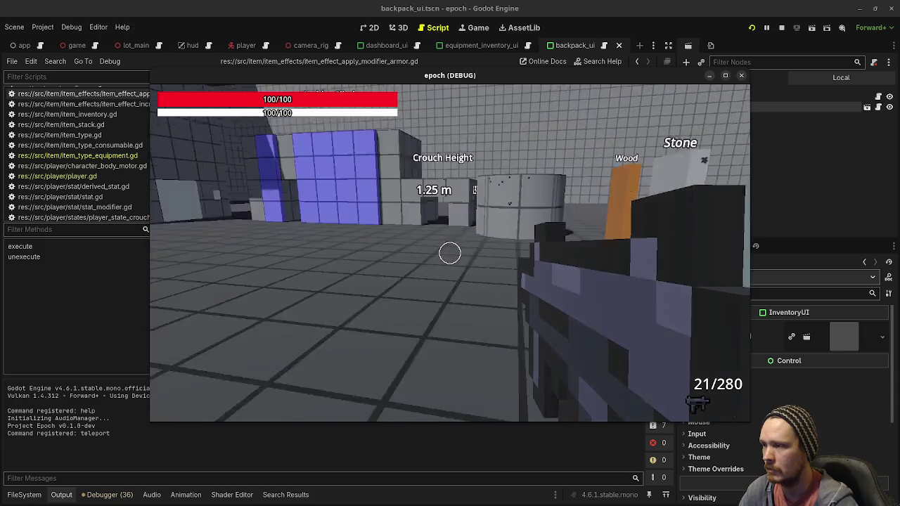
Step: Approach the cylinder and white ball, fire until out of ammo, and stop the game
{"action": "key", "text": "shift+w"}
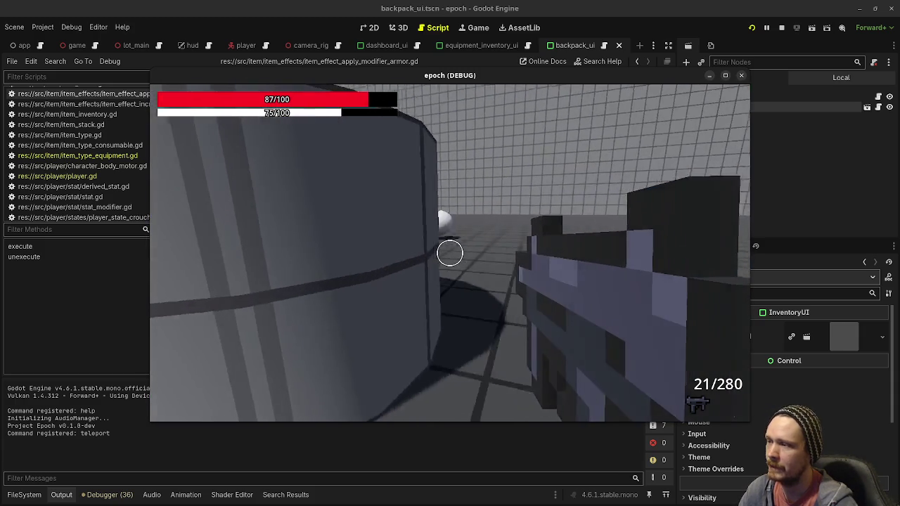
{"action": "key", "text": "s"}
{"action": "left_click", "coordinate": [450, 253]}
{"action": "left_click", "coordinate": [450, 253]}
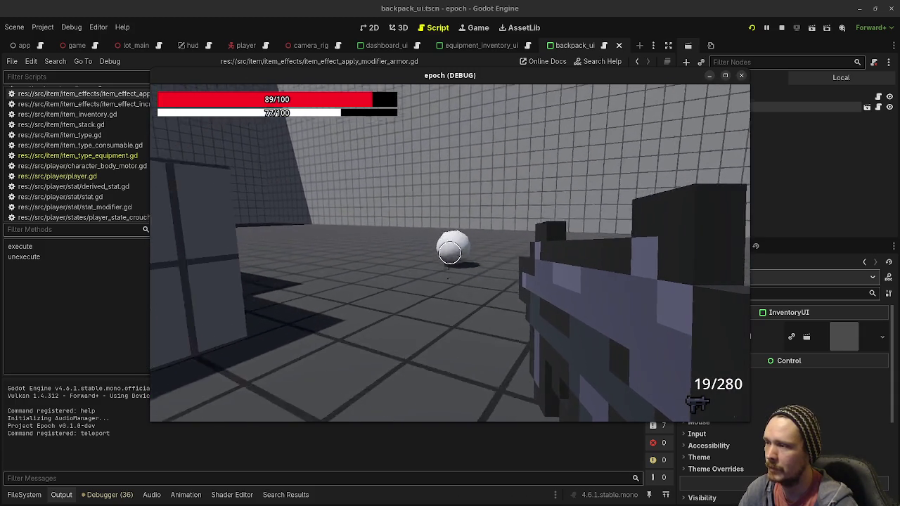
{"action": "left_click", "coordinate": [450, 253]}
{"action": "left_click", "coordinate": [450, 253]}
{"action": "key", "text": "s"}
{"action": "left_click", "coordinate": [450, 253]}
{"action": "left_click", "coordinate": [450, 253]}
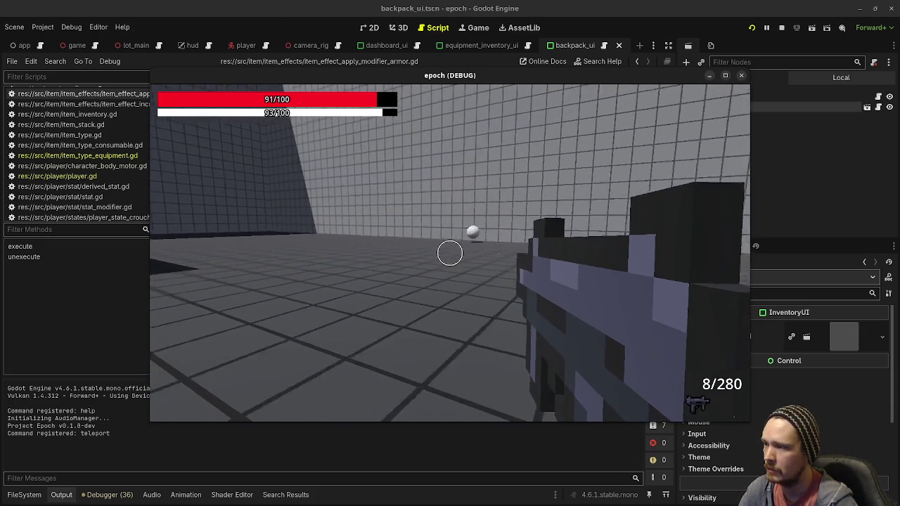
{"action": "left_click", "coordinate": [450, 253]}
{"action": "left_click", "coordinate": [450, 253]}
{"action": "left_click", "coordinate": [450, 253]}
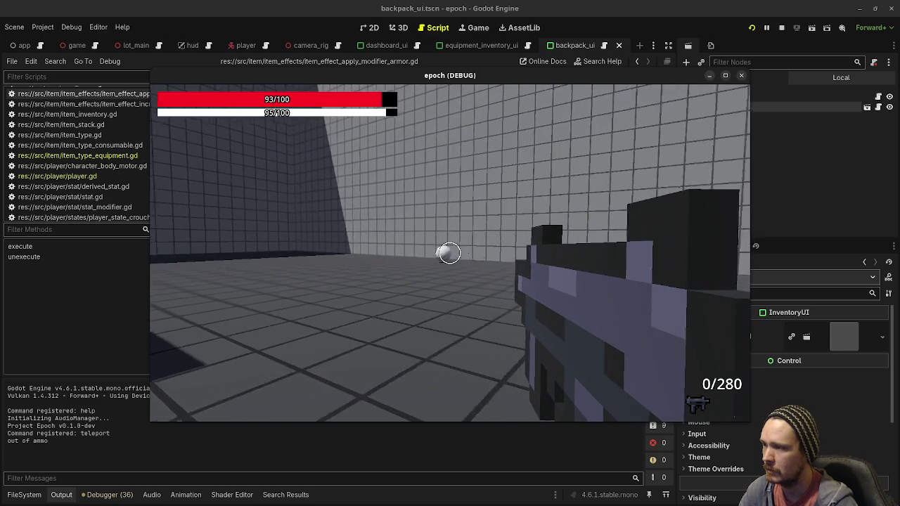
{"action": "left_click", "coordinate": [450, 253]}
{"action": "key", "text": "F8"}
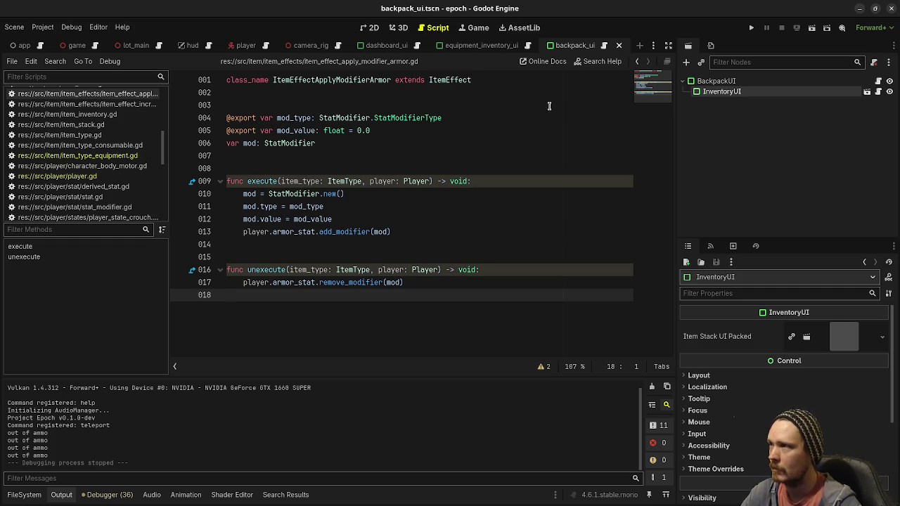
Step: Switch to the 3D workspace and bring up the lot_main.tscn test level
{"action": "left_click", "coordinate": [402, 29]}
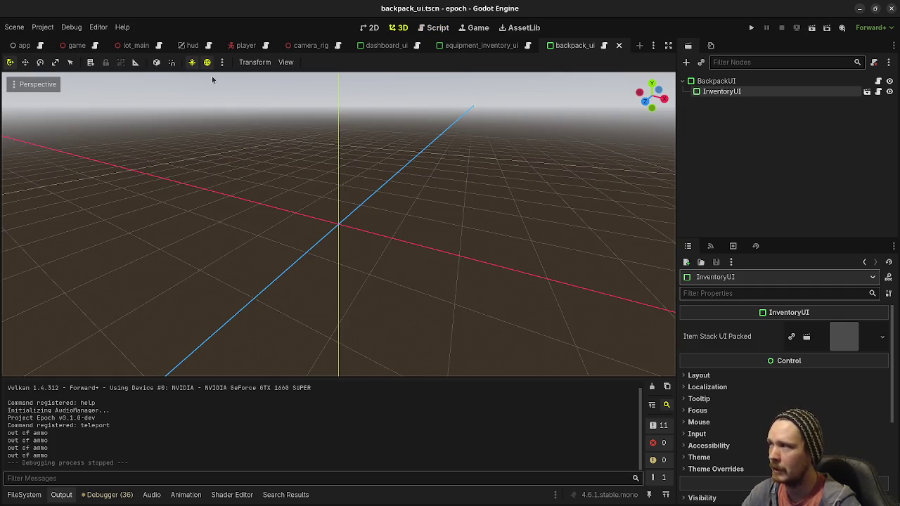
{"action": "left_click", "coordinate": [136, 45]}
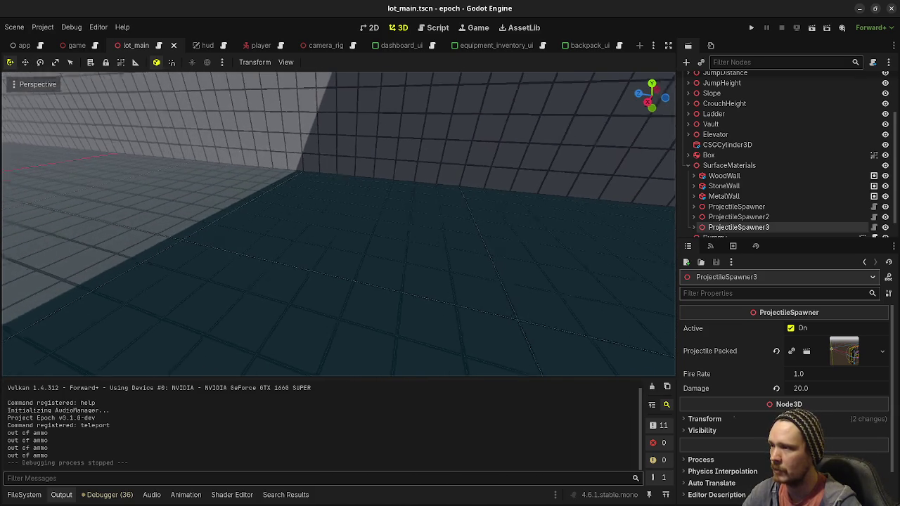
{"action": "right_click", "coordinate": [442, 189]}
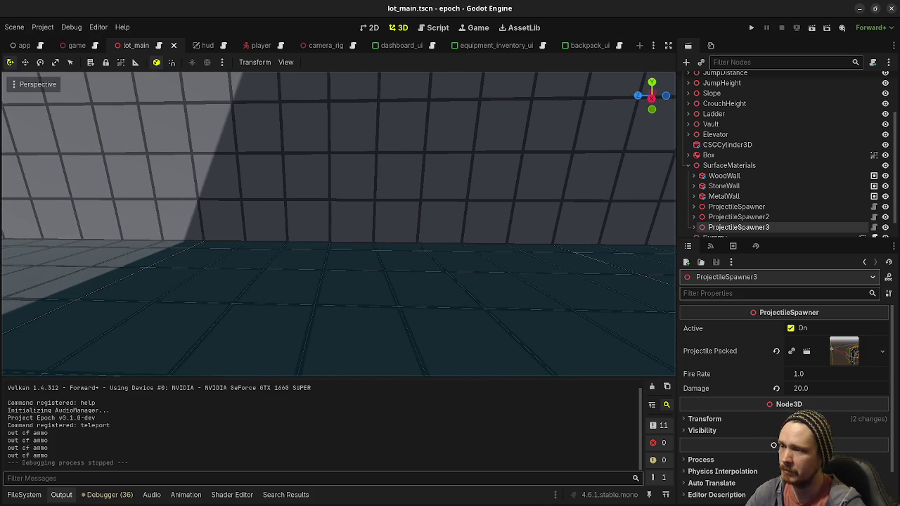
{"action": "left_click_drag", "start_coordinate": [460, 253], "coordinate": [393, 253]}
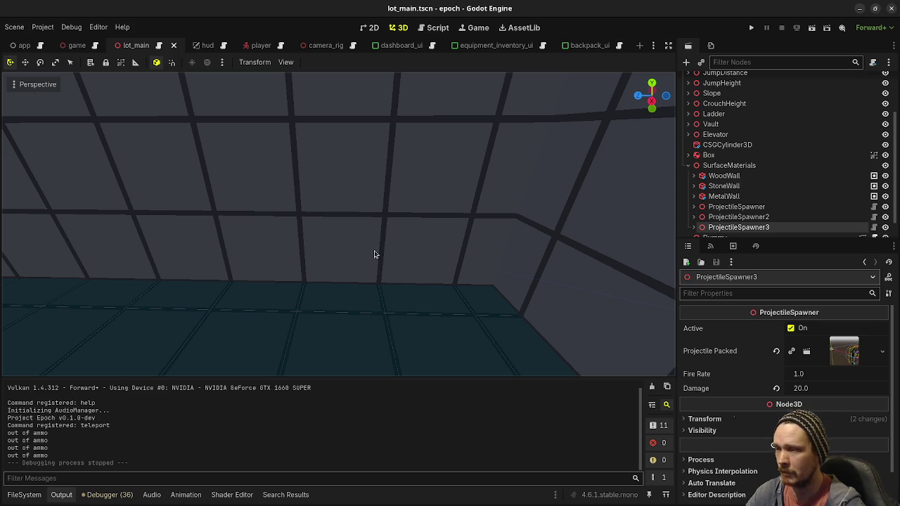
{"action": "mouse_move", "coordinate": [410, 198]}
{"action": "left_mouse_down"}
{"action": "mouse_move", "coordinate": [426, 260]}
{"action": "mouse_move", "coordinate": [425, 211]}
{"action": "left_mouse_up"}
{"action": "scroll", "coordinate": [408, 195], "scroll_direction": "down", "scroll_amount": 3}
{"action": "scroll", "coordinate": [407, 195], "scroll_direction": "up", "scroll_amount": 3}
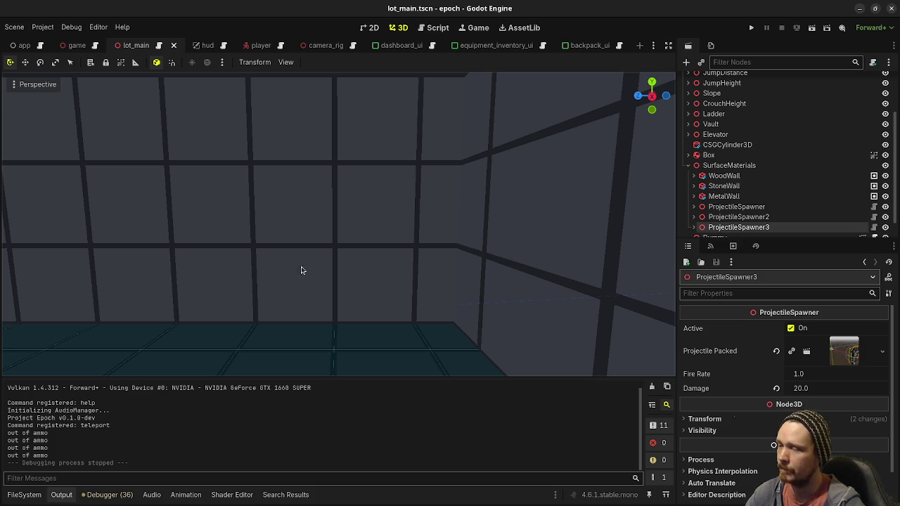
{"action": "left_click_drag", "start_coordinate": [466, 246], "coordinate": [267, 276]}
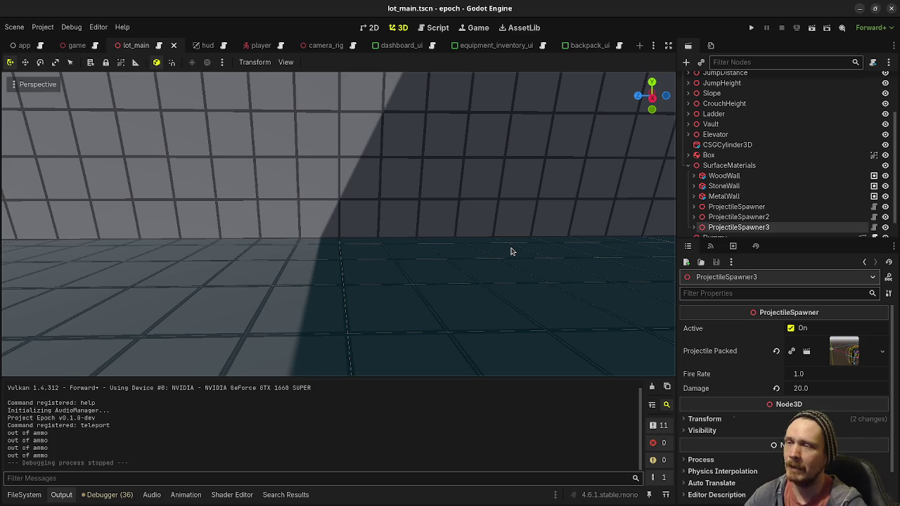
{"action": "mouse_move", "coordinate": [506, 249]}
{"action": "left_mouse_down"}
{"action": "mouse_move", "coordinate": [538, 218]}
{"action": "mouse_move", "coordinate": [507, 248]}
{"action": "left_mouse_up"}
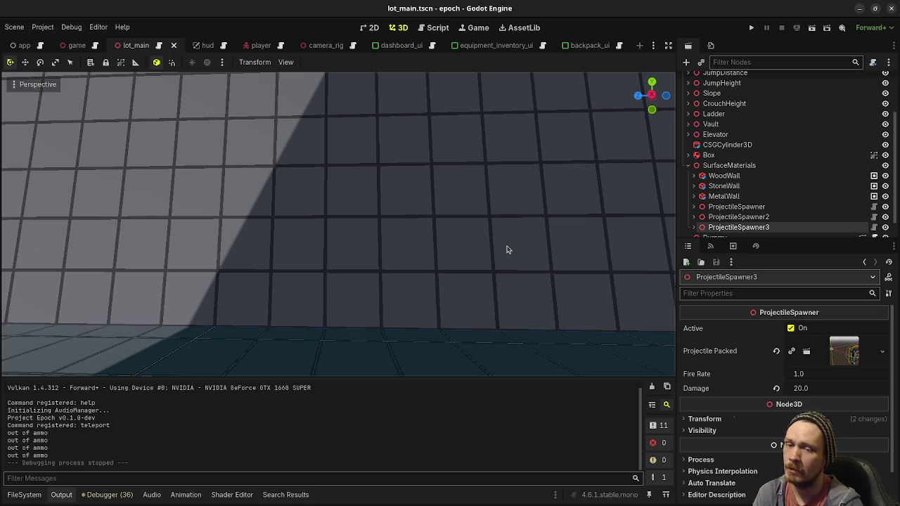
{"action": "mouse_move", "coordinate": [500, 247]}
{"action": "left_mouse_down"}
{"action": "mouse_move", "coordinate": [534, 253]}
{"action": "mouse_move", "coordinate": [404, 230]}
{"action": "left_mouse_up"}
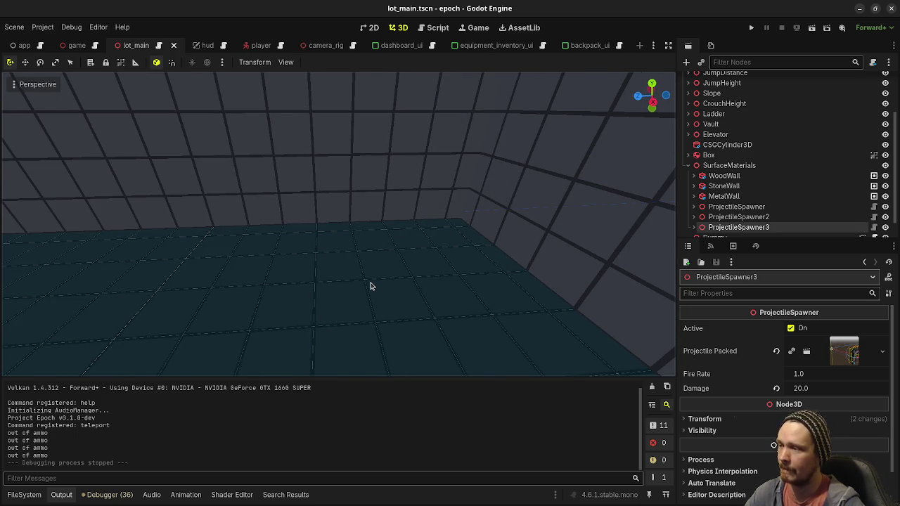
{"action": "mouse_move", "coordinate": [417, 284]}
{"action": "left_mouse_down"}
{"action": "mouse_move", "coordinate": [417, 248]}
{"action": "mouse_move", "coordinate": [442, 239]}
{"action": "mouse_move", "coordinate": [418, 253]}
{"action": "left_mouse_up"}
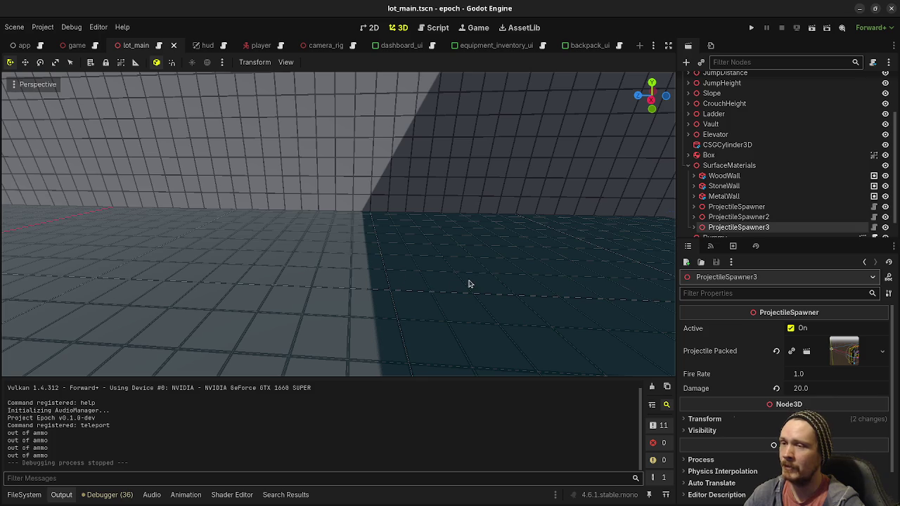
{"action": "left_click_drag", "start_coordinate": [337, 224], "coordinate": [302, 222]}
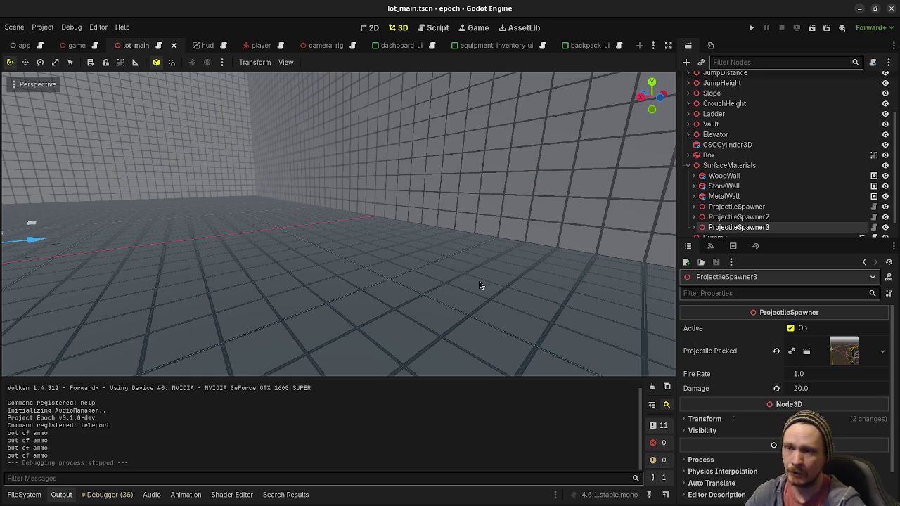
{"action": "left_click_drag", "start_coordinate": [477, 268], "coordinate": [393, 268]}
{"action": "mouse_move", "coordinate": [429, 273]}
{"action": "left_mouse_down"}
{"action": "mouse_move", "coordinate": [393, 267]}
{"action": "mouse_move", "coordinate": [429, 274]}
{"action": "left_mouse_up"}
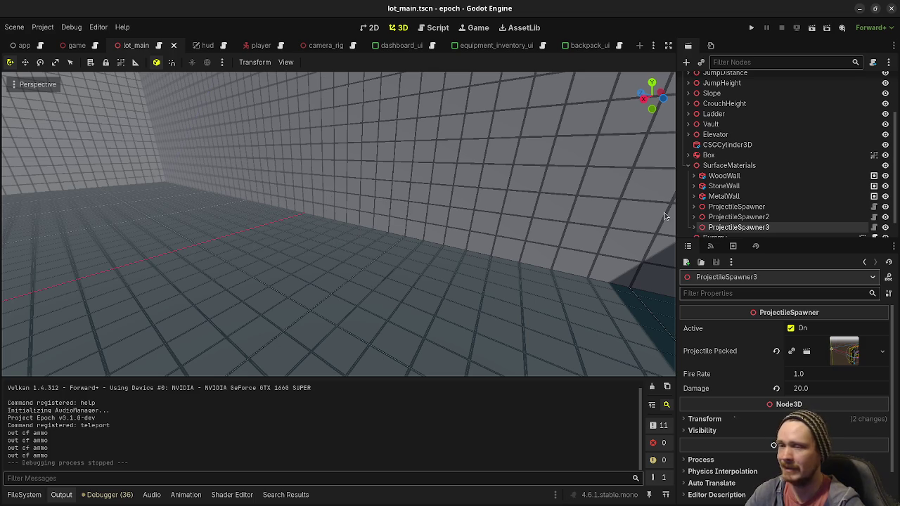
Step: Open item_type_equipment.gd, then player.gd, to review its armor-scaled damage in on_hurt_box_hit
{"action": "left_click", "coordinate": [437, 28]}
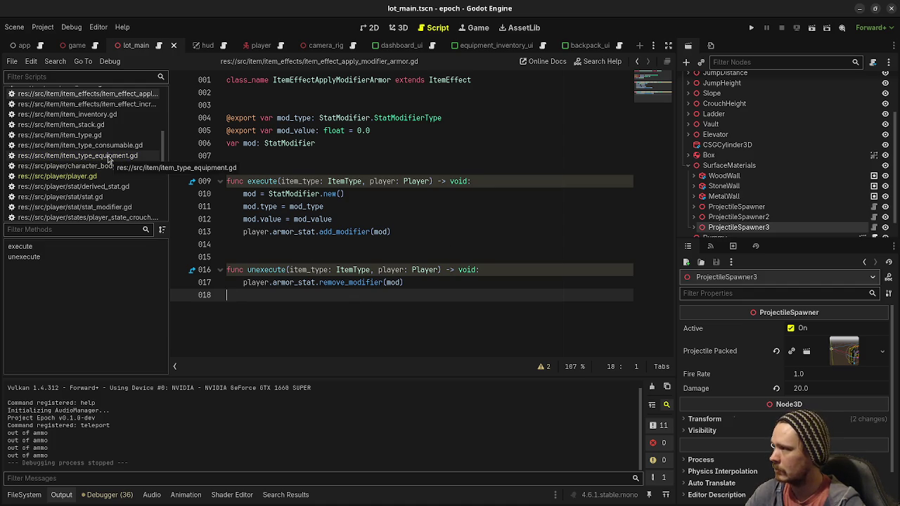
{"action": "left_click", "coordinate": [109, 156]}
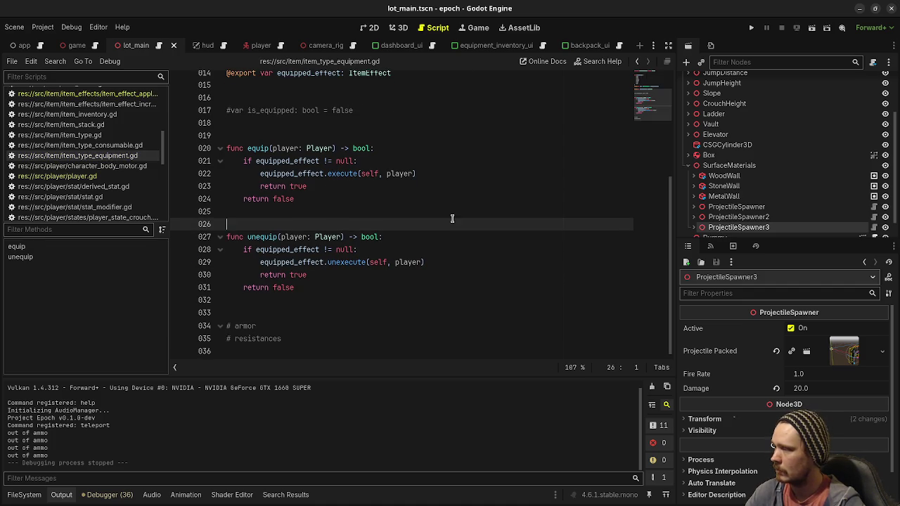
{"action": "left_click", "coordinate": [84, 177]}
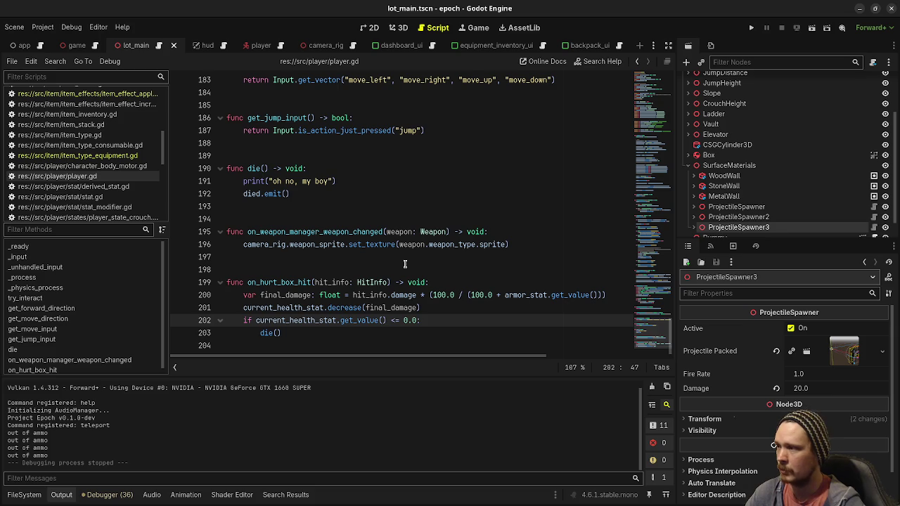
{"action": "scroll", "coordinate": [405, 263], "scroll_direction": "up", "scroll_amount": 5}
{"action": "scroll", "coordinate": [412, 265], "scroll_direction": "down", "scroll_amount": 4}
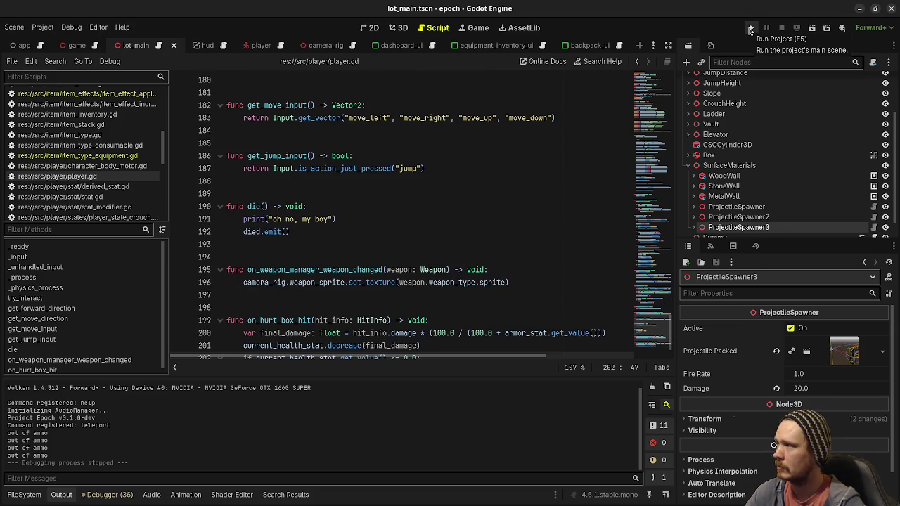
{"action": "left_click", "coordinate": [750, 31]}
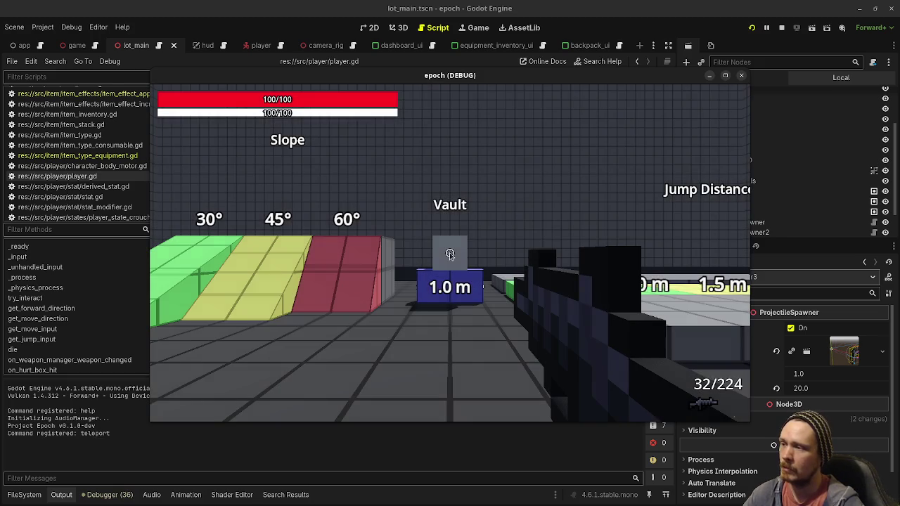
{"action": "left_click", "coordinate": [781, 27]}
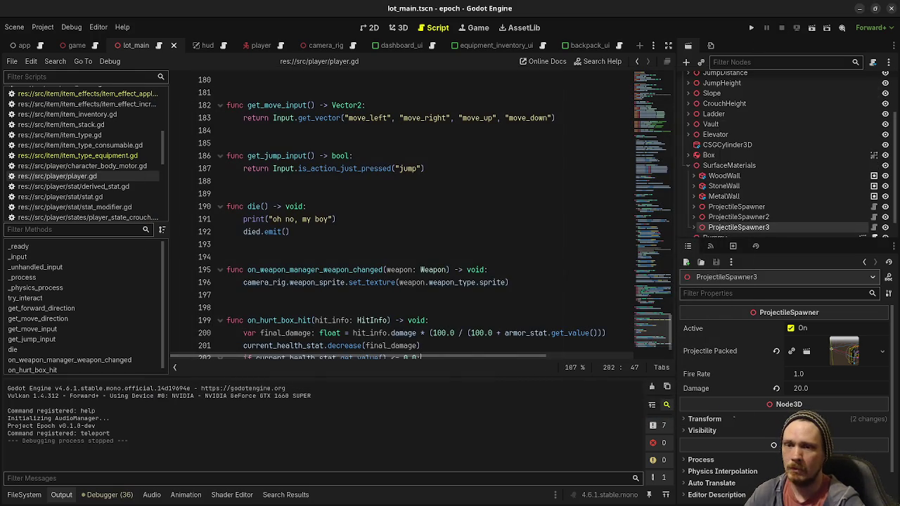
{"action": "key", "text": "alt+Tab"}
Step: Run git add . and git commit -m "implement armor stat" in the terminal, then return to Godot
{"action": "left_click", "coordinate": [686, 444]}
{"action": "type", "text": "git add ."}
{"action": "key", "text": "Return"}
{"action": "type", "text": "git com"}
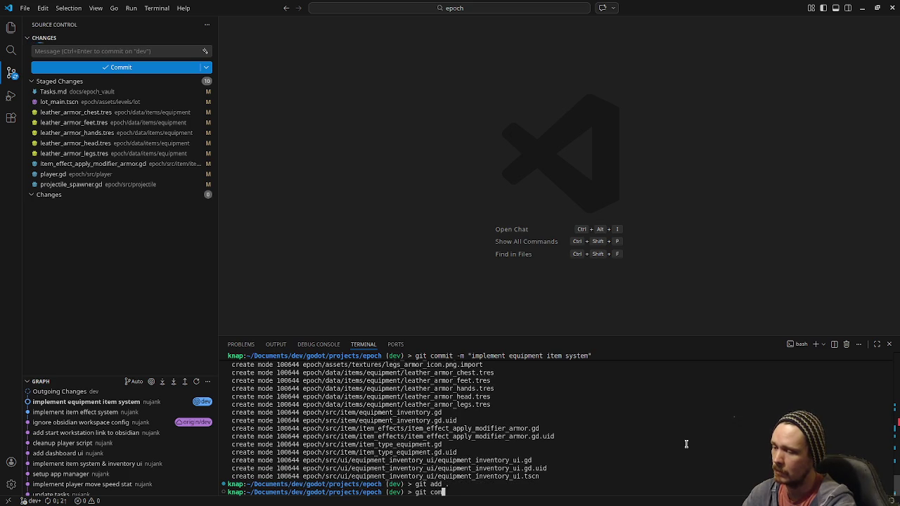
{"action": "type", "text": "mit -m \"implement armor stat"}
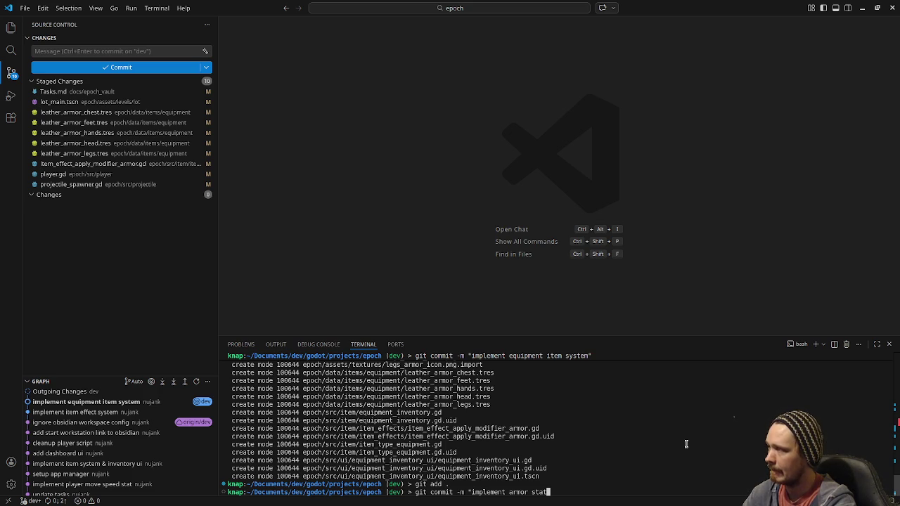
{"action": "type", "text": "\""}
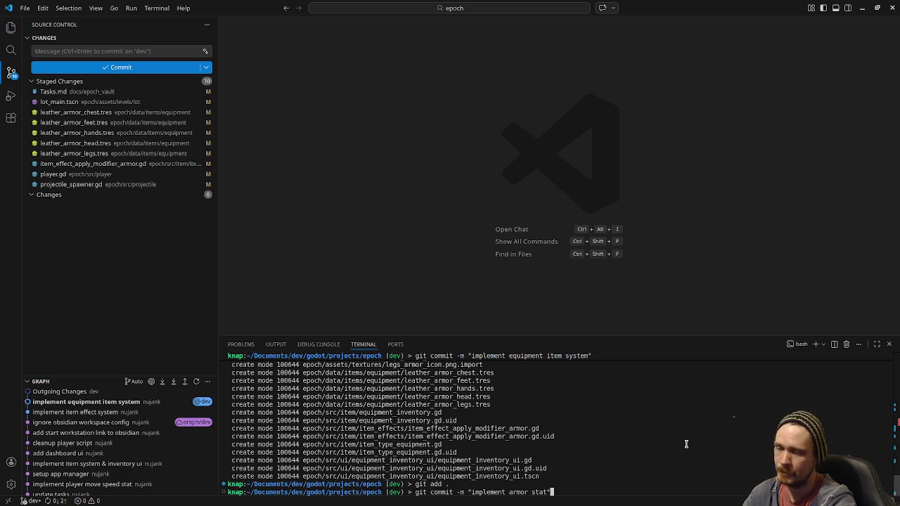
{"action": "key", "text": "Return"}
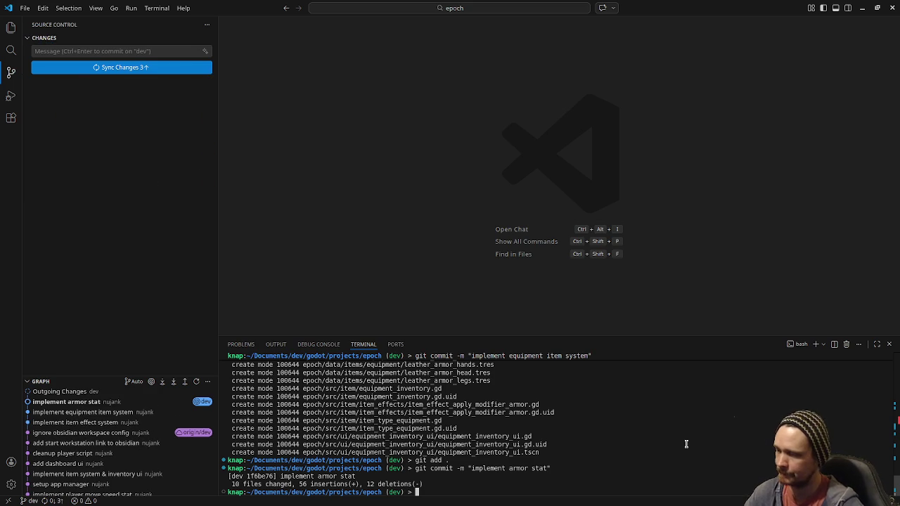
{"action": "left_click", "coordinate": [861, 8]}
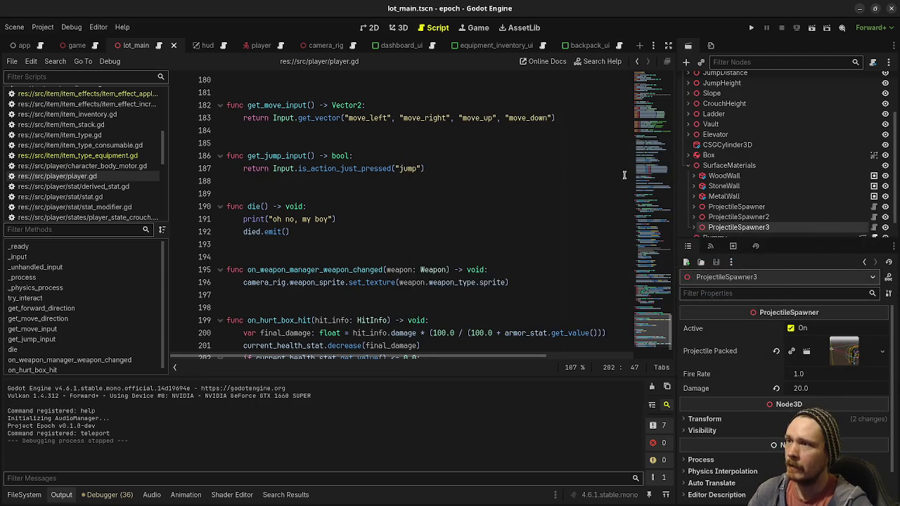
Step: Close the backpack_ui and equipment_inventory_ui tabs and show dashboard_ui.tscn in the 2D editor
{"action": "middle_click", "coordinate": [591, 47]}
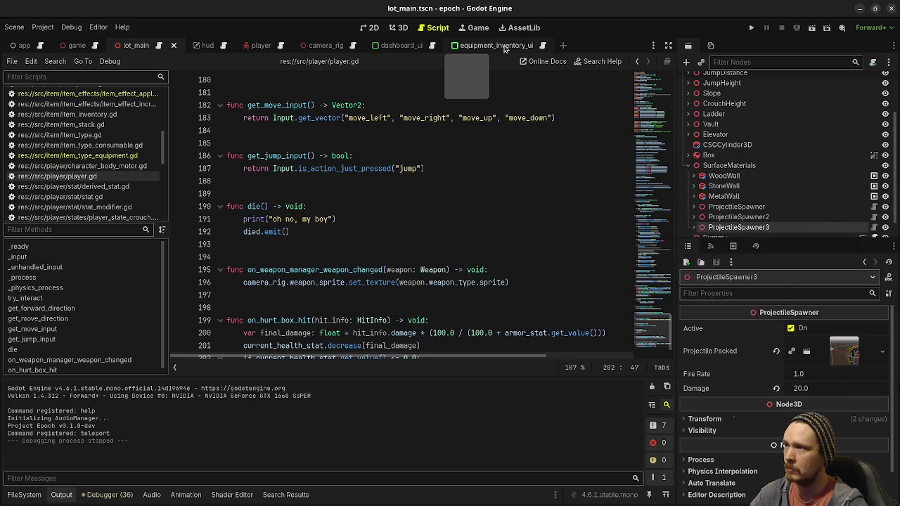
{"action": "middle_click", "coordinate": [503, 47]}
{"action": "left_click", "coordinate": [402, 47]}
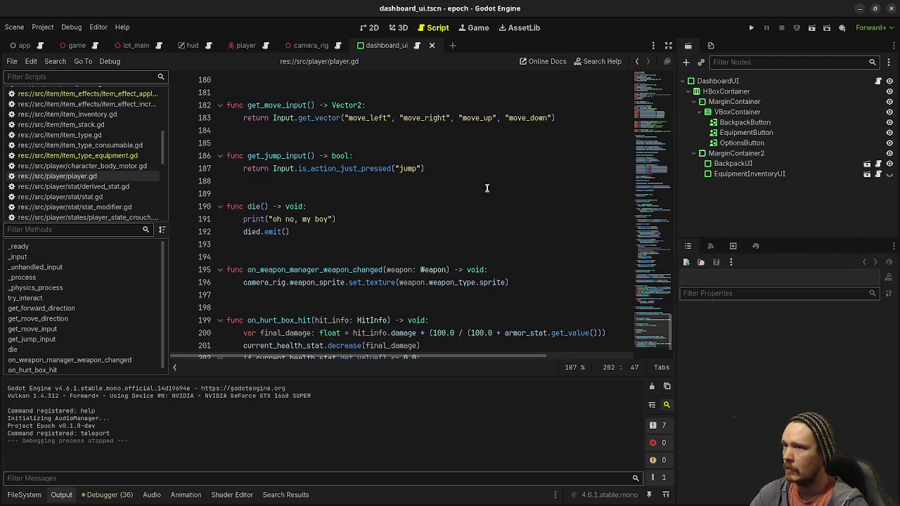
{"action": "left_click", "coordinate": [399, 28]}
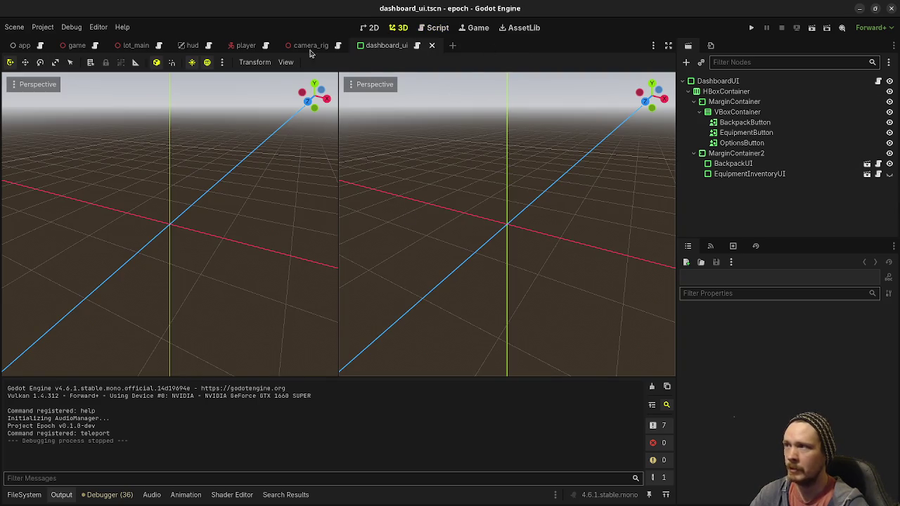
{"action": "left_click", "coordinate": [365, 27]}
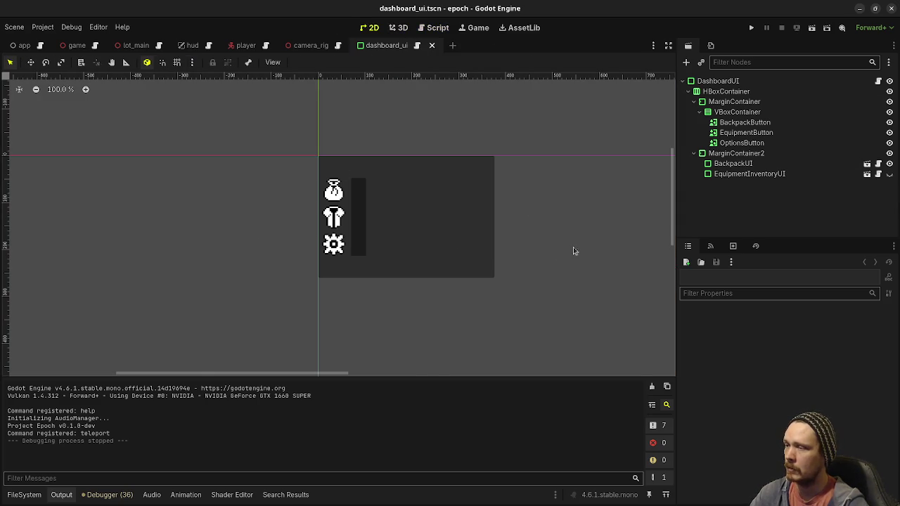
{"action": "scroll", "coordinate": [454, 285], "scroll_direction": "down", "scroll_amount": 2}
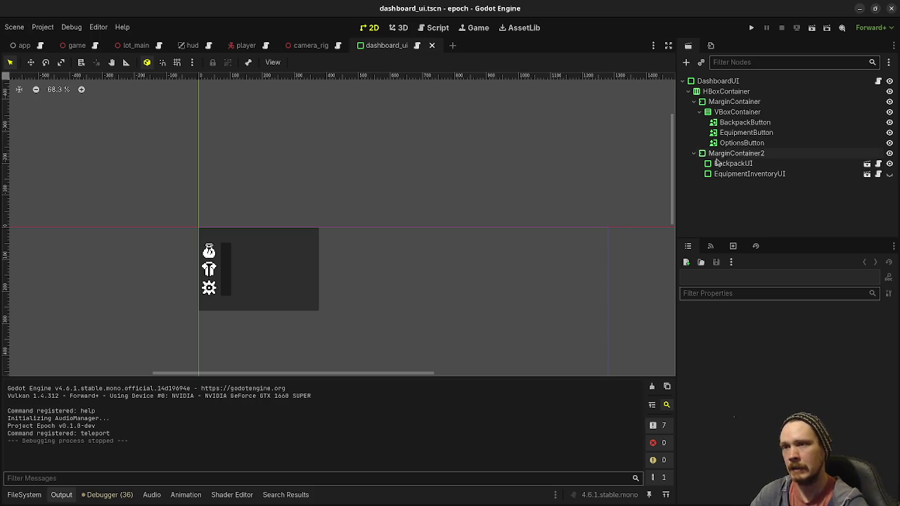
{"action": "left_click", "coordinate": [717, 83]}
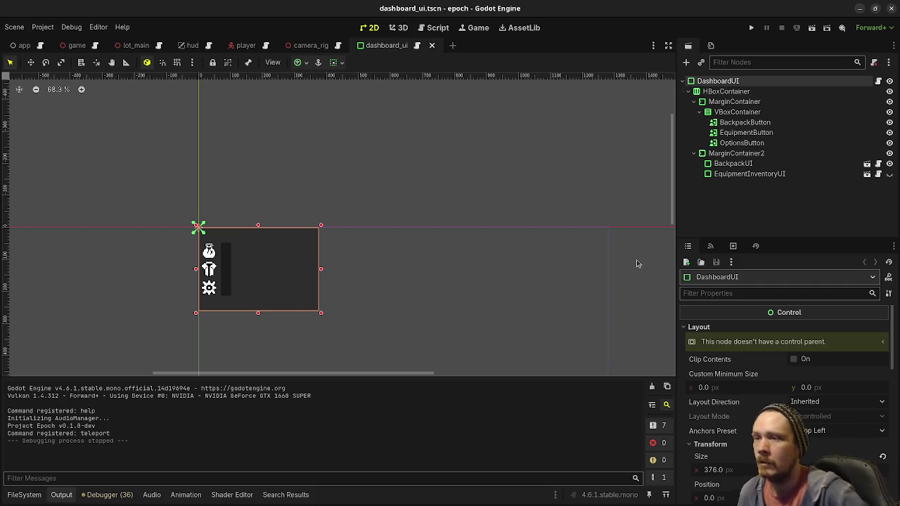
{"action": "key", "text": "ctrl+a"}
{"action": "type", "text": "panelcon"}
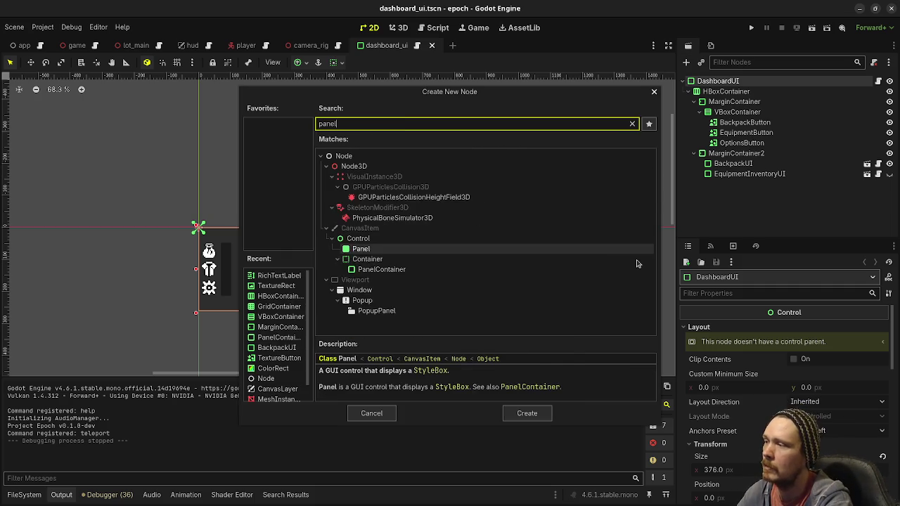
{"action": "key", "text": "Return"}
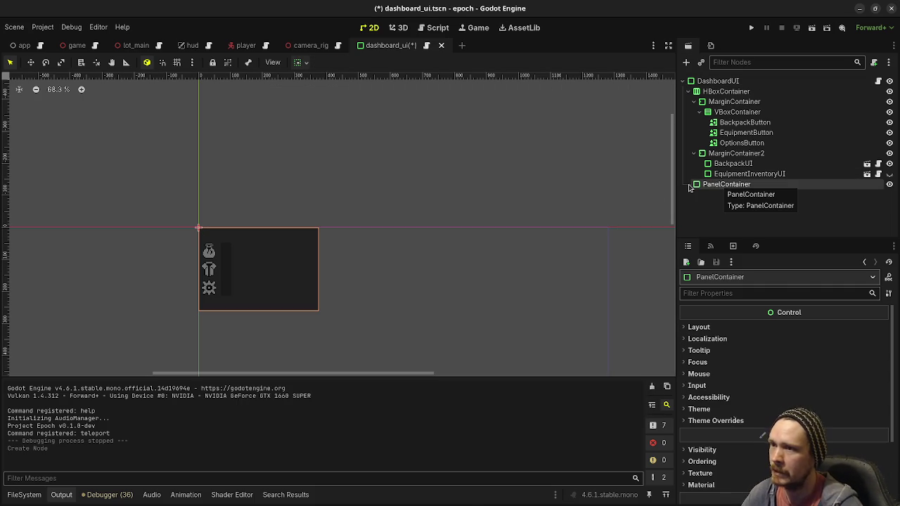
{"action": "key", "text": "ctrl+z"}
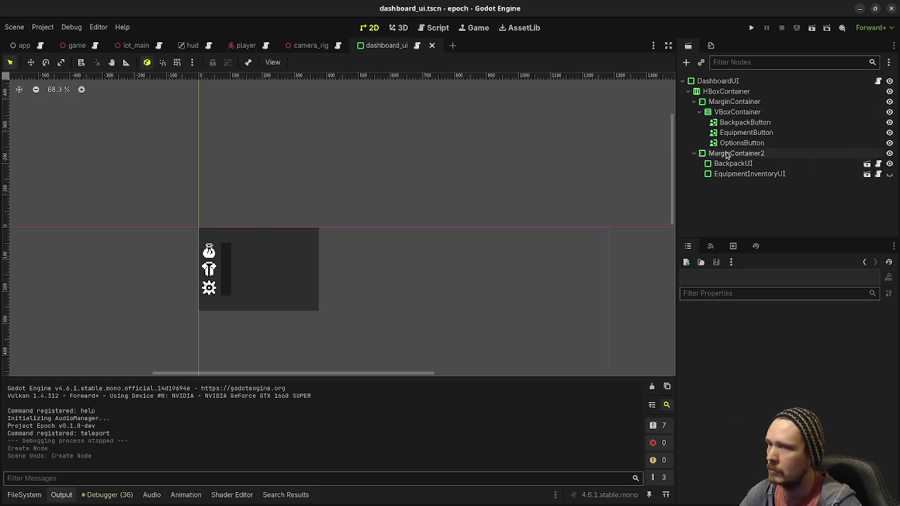
{"action": "left_click", "coordinate": [727, 80]}
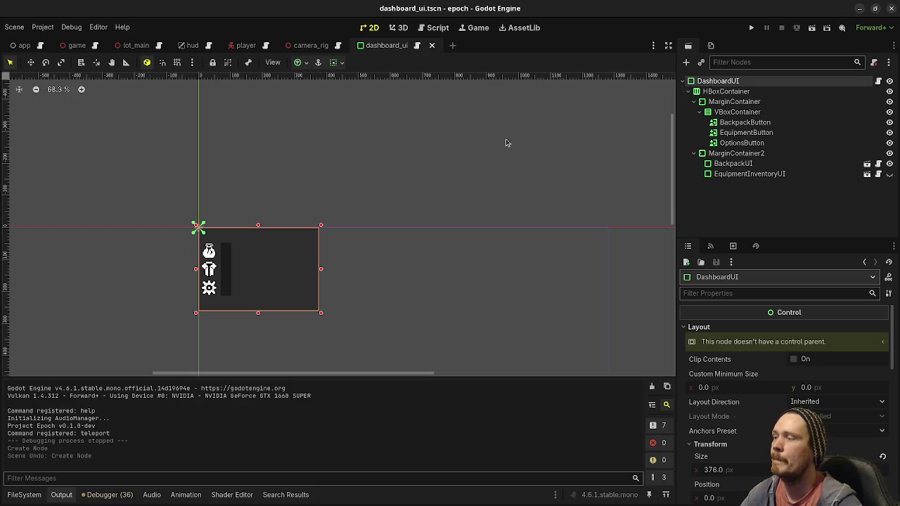
Step: Give DashboardUI the Full Rect anchor preset and add a MarginContainer child to it
{"action": "left_click", "coordinate": [298, 63]}
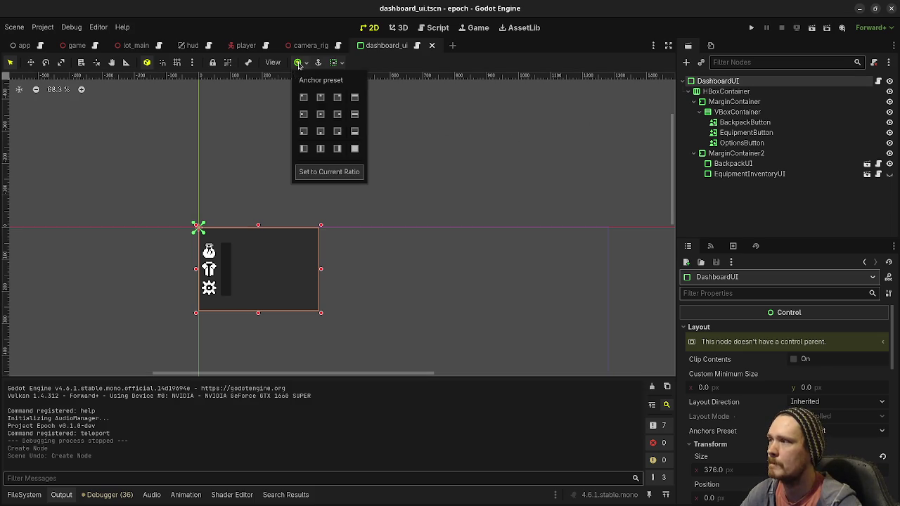
{"action": "left_click", "coordinate": [354, 147]}
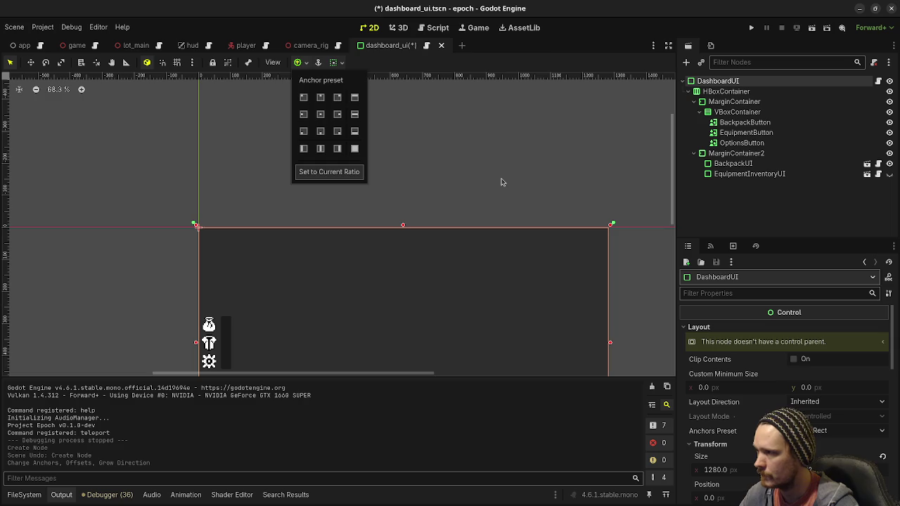
{"action": "left_click", "coordinate": [544, 64]}
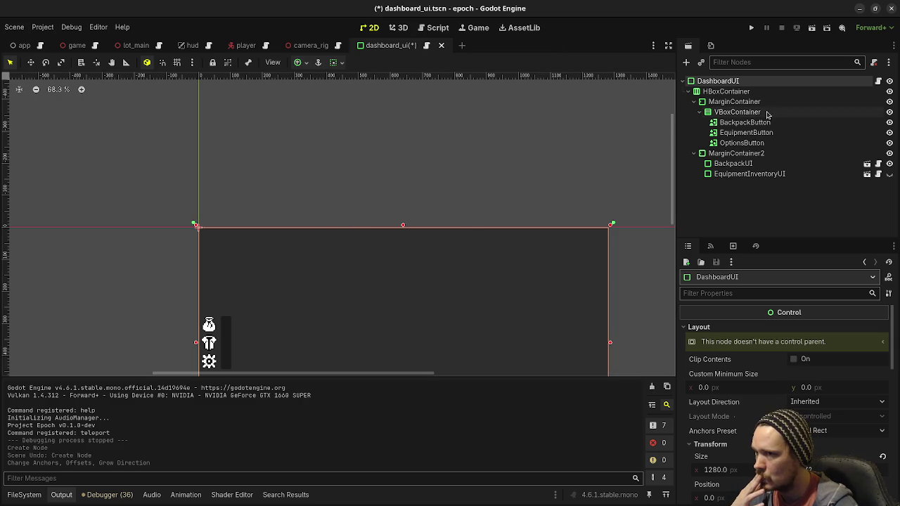
{"action": "right_click", "coordinate": [722, 81]}
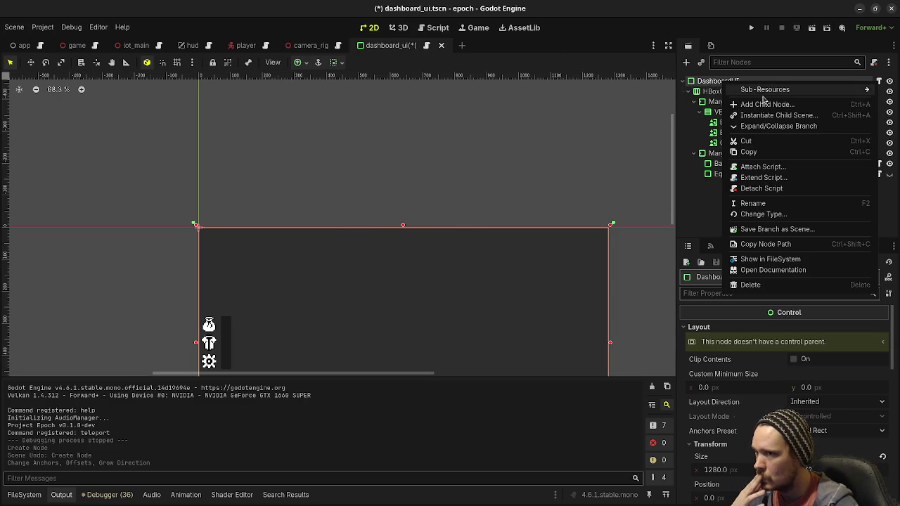
{"action": "left_click", "coordinate": [766, 104]}
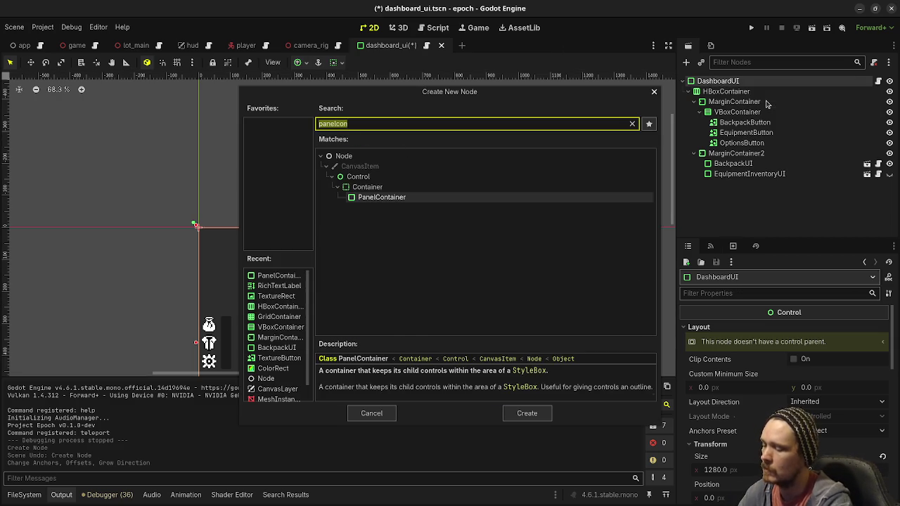
{"action": "type", "text": "margin"}
{"action": "key", "text": "Return"}
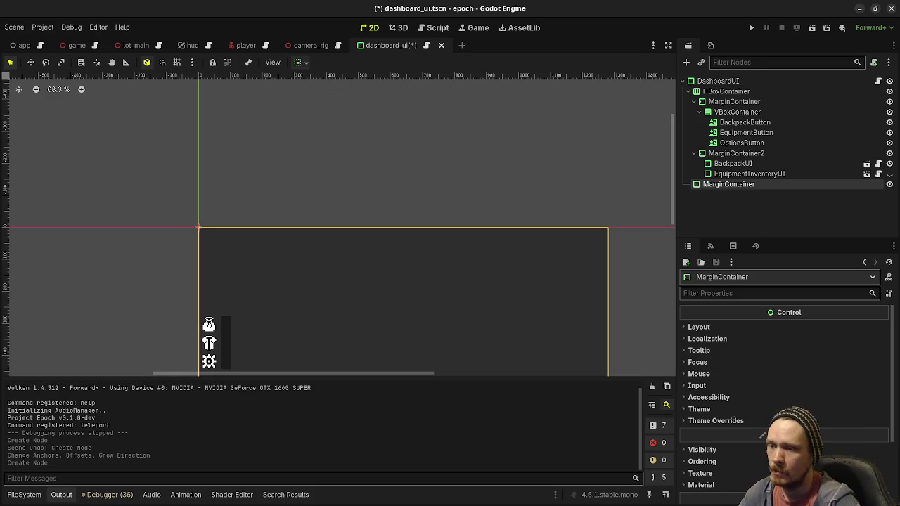
Step: Enable all four margin constant overrides and nest HBoxContainer inside the MarginContainer
{"action": "left_click", "coordinate": [822, 420]}
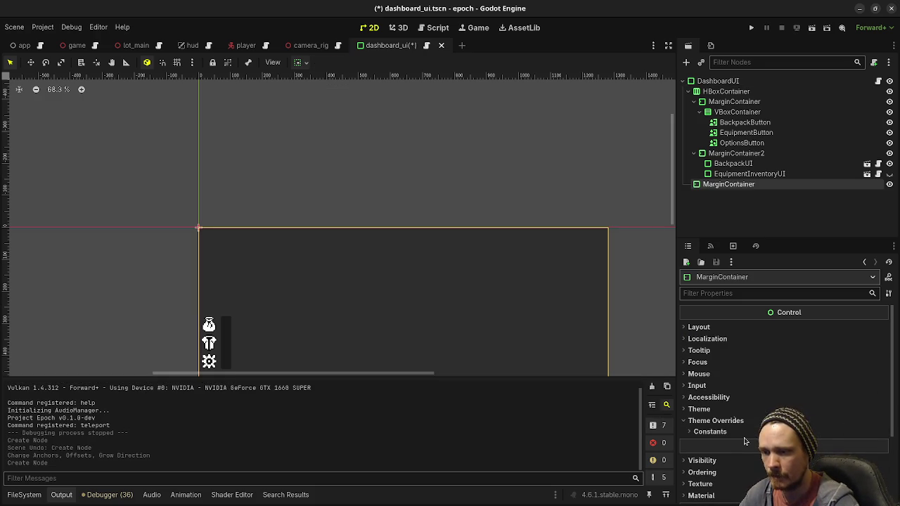
{"action": "left_click", "coordinate": [825, 432]}
{"action": "left_click", "coordinate": [828, 445]}
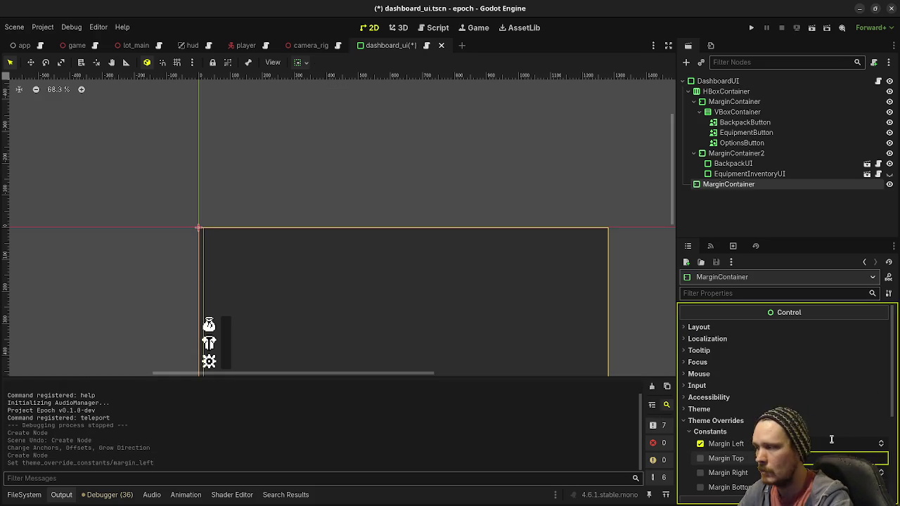
{"action": "left_click", "coordinate": [700, 487]}
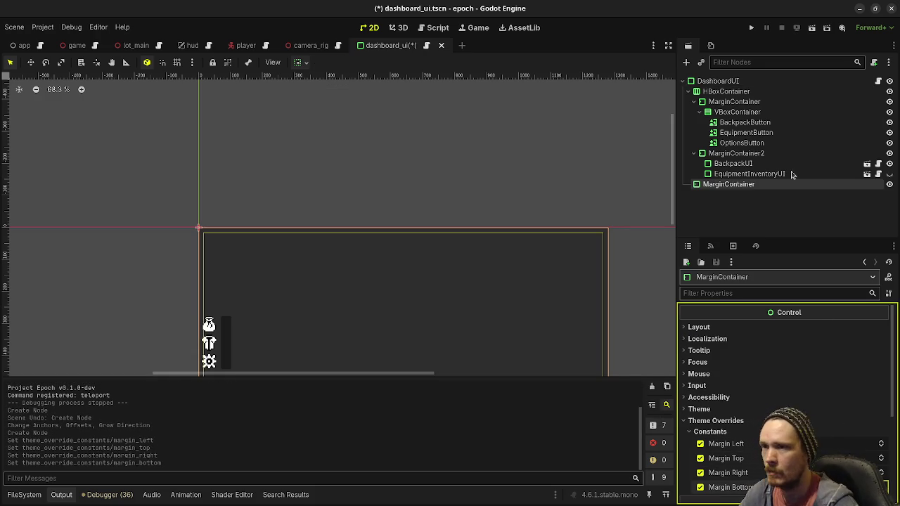
{"action": "left_click_drag", "start_coordinate": [725, 91], "coordinate": [718, 184]}
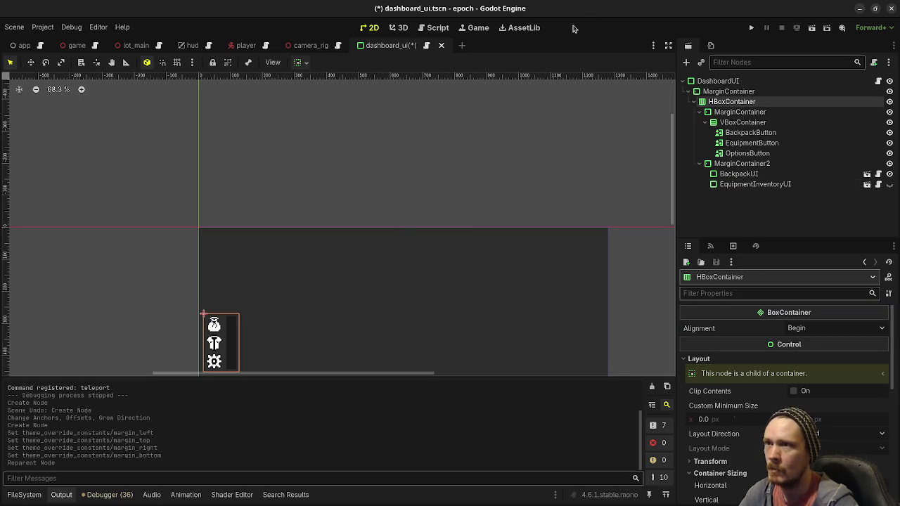
{"action": "left_click", "coordinate": [736, 80]}
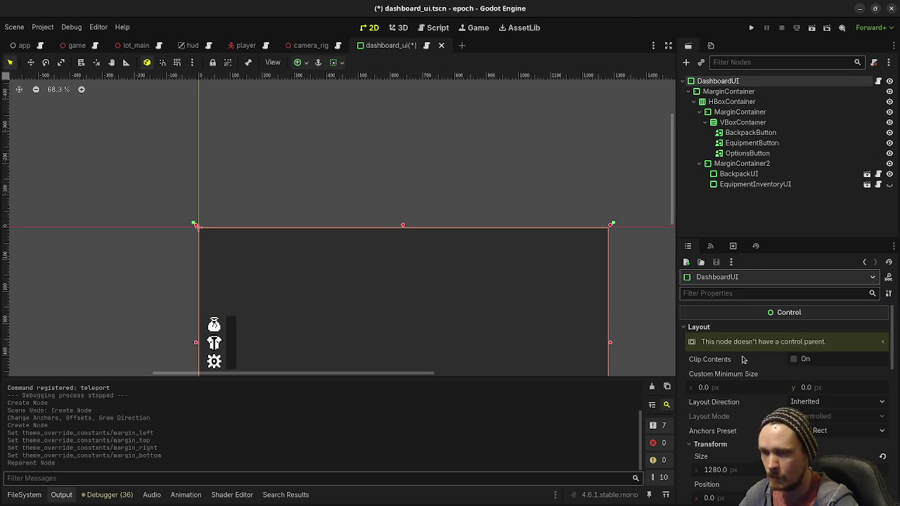
Step: Replace DashboardUI's Theme Overrides panel style with a new StyleBoxEmpty
{"action": "scroll", "coordinate": [821, 351], "scroll_direction": "down", "scroll_amount": 8}
{"action": "scroll", "coordinate": [820, 365], "scroll_direction": "down", "scroll_amount": 10}
{"action": "left_click", "coordinate": [729, 364]}
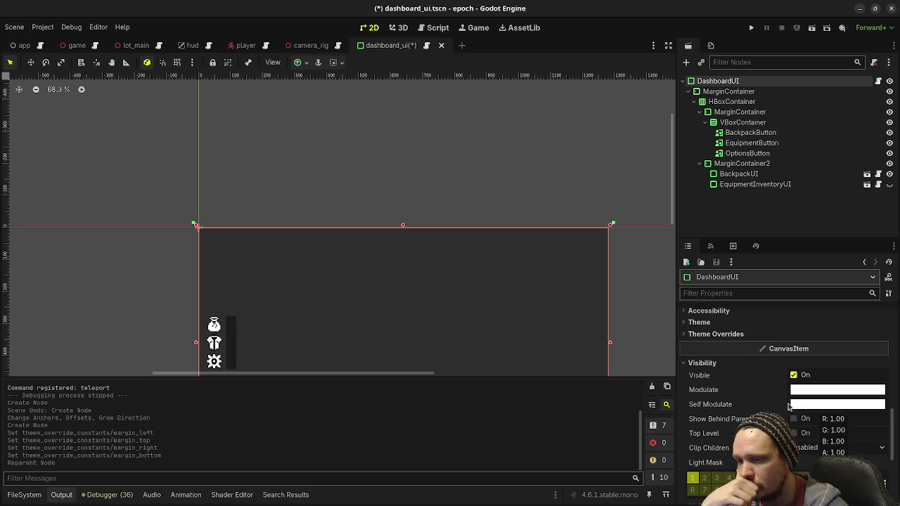
{"action": "left_click", "coordinate": [710, 364]}
{"action": "left_click", "coordinate": [730, 335]}
{"action": "left_click", "coordinate": [703, 344]}
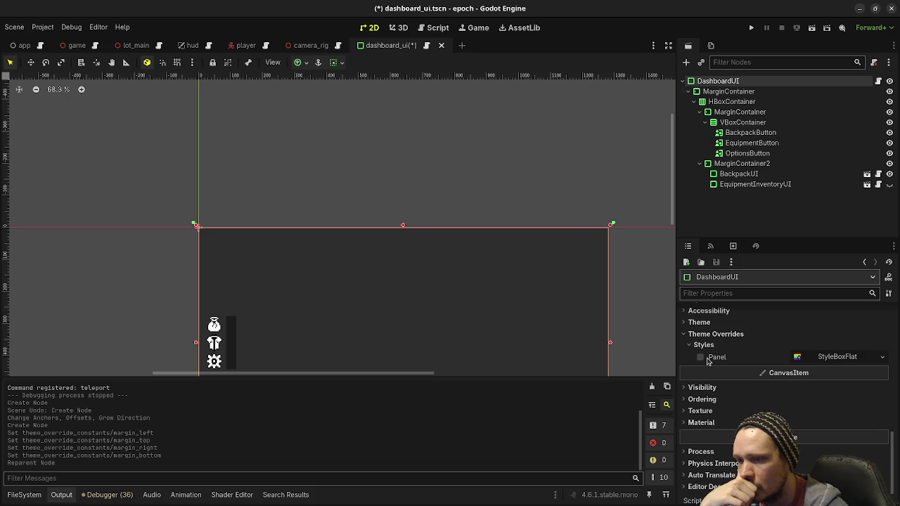
{"action": "left_click", "coordinate": [834, 357]}
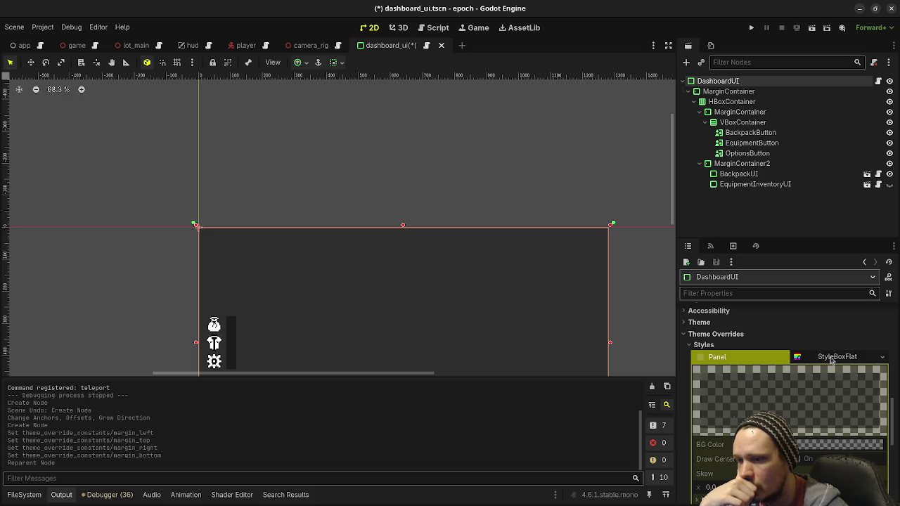
{"action": "left_click", "coordinate": [831, 357]}
{"action": "left_click", "coordinate": [882, 357]}
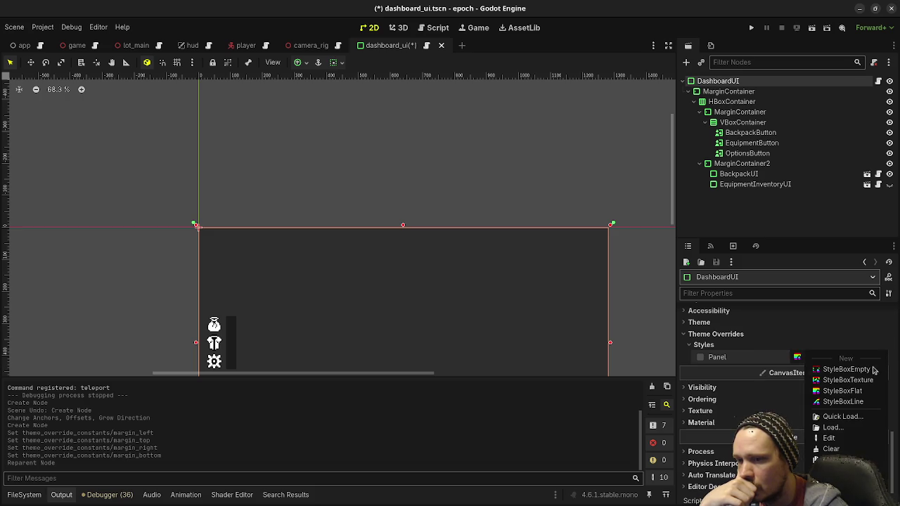
{"action": "left_click", "coordinate": [847, 369]}
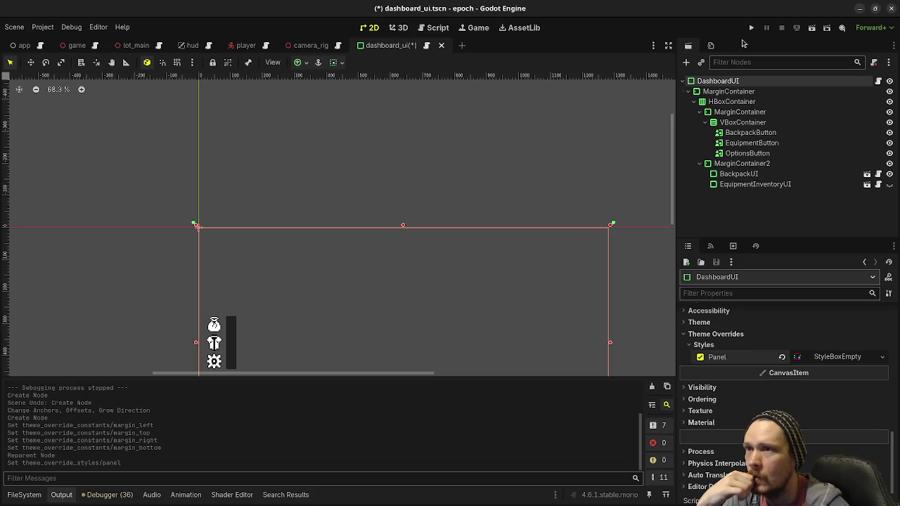
Step: Set DashboardUI's Mouse Filter to Ignore
{"action": "scroll", "coordinate": [769, 364], "scroll_direction": "up", "scroll_amount": 5}
{"action": "scroll", "coordinate": [769, 364], "scroll_direction": "up", "scroll_amount": 5}
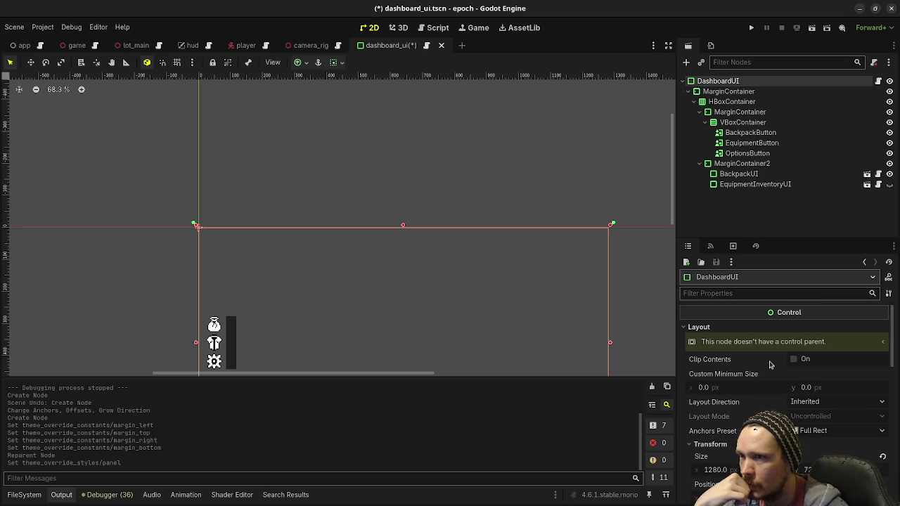
{"action": "scroll", "coordinate": [718, 395], "scroll_direction": "down", "scroll_amount": 10}
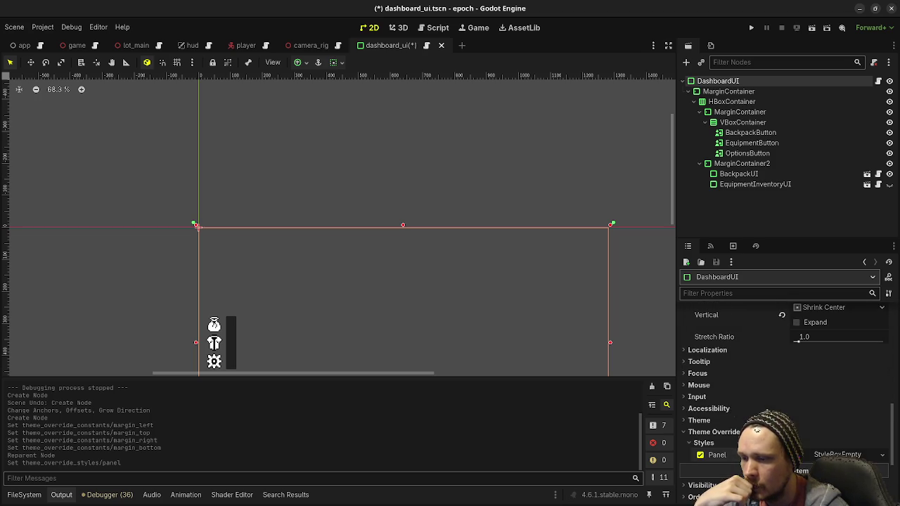
{"action": "left_click", "coordinate": [718, 390]}
{"action": "left_click", "coordinate": [798, 398]}
{"action": "left_click", "coordinate": [816, 435]}
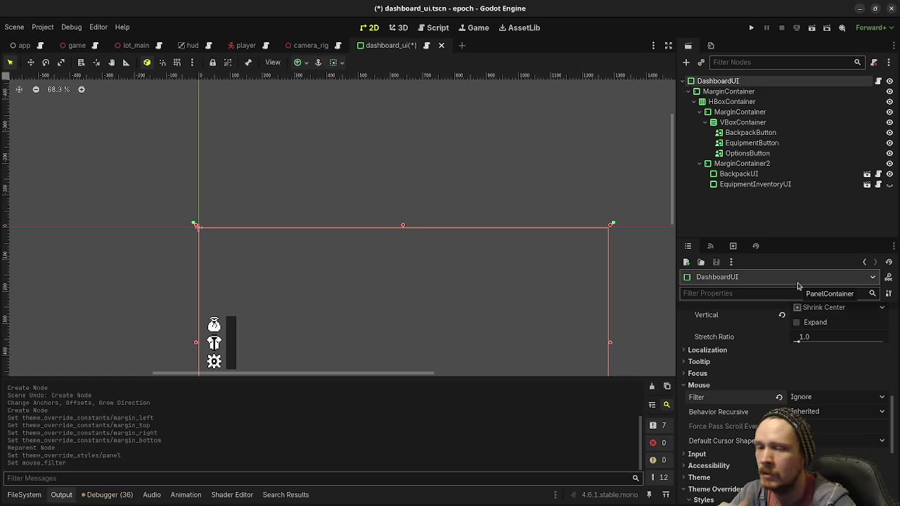
Step: Set MarginContainer's Mouse Filter to Ignore and save dashboard_ui.tscn
{"action": "left_click", "coordinate": [725, 91]}
{"action": "scroll", "coordinate": [769, 380], "scroll_direction": "down", "scroll_amount": 5}
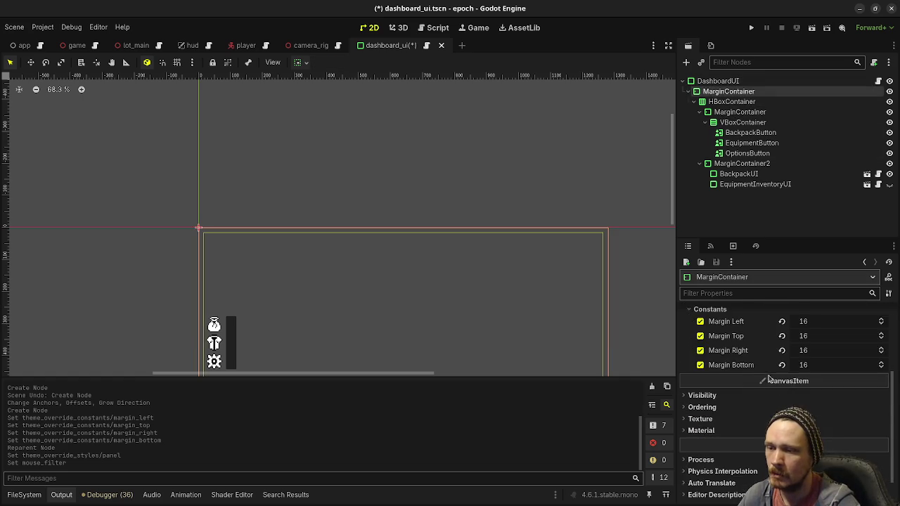
{"action": "scroll", "coordinate": [728, 387], "scroll_direction": "up", "scroll_amount": 5}
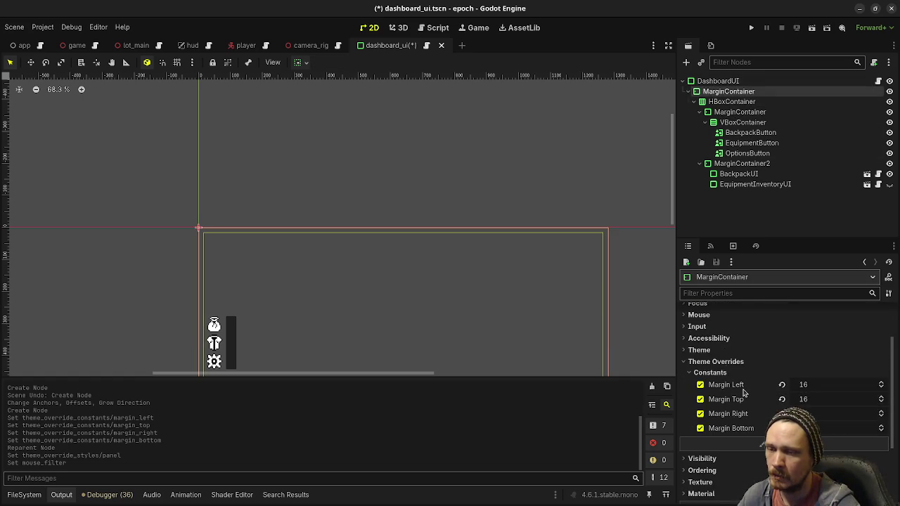
{"action": "left_click", "coordinate": [715, 374]}
{"action": "left_click", "coordinate": [817, 386]}
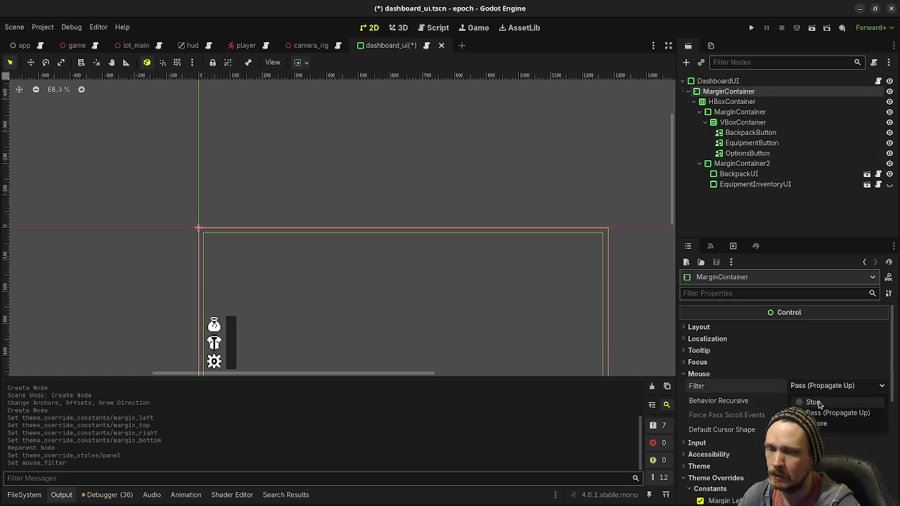
{"action": "left_click", "coordinate": [815, 423]}
{"action": "key", "text": "ctrl+s"}
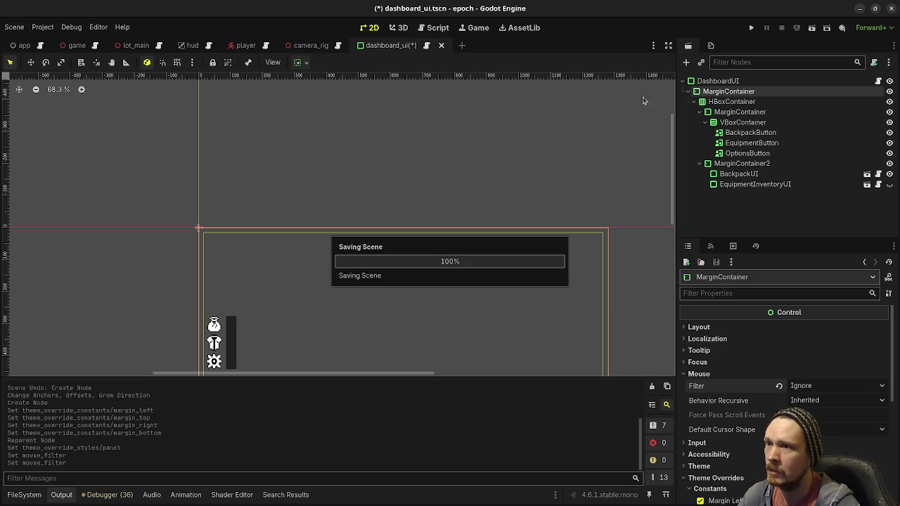
{"action": "left_click", "coordinate": [709, 102]}
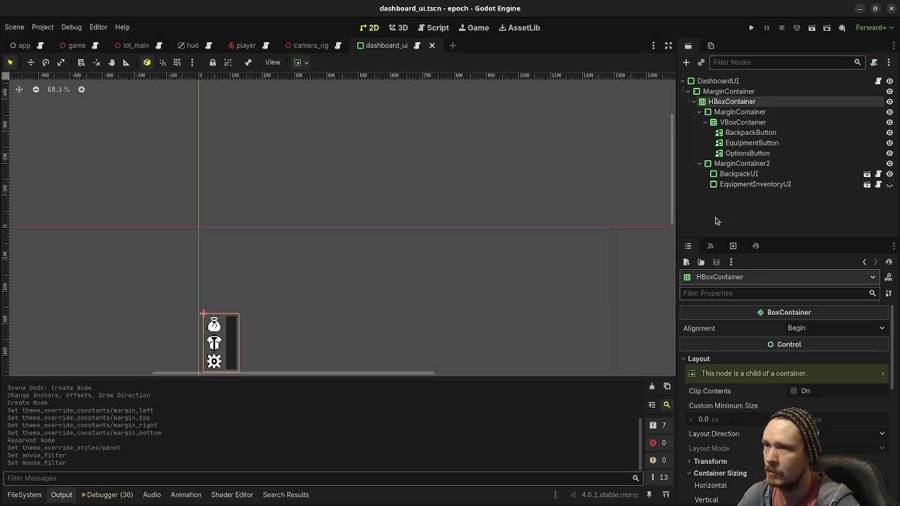
Step: Run the project briefly, moving the game window off the script, then stop it
{"action": "left_click", "coordinate": [751, 27]}
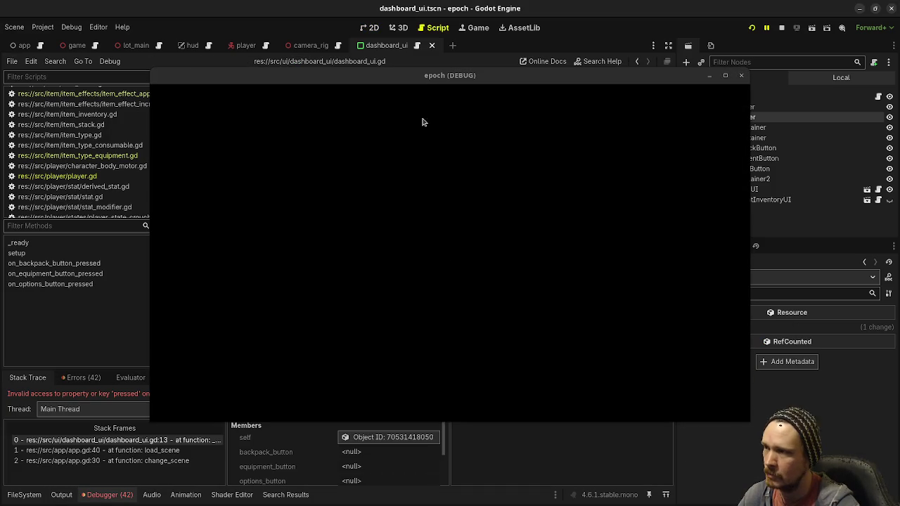
{"action": "left_click_drag", "start_coordinate": [422, 75], "coordinate": [420, 160]}
{"action": "left_click_drag", "start_coordinate": [417, 191], "coordinate": [383, 379]}
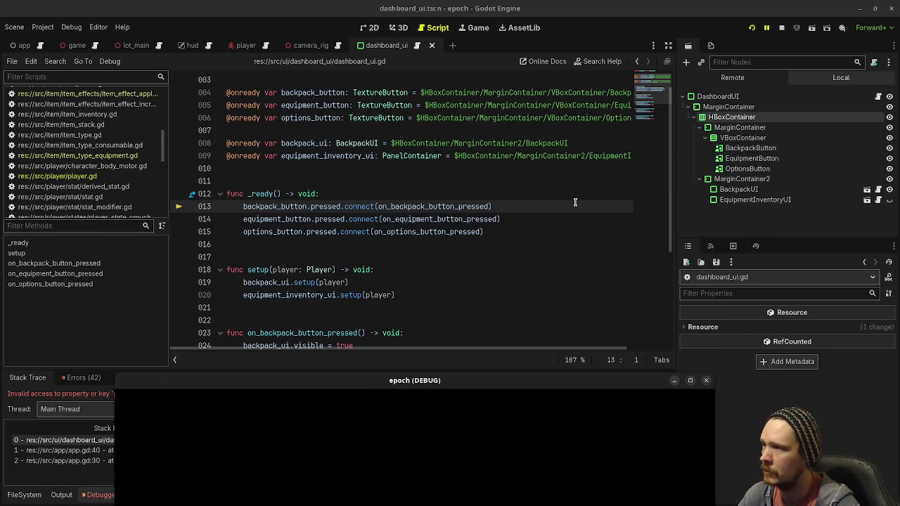
{"action": "left_click", "coordinate": [778, 30]}
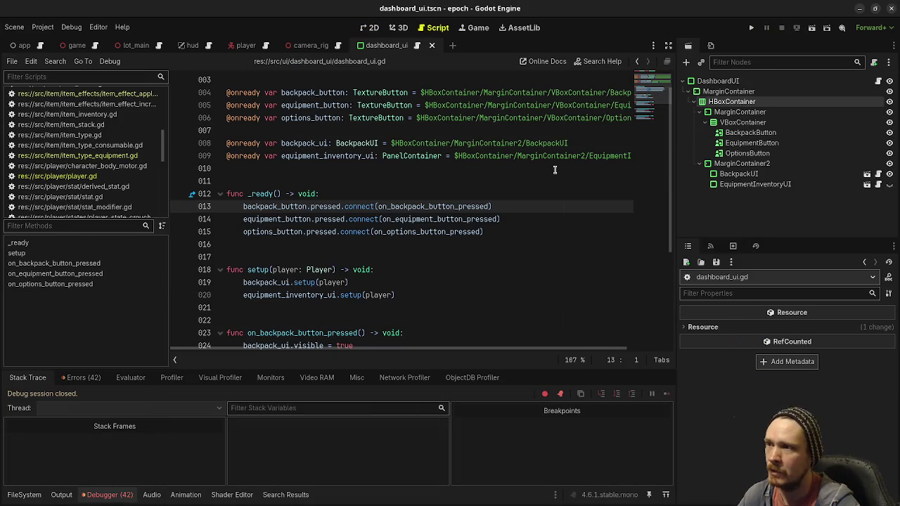
Step: Try multi-caret editing the paths on lines 5–9, removing the misplaced 'Margin' text
{"action": "scroll", "coordinate": [670, 153], "scroll_direction": "up", "scroll_amount": 2}
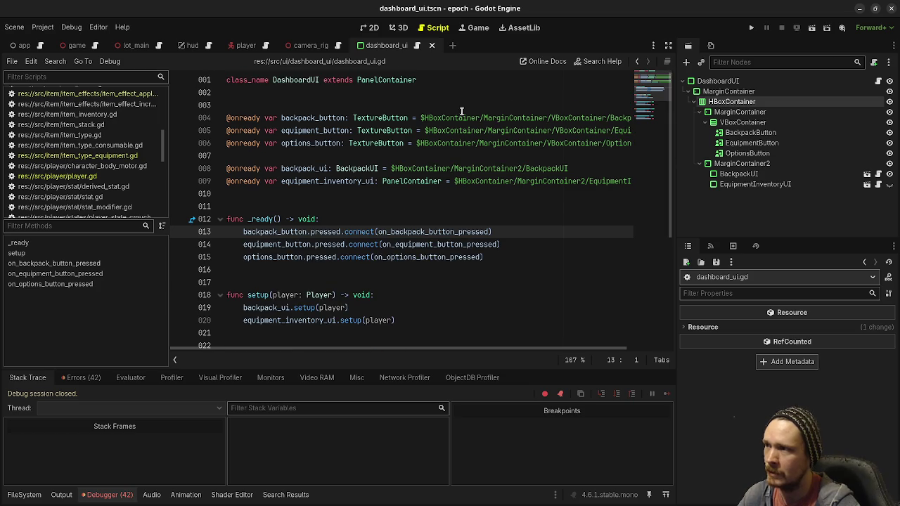
{"action": "mouse_move", "coordinate": [484, 117]}
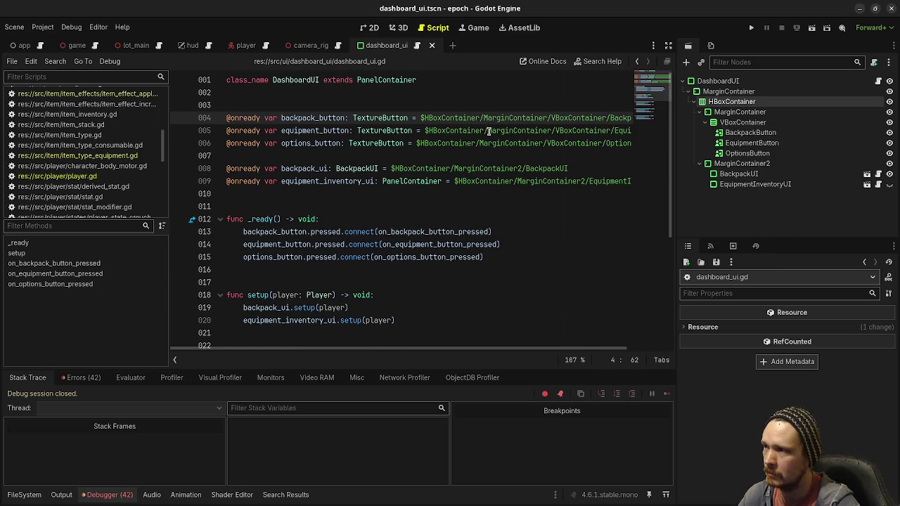
{"action": "left_click", "coordinate": [486, 130], "text": "alt"}
{"action": "left_click", "coordinate": [479, 143], "text": "alt"}
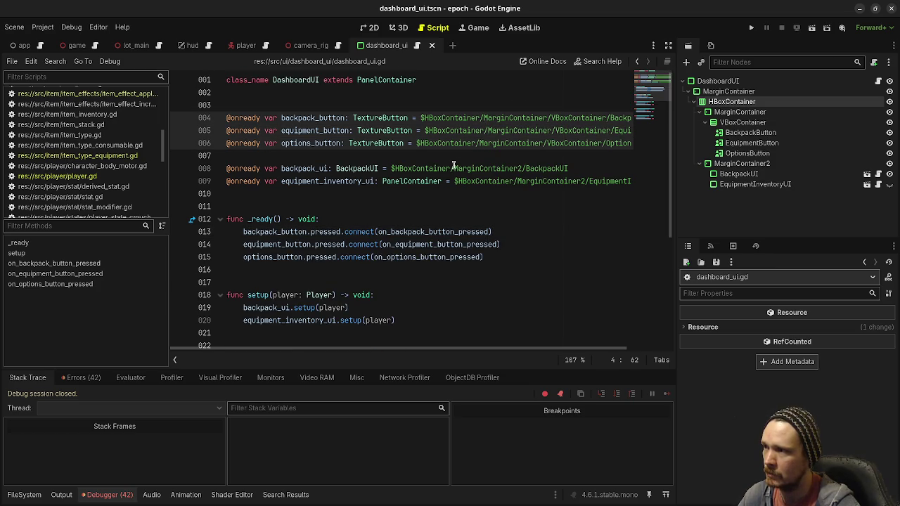
{"action": "left_click", "coordinate": [454, 169], "text": "alt"}
{"action": "left_click", "coordinate": [516, 181], "text": "alt"}
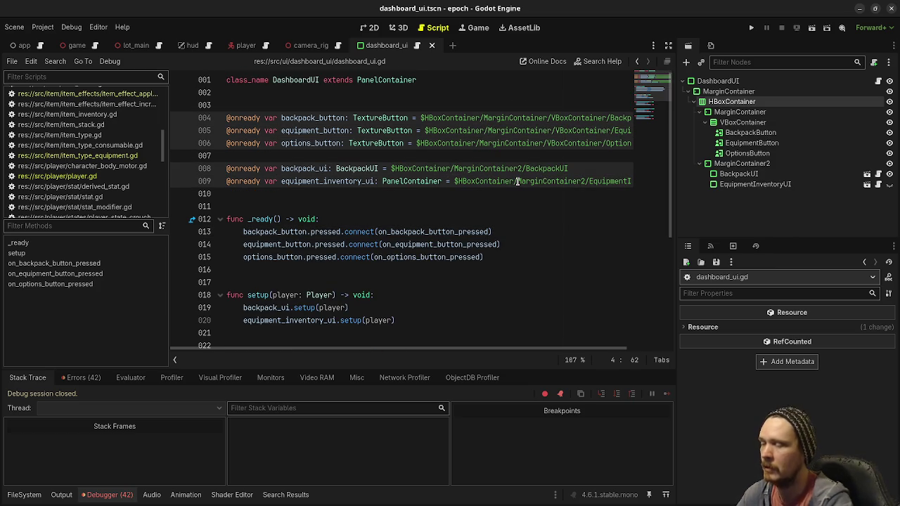
{"action": "type", "text": "Margin"}
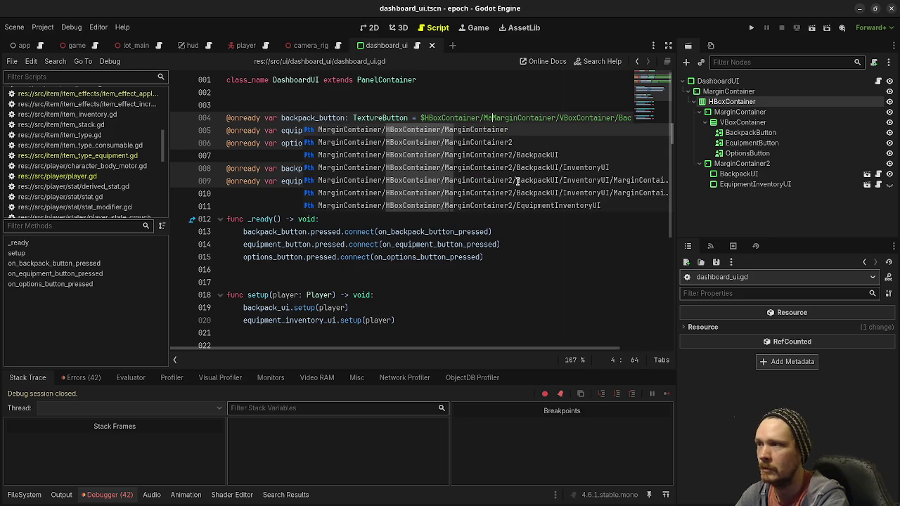
{"action": "key", "text": "BackSpace"}
{"action": "key", "text": "BackSpace"}
{"action": "key", "text": "BackSpace"}
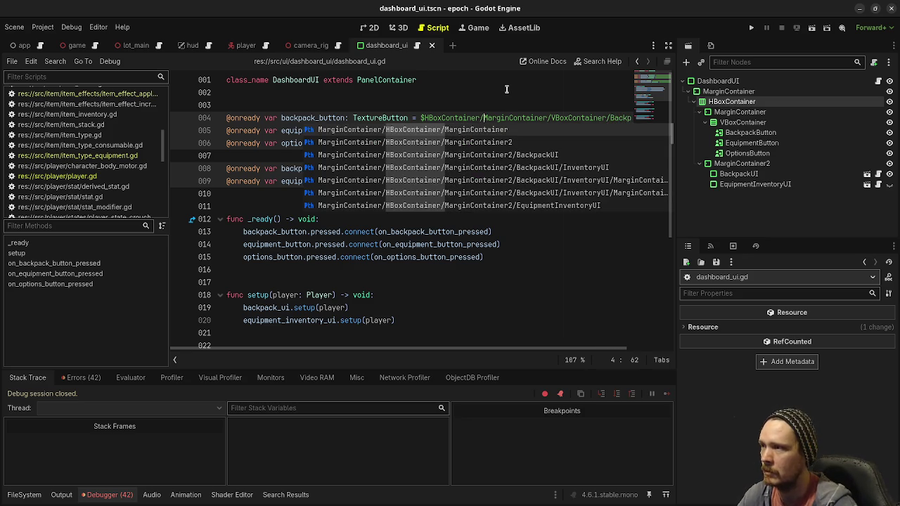
{"action": "left_click", "coordinate": [427, 118]}
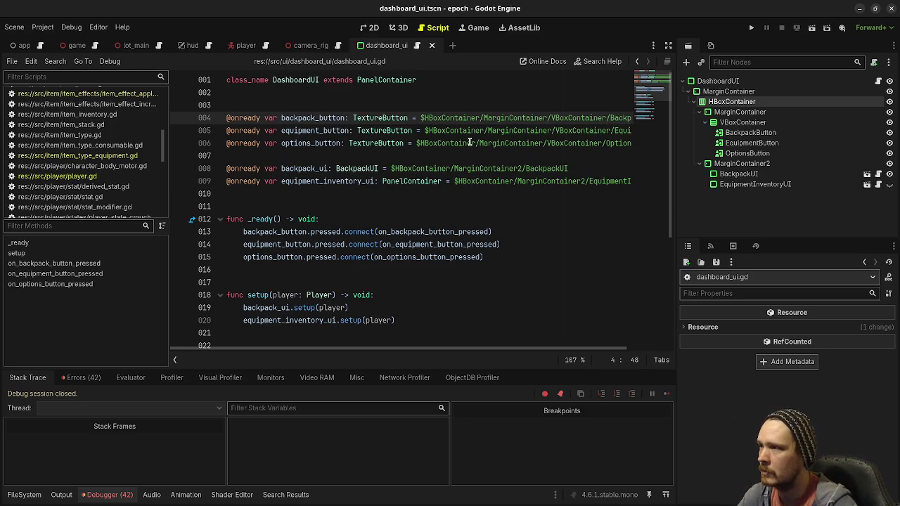
{"action": "left_click", "coordinate": [428, 131], "text": "alt"}
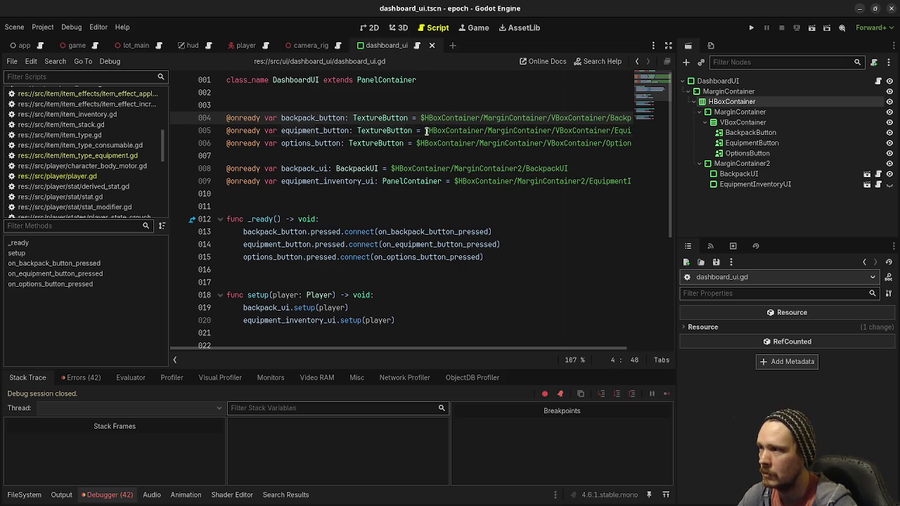
{"action": "left_click", "coordinate": [420, 143], "text": "alt"}
{"action": "left_click", "coordinate": [395, 168], "text": "alt"}
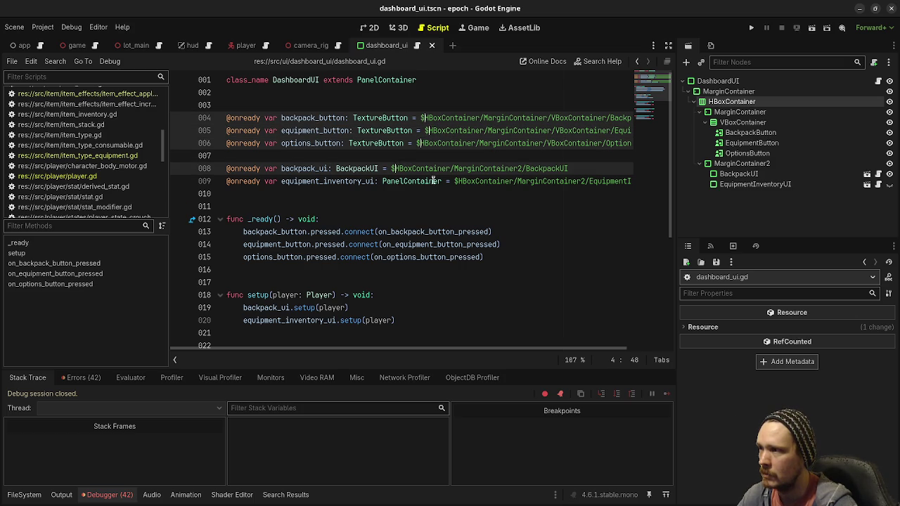
{"action": "left_click", "coordinate": [455, 181], "text": "alt"}
{"action": "type", "text": "MarginContainer/"}
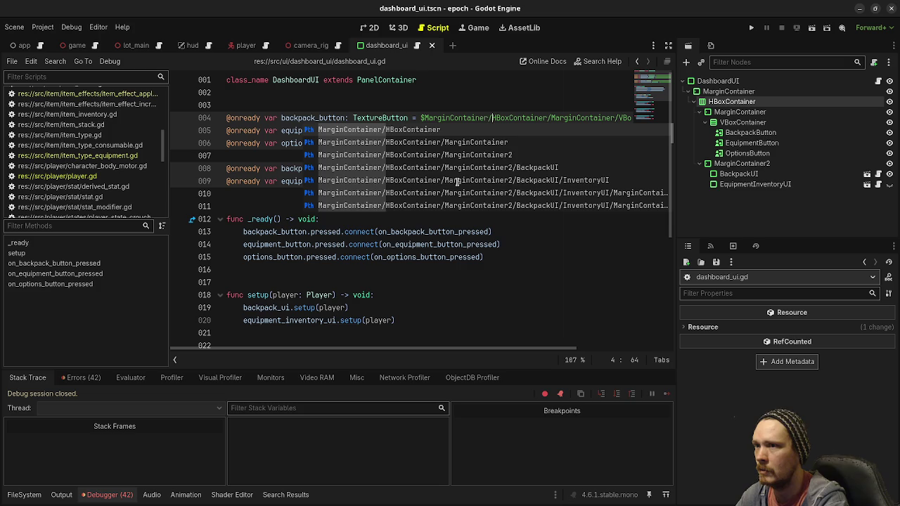
{"action": "key", "text": "ctrl+s"}
{"action": "left_click", "coordinate": [485, 77]}
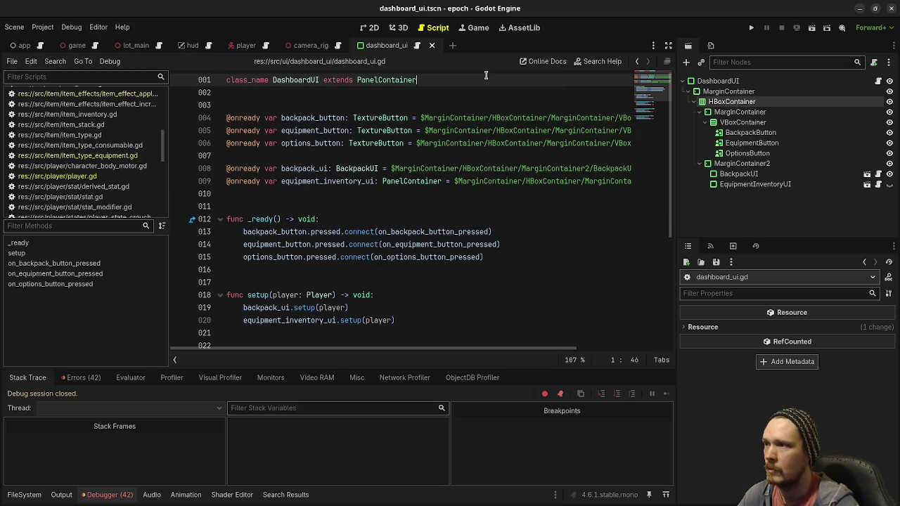
Step: Run the project with F5, open the inventory with Tab, then stop the game
{"action": "key", "text": "F5"}
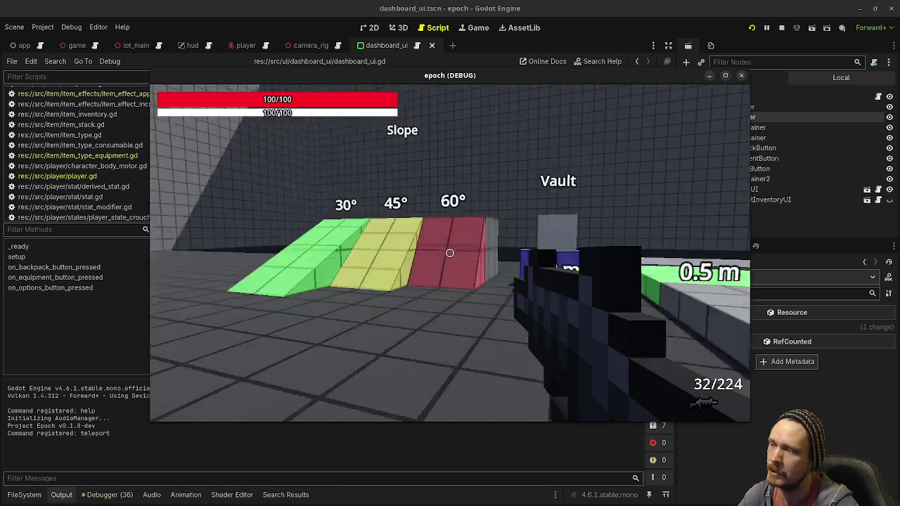
{"action": "key", "text": "Tab"}
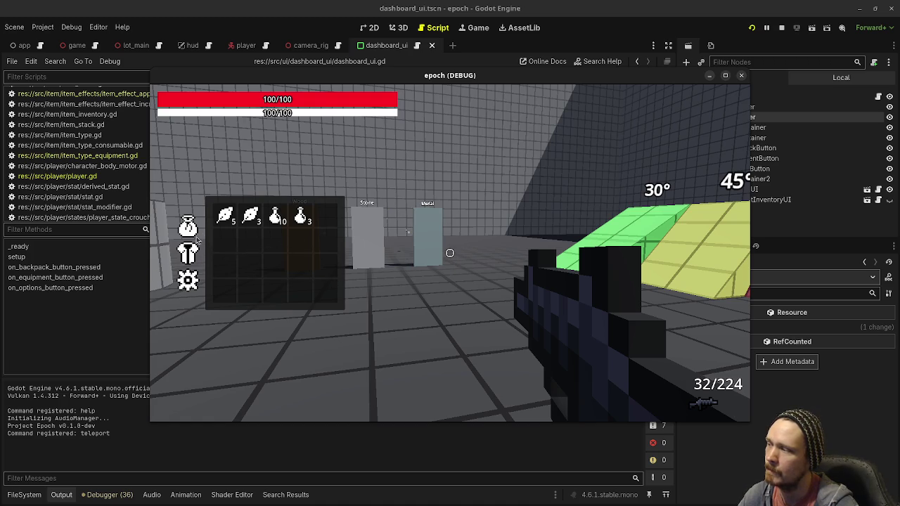
{"action": "left_click", "coordinate": [780, 28]}
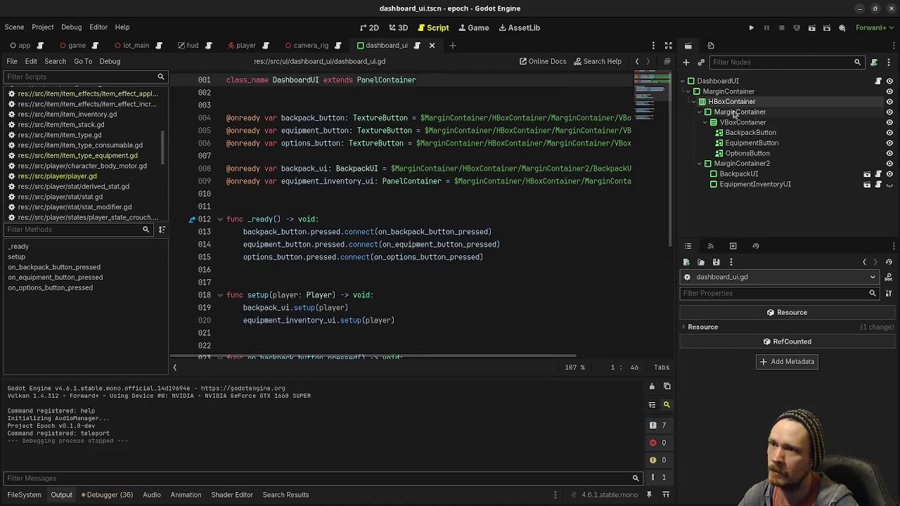
{"action": "left_click", "coordinate": [399, 27]}
Step: In the 2D view, inspect the VBoxContainer's Theme properties
{"action": "left_click", "coordinate": [369, 27]}
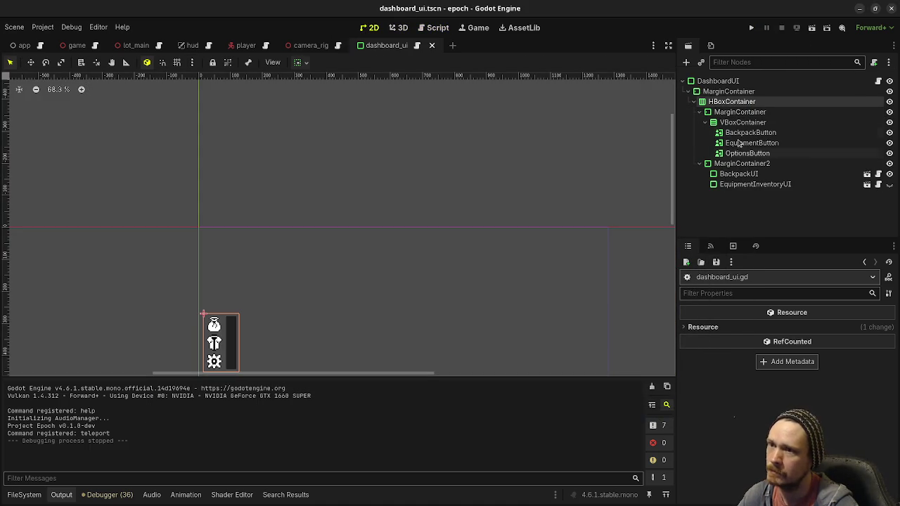
{"action": "left_click", "coordinate": [734, 123]}
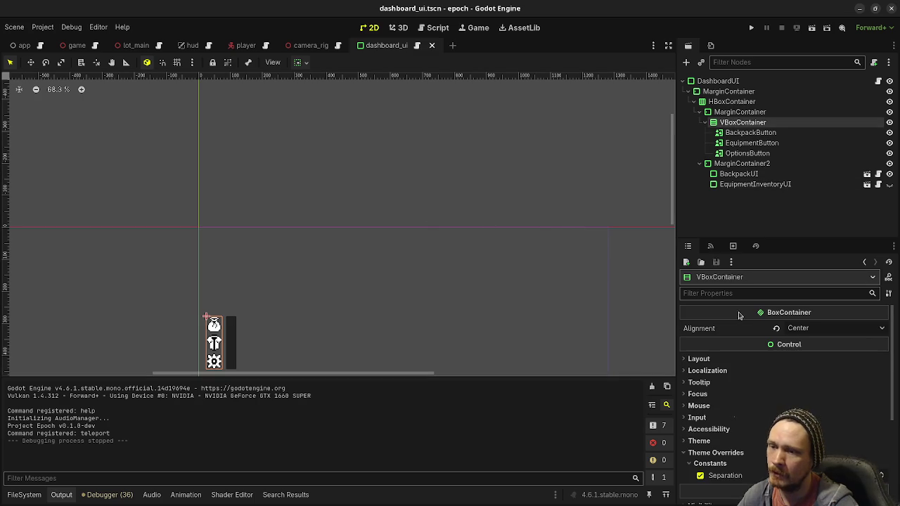
{"action": "scroll", "coordinate": [730, 336], "scroll_direction": "down", "scroll_amount": 2}
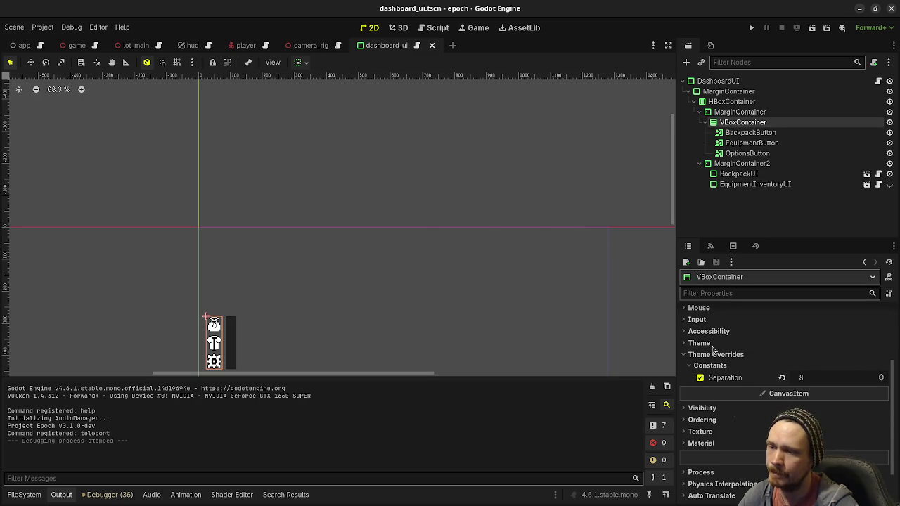
{"action": "left_click", "coordinate": [703, 343]}
{"action": "left_click", "coordinate": [883, 355]}
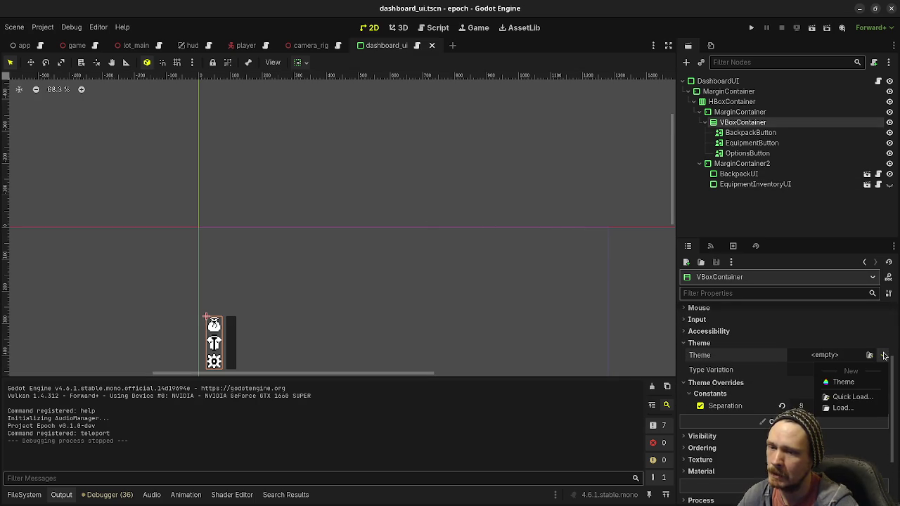
{"action": "scroll", "coordinate": [706, 363], "scroll_direction": "down", "scroll_amount": 3}
{"action": "scroll", "coordinate": [718, 363], "scroll_direction": "up", "scroll_amount": 7}
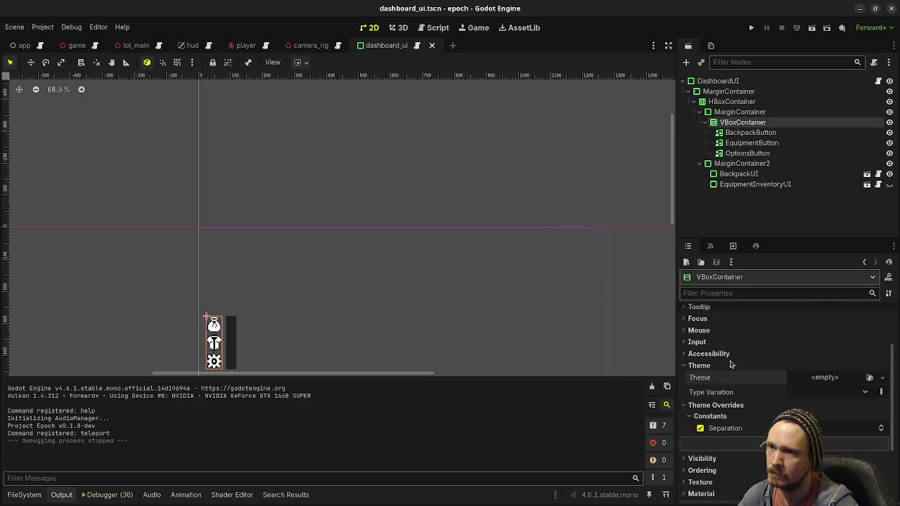
Step: Check HBoxContainer and MarginContainer in the Inspector, then run the game again
{"action": "left_click", "coordinate": [731, 101]}
{"action": "left_click", "coordinate": [738, 112]}
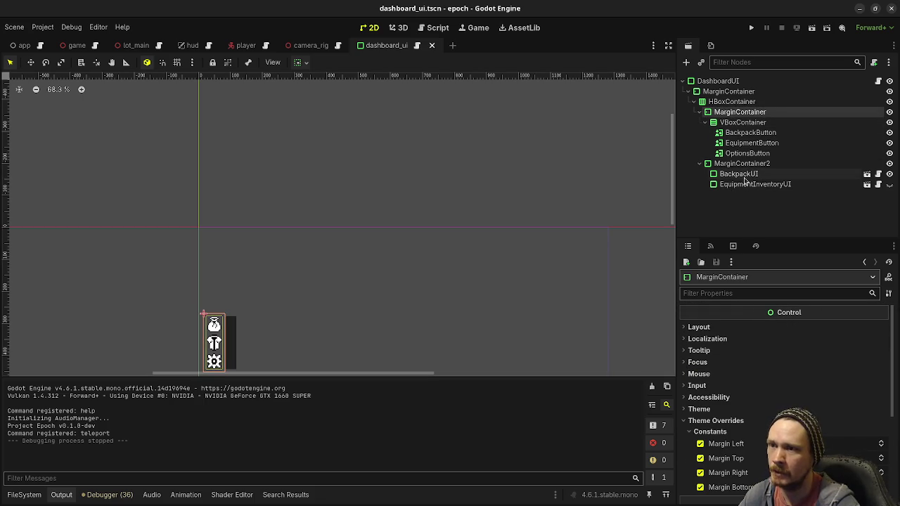
{"action": "left_click", "coordinate": [750, 28]}
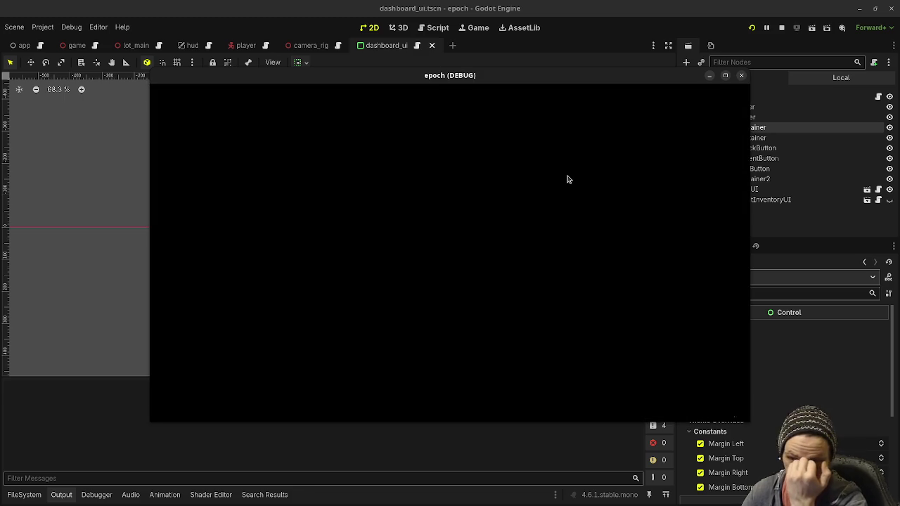
Step: Open the inventory with Tab and move the player with A and D
{"action": "key", "text": "Tab"}
{"action": "key", "text": "a"}
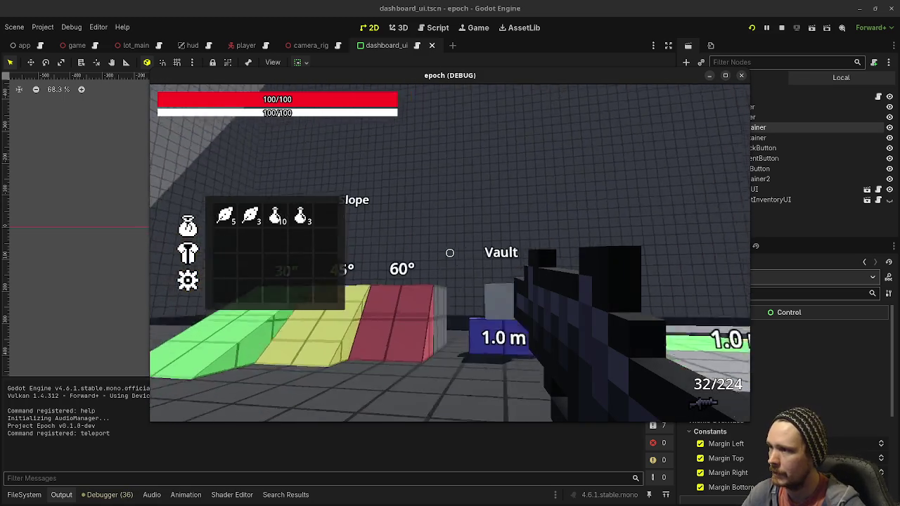
{"action": "key", "text": "d"}
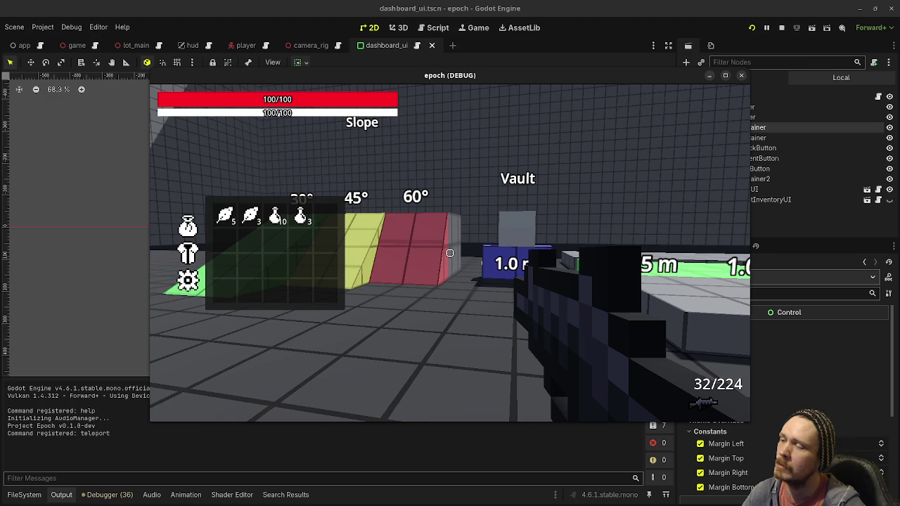
{"action": "key", "text": "a"}
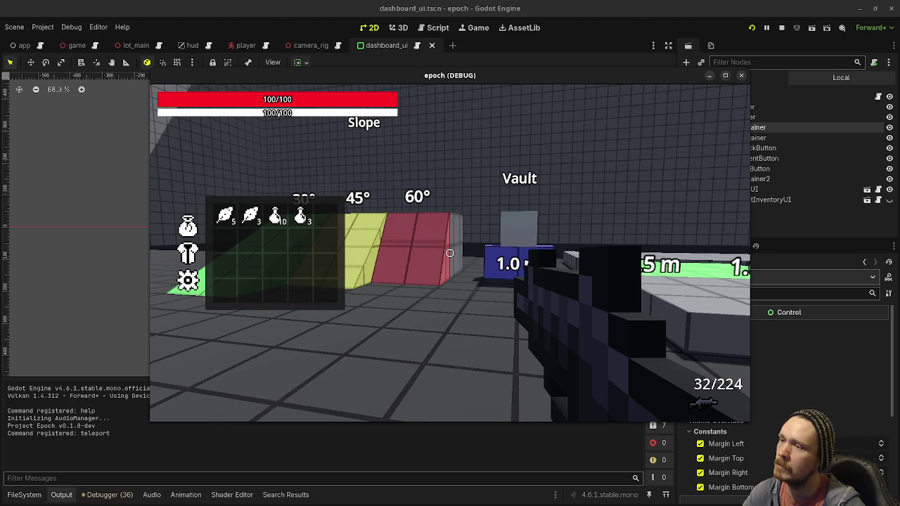
{"action": "key", "text": "Tab"}
{"action": "key", "text": "Tab"}
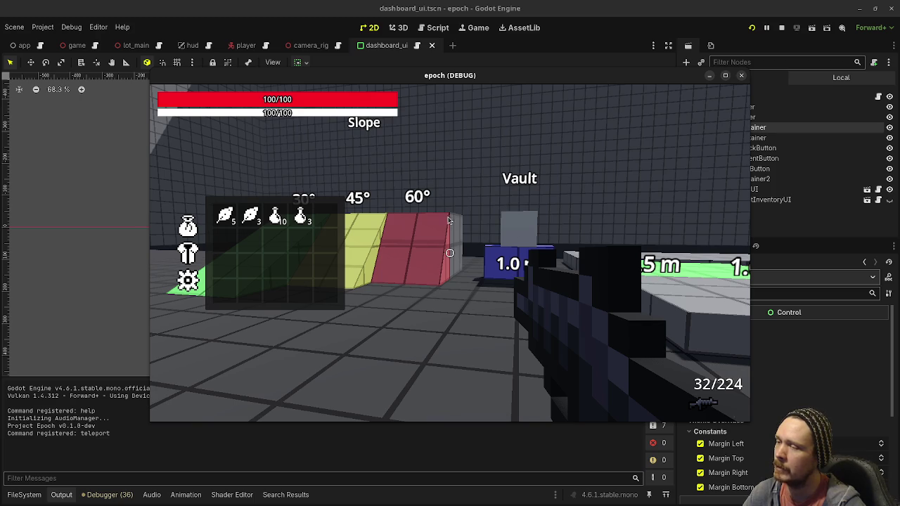
Step: Walk toward the Jump Distance track, switch to the equipment list, close it, and stop the game
{"action": "left_click", "coordinate": [506, 225]}
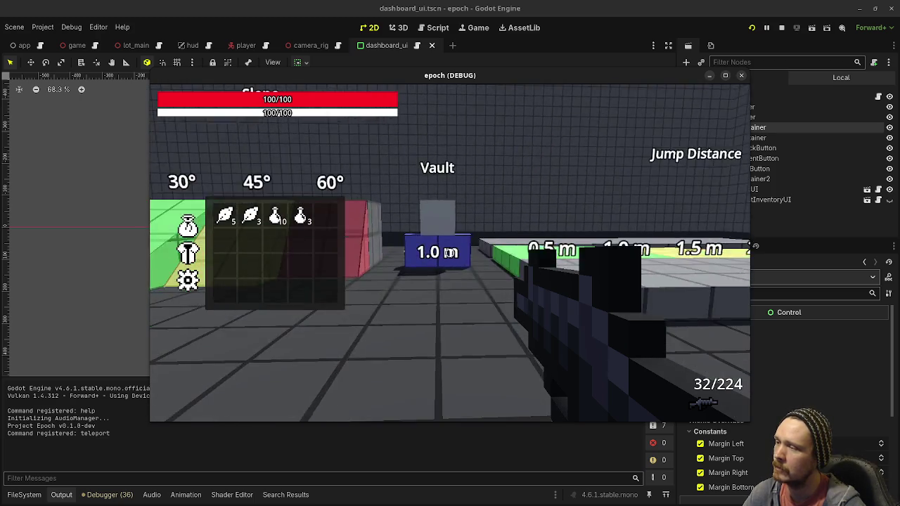
{"action": "key", "text": "w"}
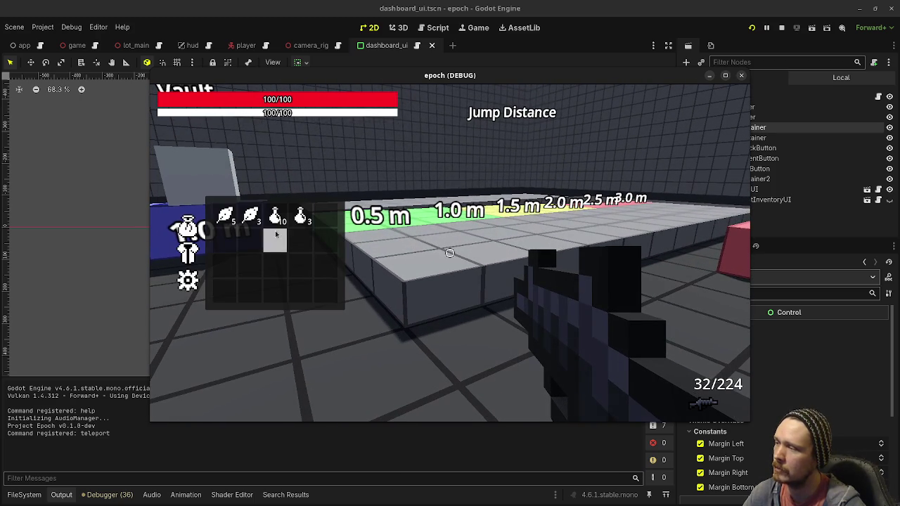
{"action": "left_click", "coordinate": [190, 251]}
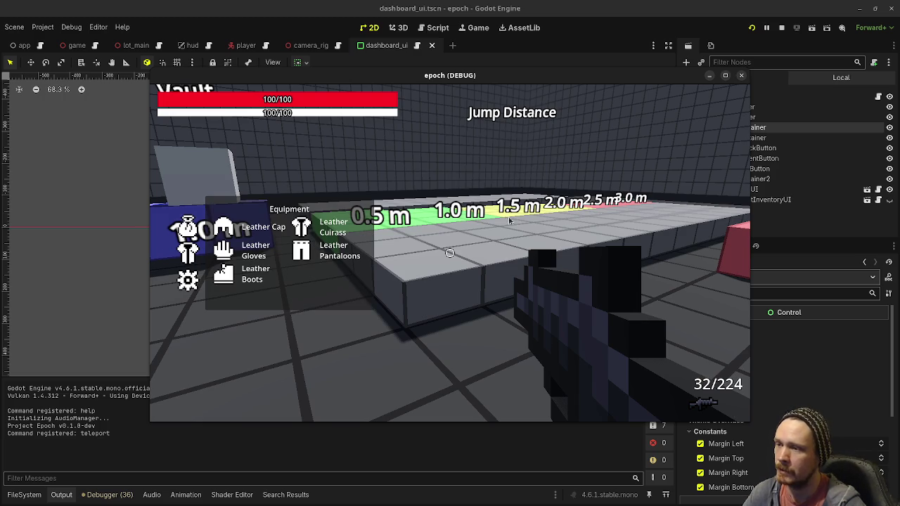
{"action": "key", "text": "Tab"}
{"action": "key", "text": "Tab"}
{"action": "key", "text": "Tab"}
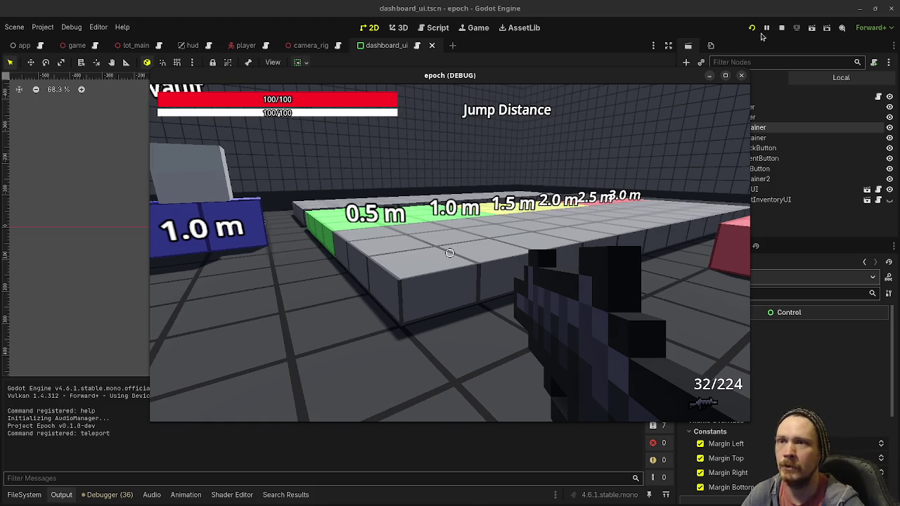
{"action": "left_click", "coordinate": [781, 28]}
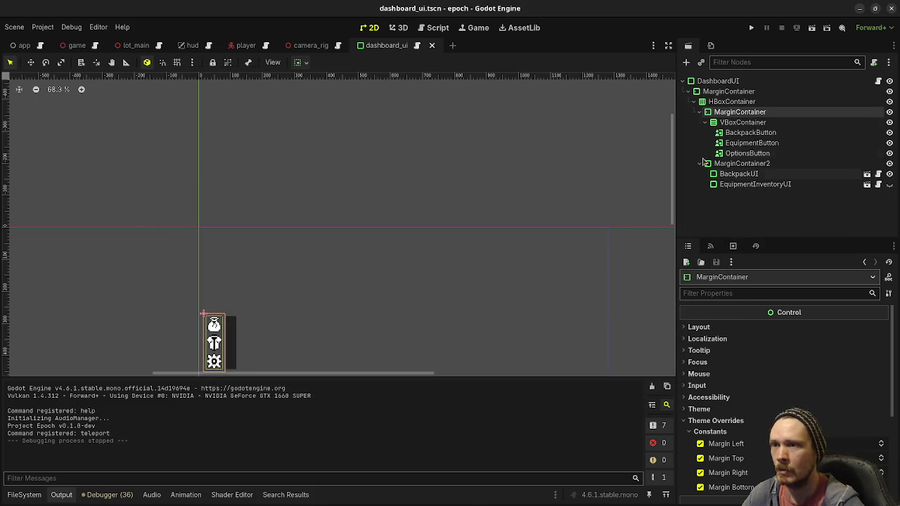
Step: Select MarginContainer in the Scene tree and open Create New Node with Ctrl+A
{"action": "left_click", "coordinate": [686, 92]}
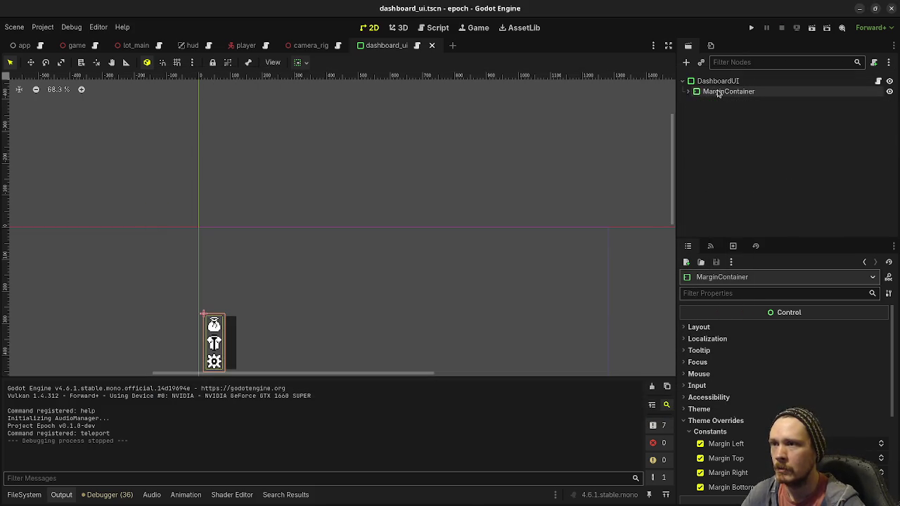
{"action": "left_click", "coordinate": [689, 93]}
{"action": "left_click", "coordinate": [693, 101]}
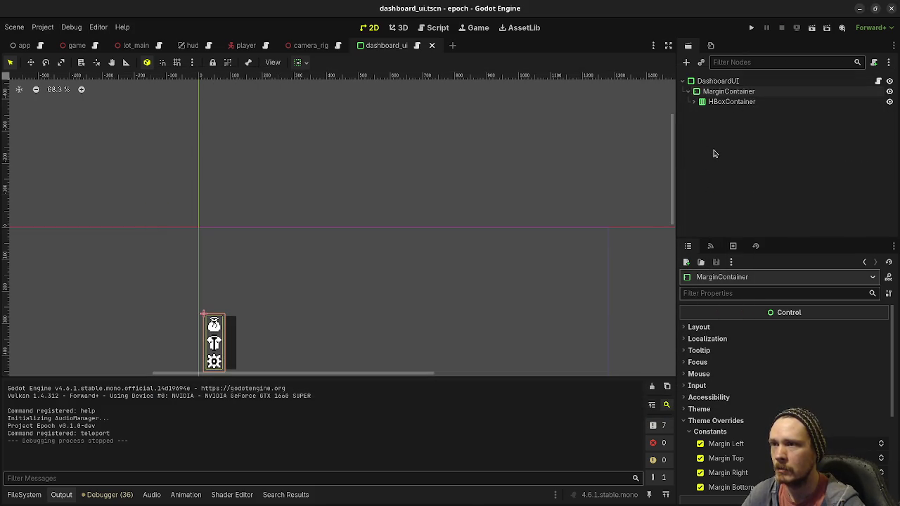
{"action": "left_click", "coordinate": [728, 92]}
{"action": "scroll", "coordinate": [486, 226], "scroll_direction": "down", "scroll_amount": 5}
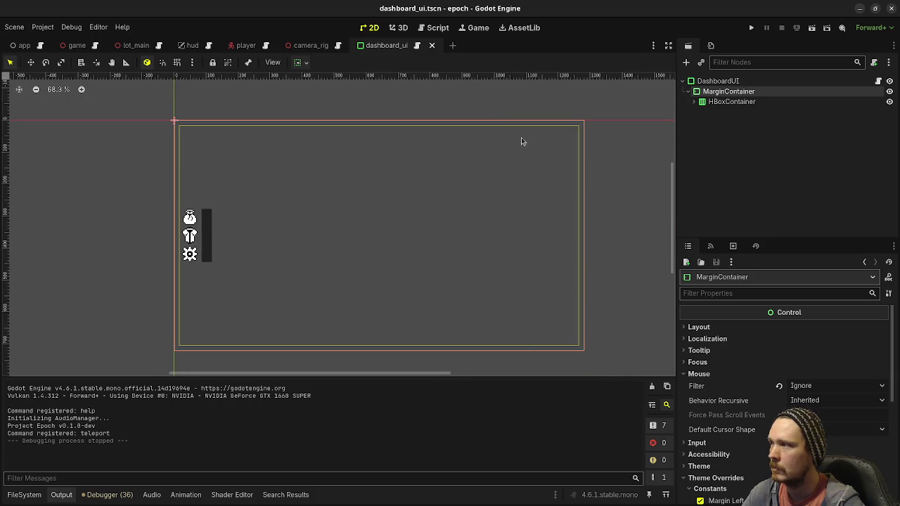
{"action": "left_click", "coordinate": [718, 104]}
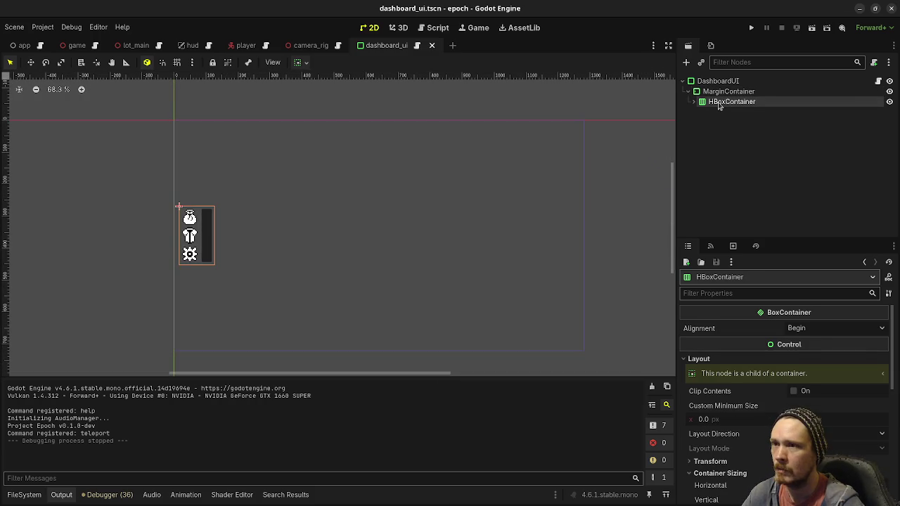
{"action": "left_click", "coordinate": [722, 92]}
{"action": "key", "text": "ctrl+a"}
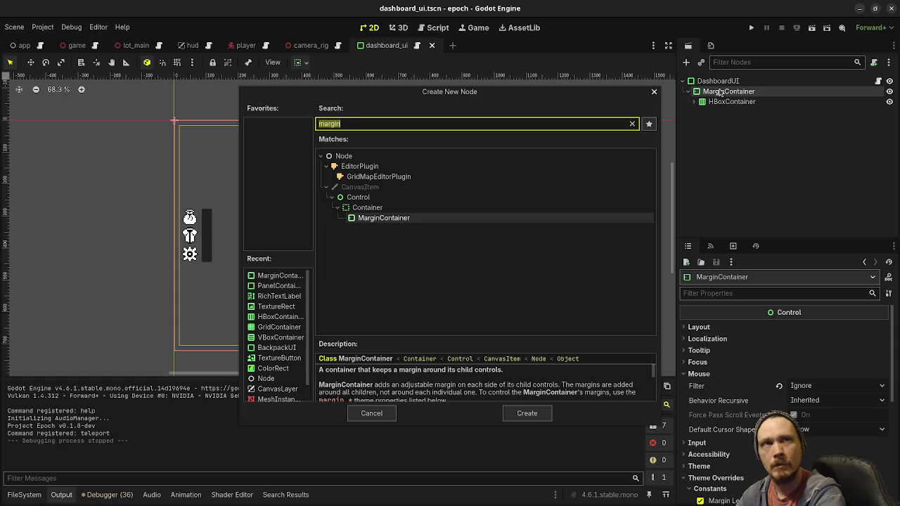
Step: Search 'panel', create a PanelContainer, then undo it
{"action": "type", "text": "palen"}
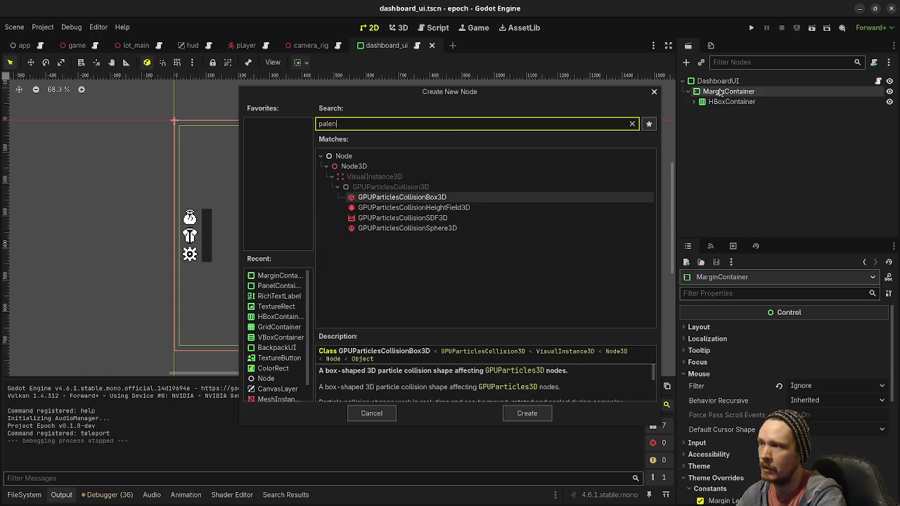
{"action": "key", "text": "BackSpace"}
{"action": "key", "text": "BackSpace"}
{"action": "key", "text": "BackSpace"}
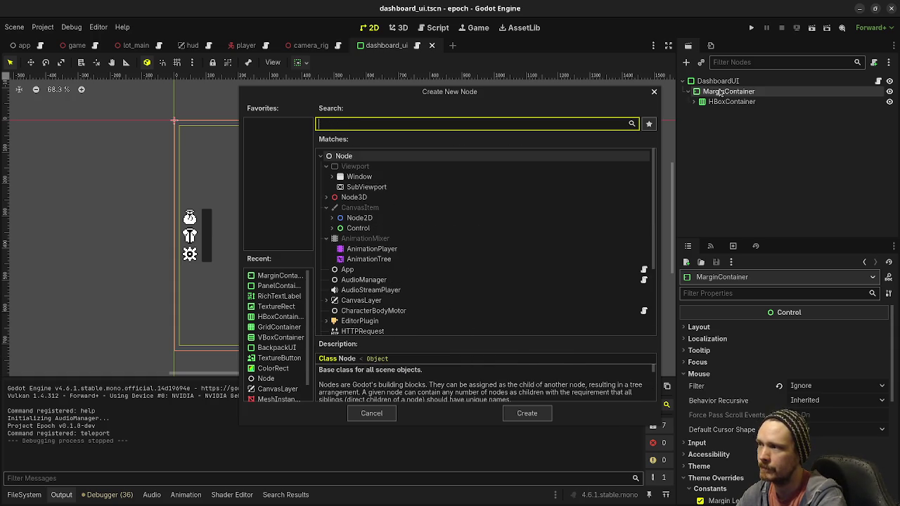
{"action": "type", "text": "panel"}
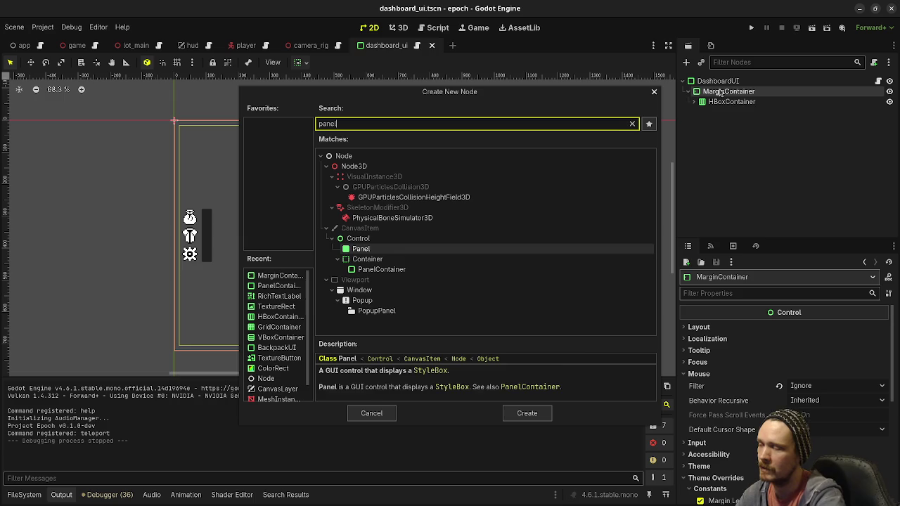
{"action": "key", "text": "Down"}
{"action": "key", "text": "Down"}
{"action": "key", "text": "Return"}
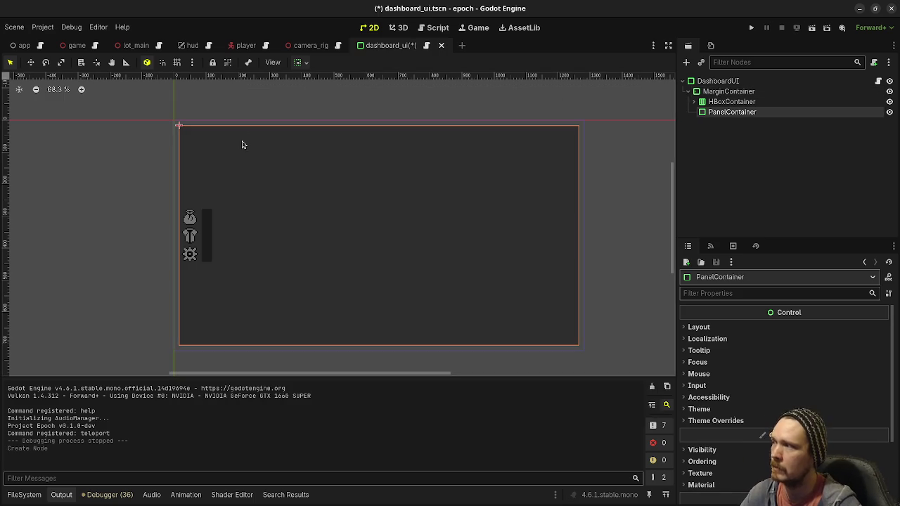
{"action": "key", "text": "ctrl+z"}
Step: Add a Panel node and rename it StatPanel
{"action": "left_click", "coordinate": [731, 102]}
{"action": "key", "text": "ctrl+a"}
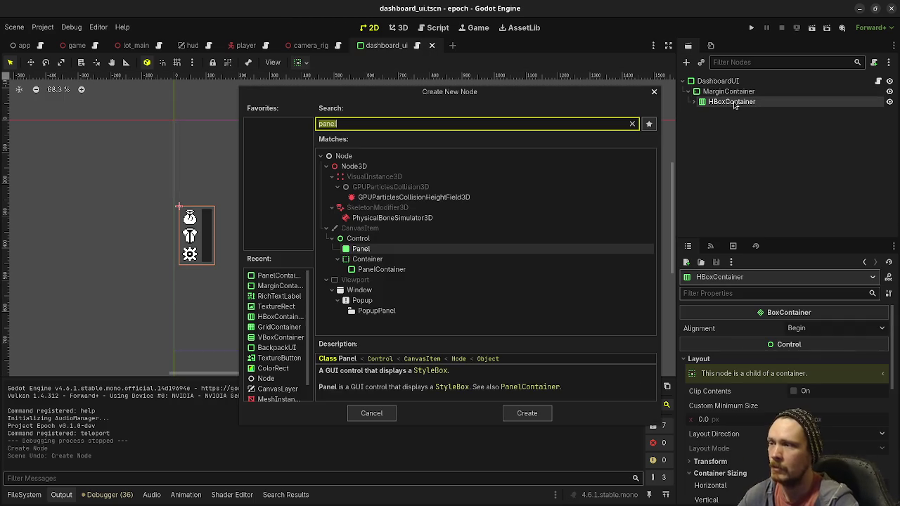
{"action": "type", "text": "panel"}
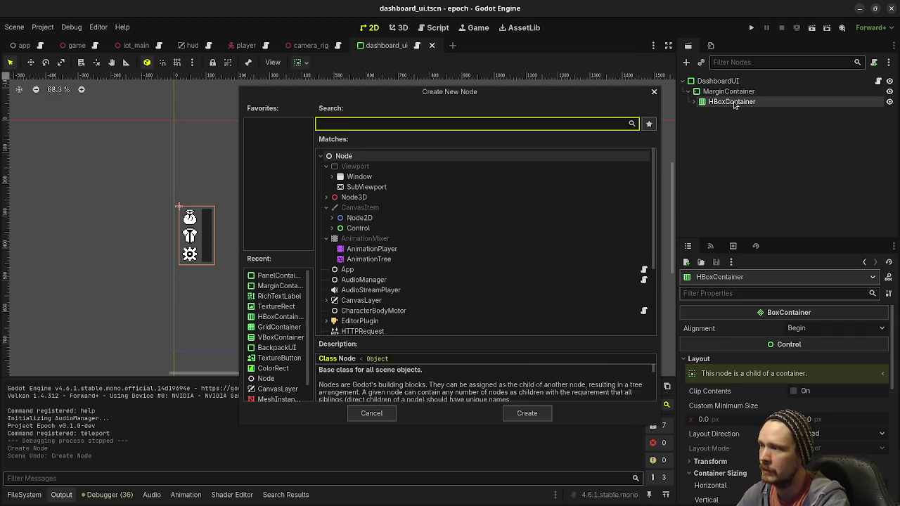
{"action": "key", "text": "Return"}
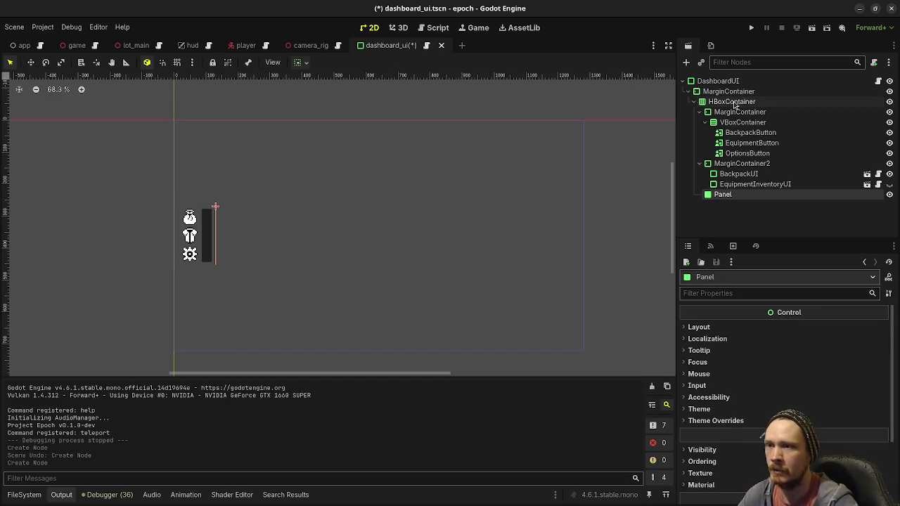
{"action": "double_click", "coordinate": [737, 195]}
{"action": "type", "text": "Stat"}
{"action": "key", "text": "Return"}
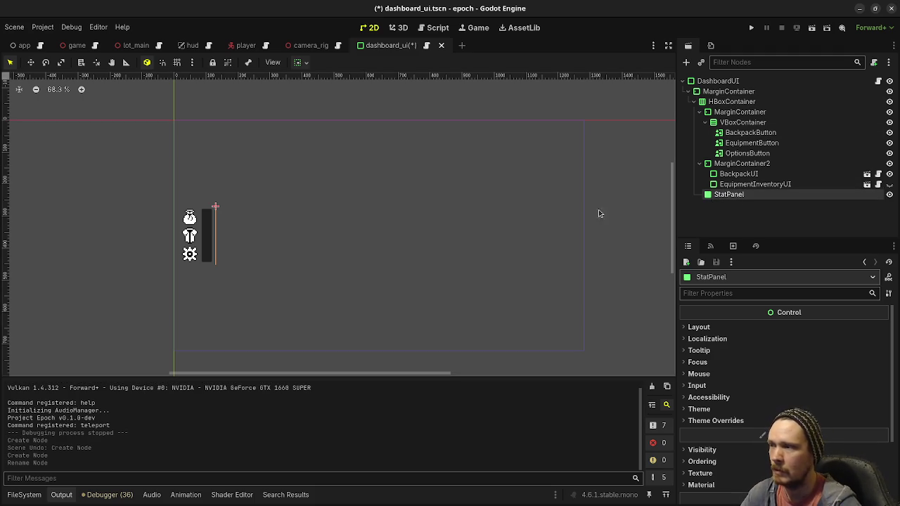
Step: Drag StatPanel under MarginContainer in the Scene tree
{"action": "left_click_drag", "start_coordinate": [716, 202], "coordinate": [708, 92]}
{"action": "left_click", "coordinate": [694, 101]}
{"action": "left_click", "coordinate": [725, 92]}
{"action": "left_click", "coordinate": [724, 112]}
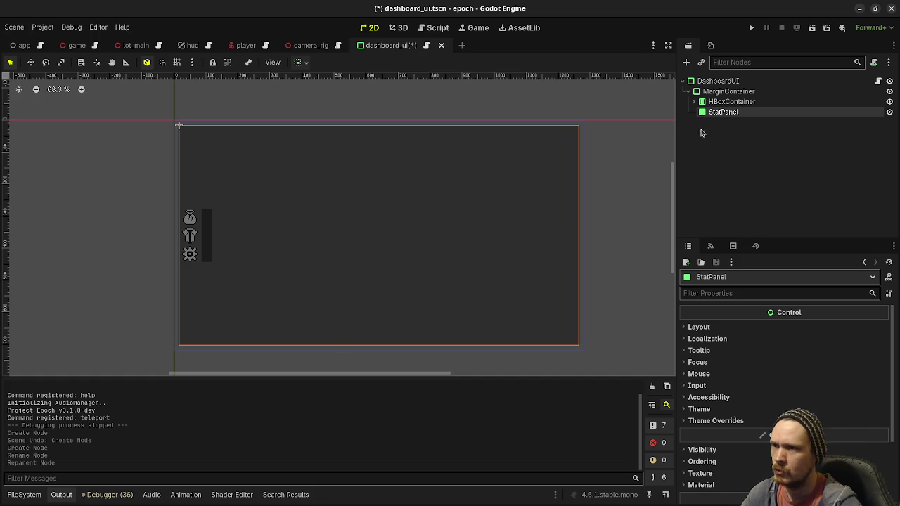
{"action": "left_click", "coordinate": [731, 101]}
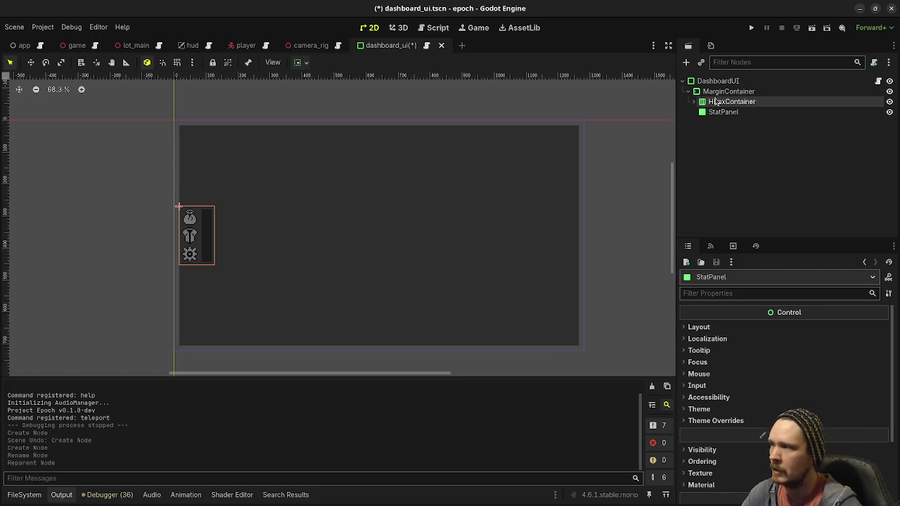
{"action": "left_click", "coordinate": [724, 112]}
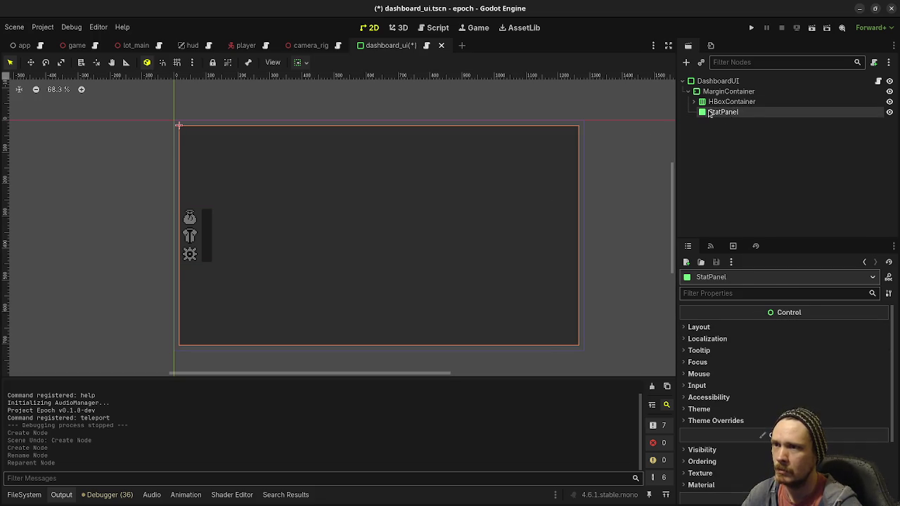
Step: Delete StatPanel and confirm the deletion
{"action": "right_click", "coordinate": [710, 114]}
{"action": "left_click", "coordinate": [748, 347]}
{"action": "key", "text": "Return"}
{"action": "left_click", "coordinate": [724, 93]}
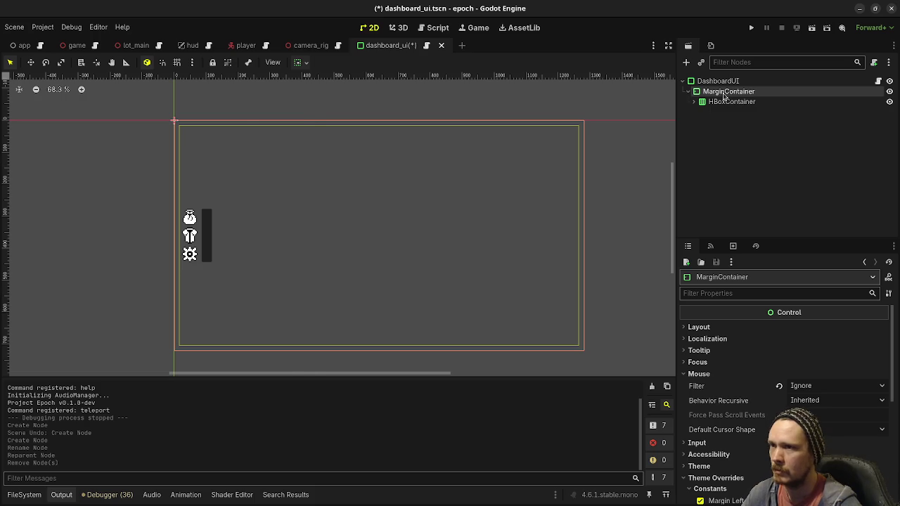
Step: Add a PanelContainer under MarginContainer and review HBoxContainer's size values
{"action": "key", "text": "ctrl+a"}
{"action": "type", "text": "panelcontainer"}
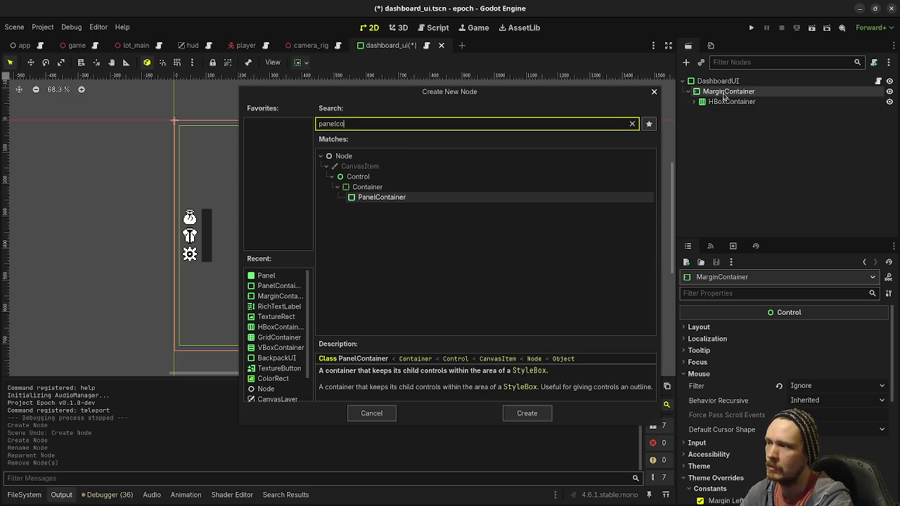
{"action": "key", "text": "Return"}
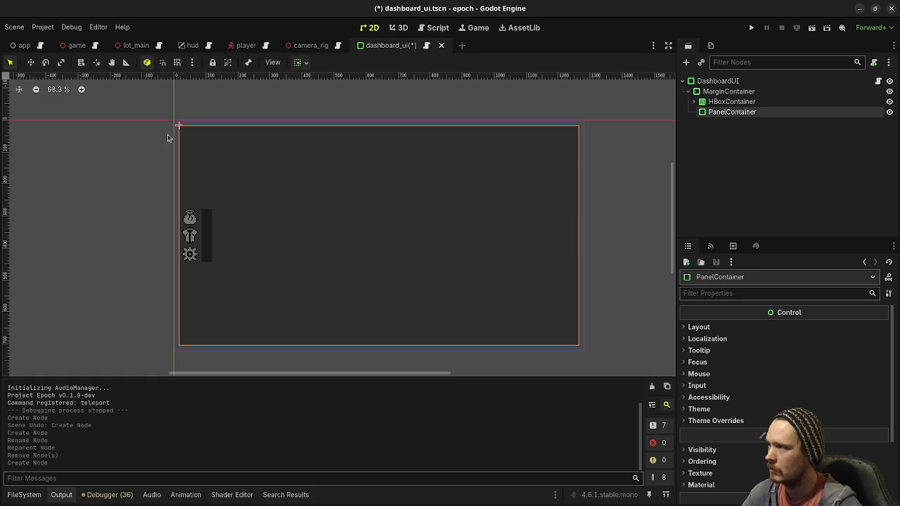
{"action": "left_click", "coordinate": [713, 103]}
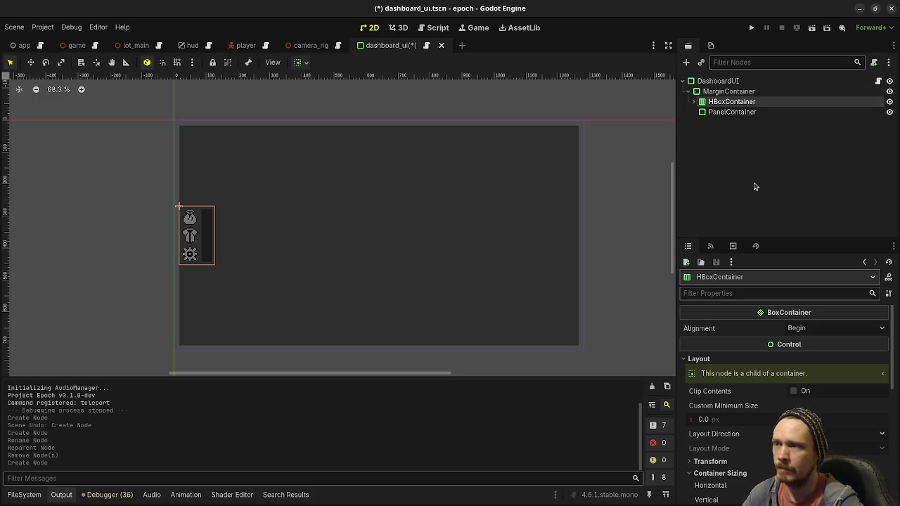
{"action": "scroll", "coordinate": [753, 421], "scroll_direction": "down", "scroll_amount": 3}
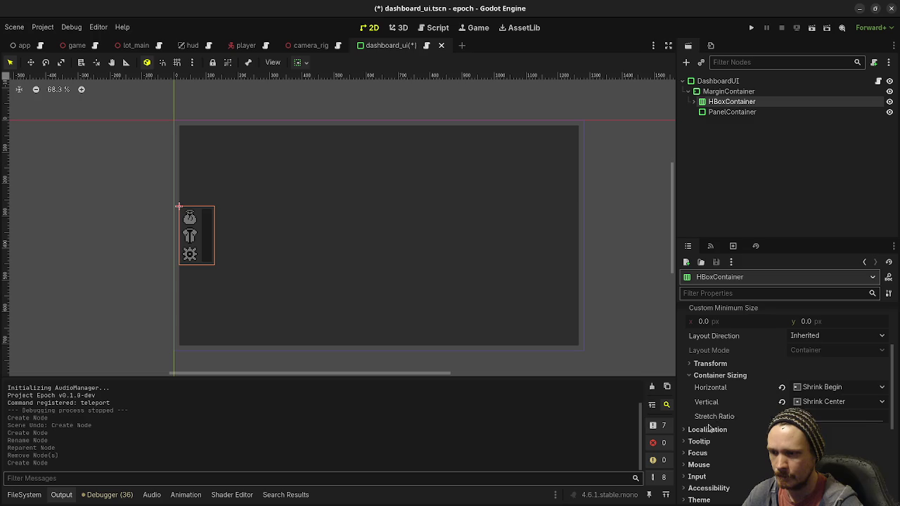
{"action": "left_click", "coordinate": [716, 364]}
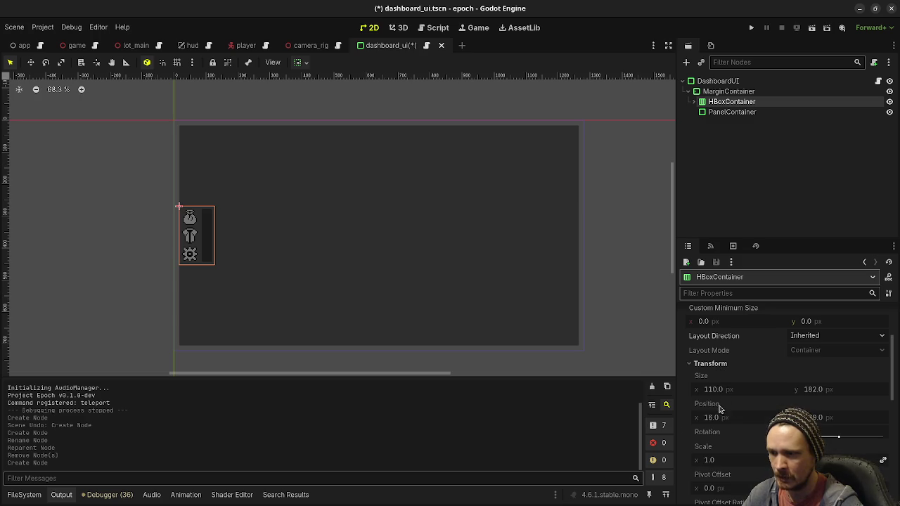
Step: Check the new PanelContainer's layout and its 1248 × 688 size in the Inspector
{"action": "left_click", "coordinate": [730, 111]}
{"action": "left_click", "coordinate": [770, 326]}
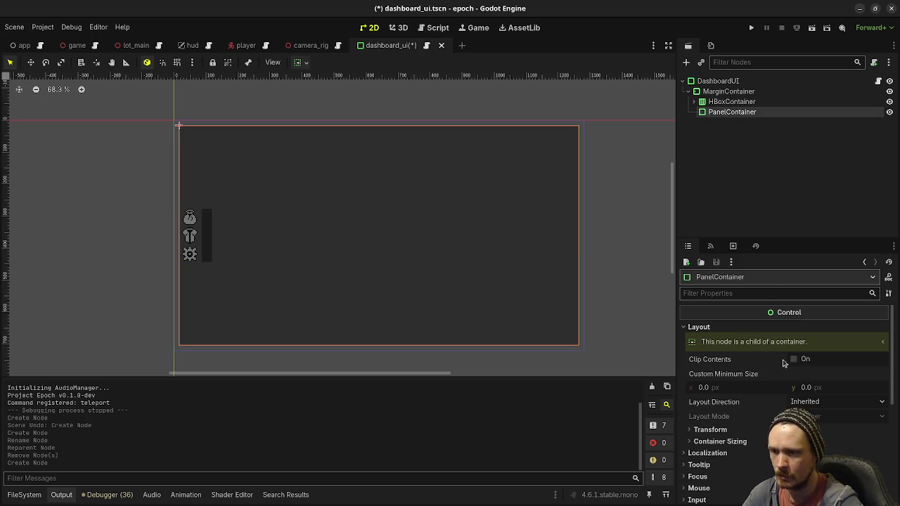
{"action": "left_click", "coordinate": [736, 441]}
{"action": "left_click", "coordinate": [737, 441]}
{"action": "left_click", "coordinate": [733, 429]}
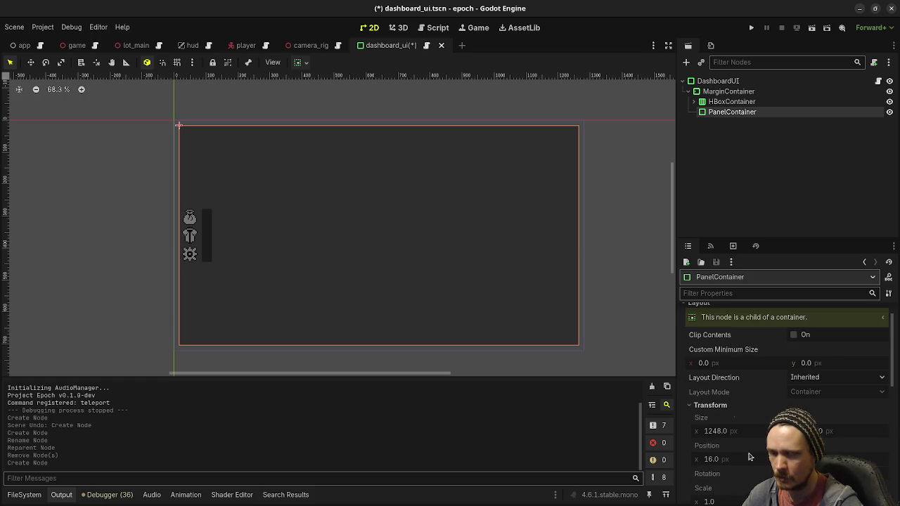
{"action": "scroll", "coordinate": [748, 457], "scroll_direction": "down", "scroll_amount": 3}
{"action": "scroll", "coordinate": [748, 457], "scroll_direction": "up", "scroll_amount": 3}
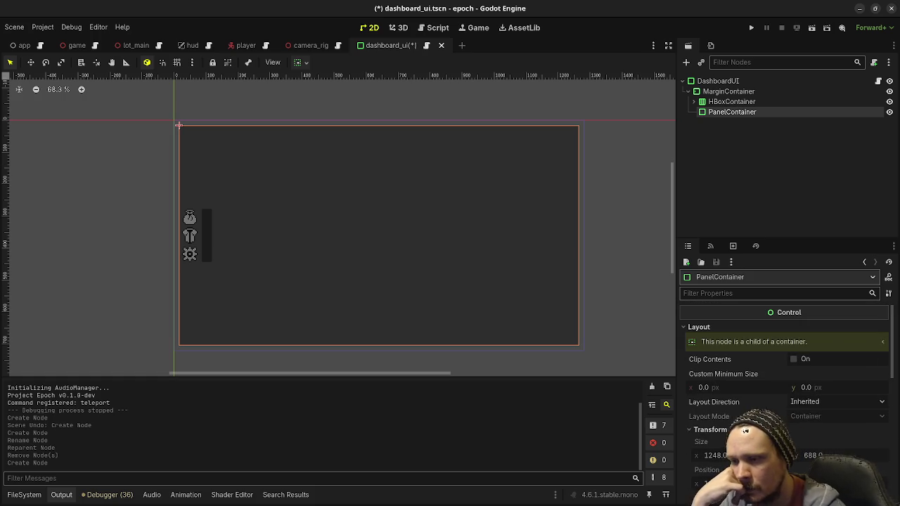
{"action": "scroll", "coordinate": [750, 407], "scroll_direction": "down", "scroll_amount": 2}
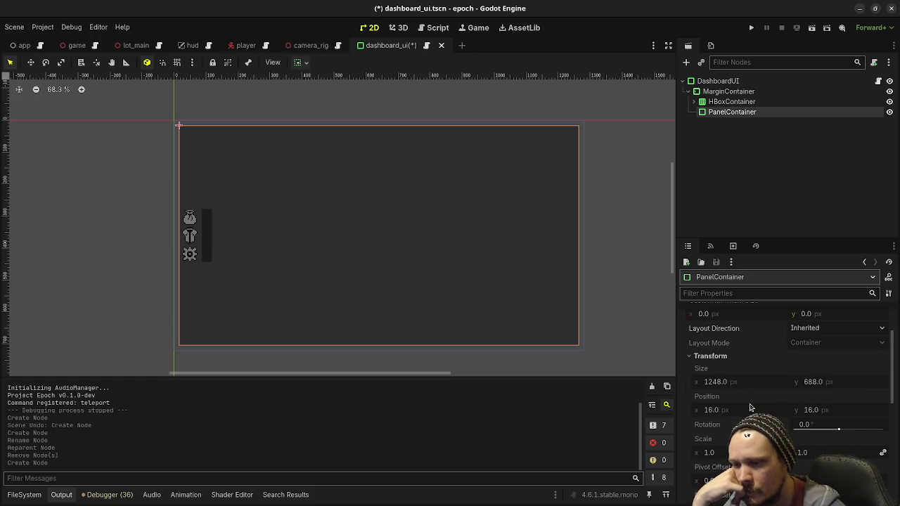
{"action": "right_click", "coordinate": [731, 117]}
Step: Delete the PanelContainer and confirm
{"action": "left_click", "coordinate": [776, 352]}
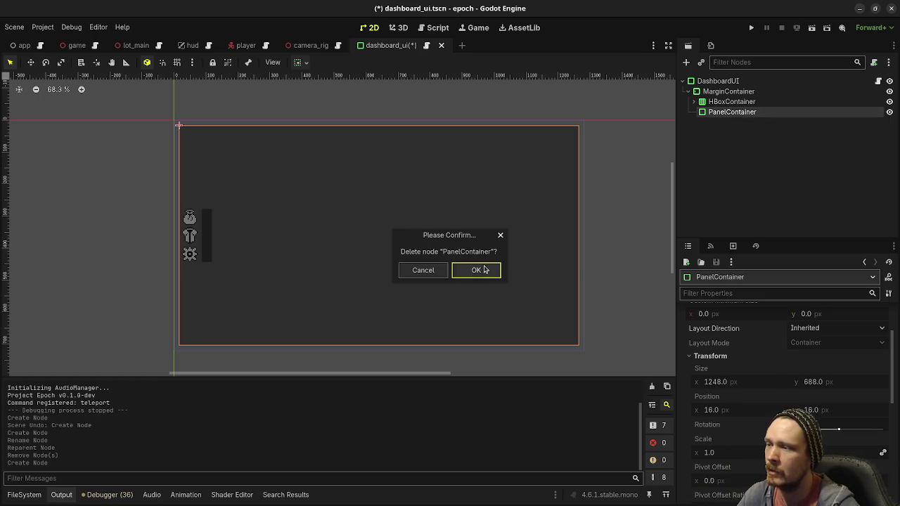
{"action": "left_click", "coordinate": [477, 268]}
{"action": "left_click", "coordinate": [722, 94]}
Step: Add a VBoxContainer under MarginContainer and check its size and position
{"action": "key", "text": "ctrl+a"}
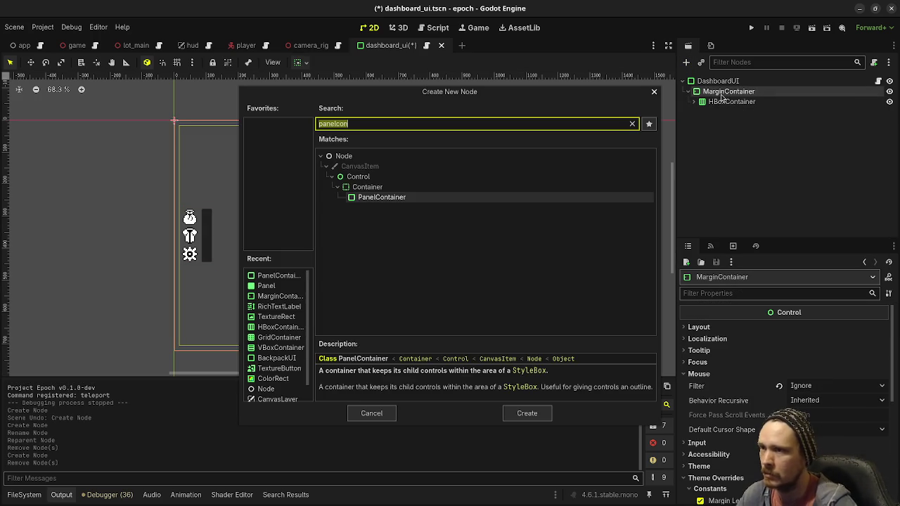
{"action": "type", "text": "vbox"}
{"action": "key", "text": "Return"}
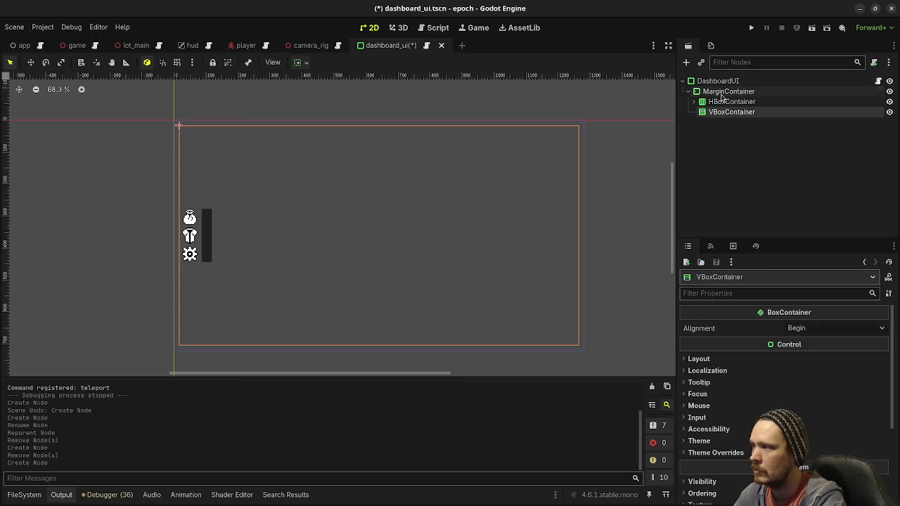
{"action": "left_click", "coordinate": [731, 359]}
{"action": "scroll", "coordinate": [731, 364], "scroll_direction": "down", "scroll_amount": 1}
{"action": "left_click", "coordinate": [730, 436]}
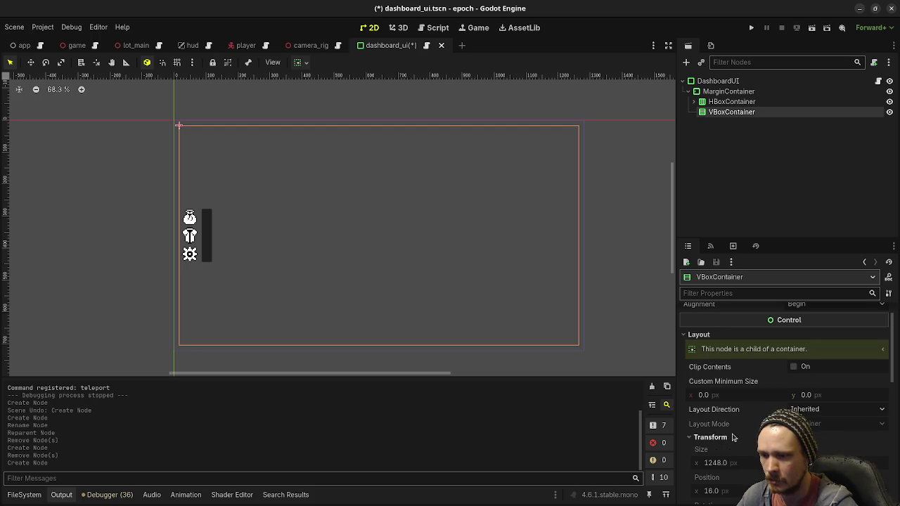
{"action": "scroll", "coordinate": [732, 437], "scroll_direction": "down", "scroll_amount": 4}
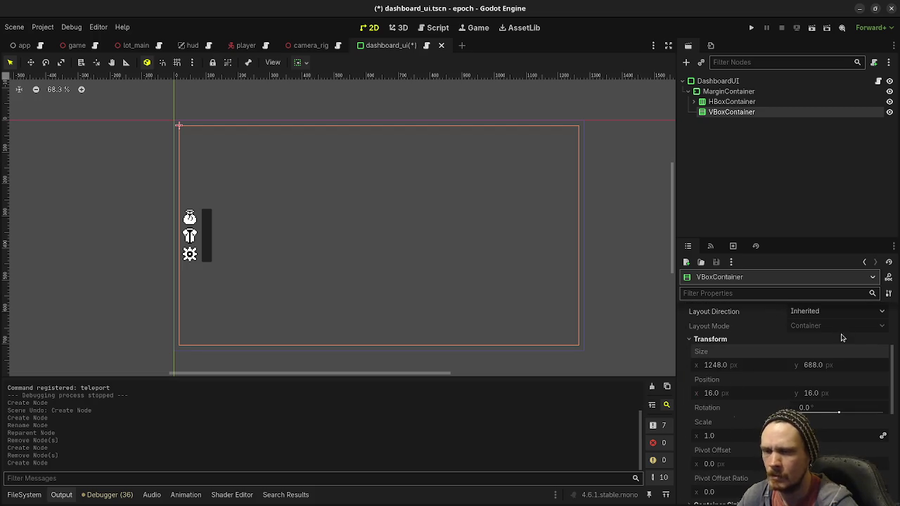
Step: Compare it with HBoxContainer, then delete the empty VBoxContainer
{"action": "left_click", "coordinate": [715, 103]}
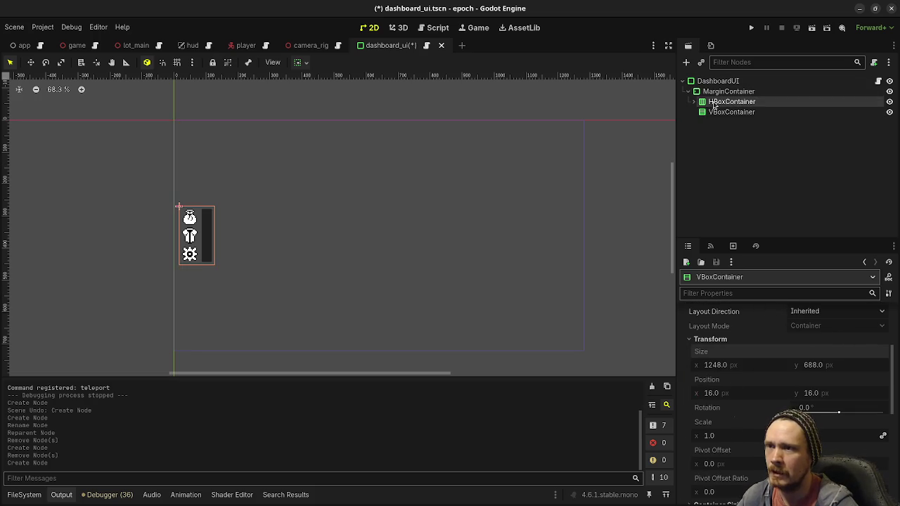
{"action": "left_click", "coordinate": [715, 112]}
{"action": "right_click", "coordinate": [715, 112]}
{"action": "left_click", "coordinate": [742, 347]}
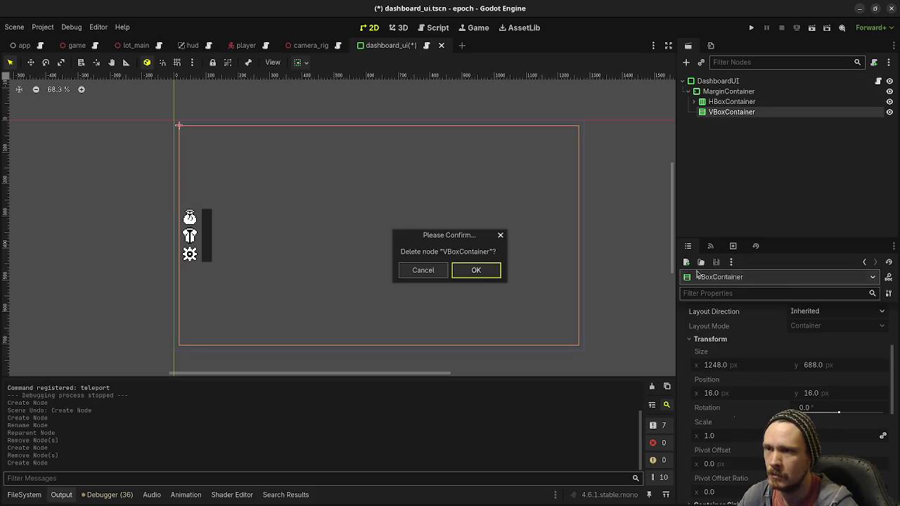
{"action": "left_click", "coordinate": [487, 271]}
Step: Expand HBoxContainer to review its button and inventory panel children
{"action": "left_click", "coordinate": [733, 103]}
{"action": "left_click", "coordinate": [694, 102]}
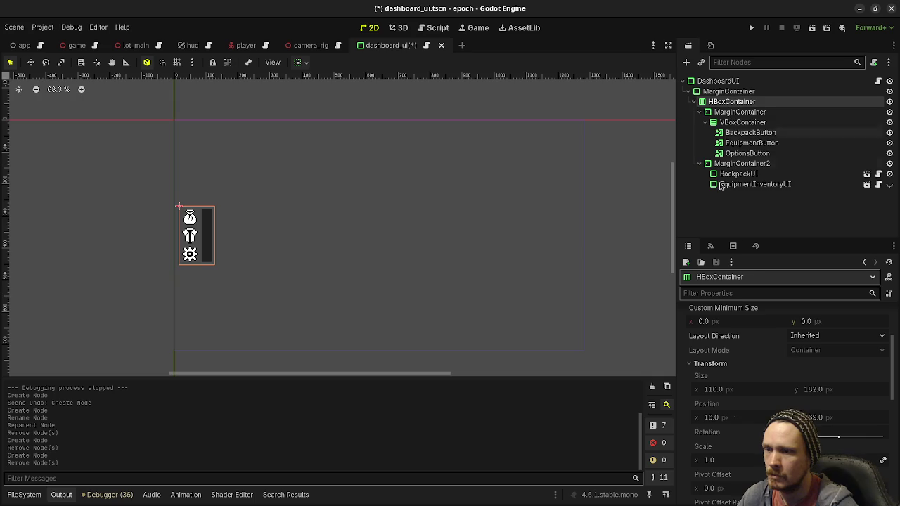
{"action": "scroll", "coordinate": [749, 364], "scroll_direction": "up", "scroll_amount": 3}
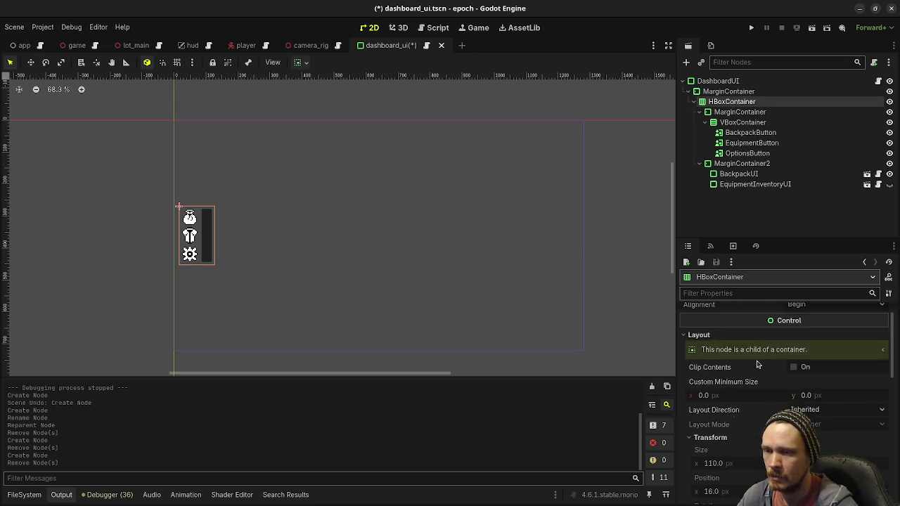
{"action": "scroll", "coordinate": [750, 351], "scroll_direction": "down", "scroll_amount": 6}
{"action": "scroll", "coordinate": [749, 349], "scroll_direction": "down", "scroll_amount": 4}
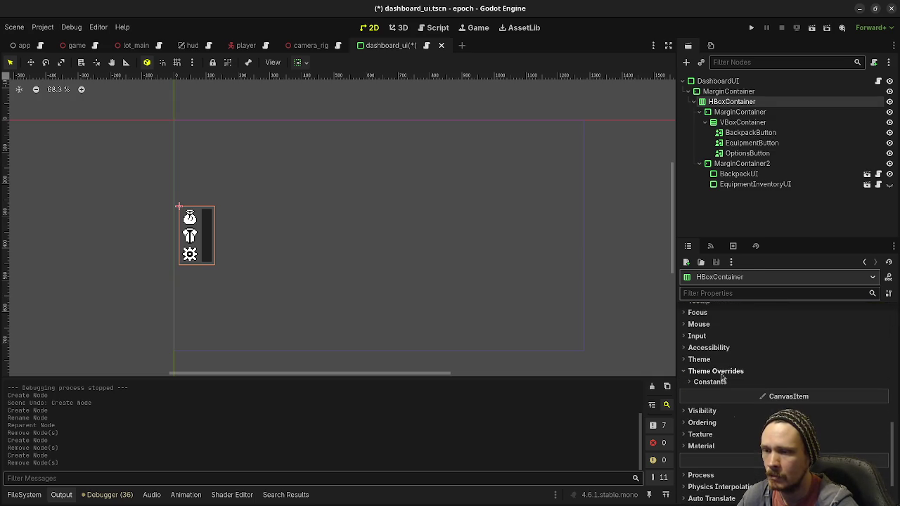
{"action": "scroll", "coordinate": [731, 351], "scroll_direction": "up", "scroll_amount": 2}
{"action": "scroll", "coordinate": [703, 376], "scroll_direction": "up", "scroll_amount": 3}
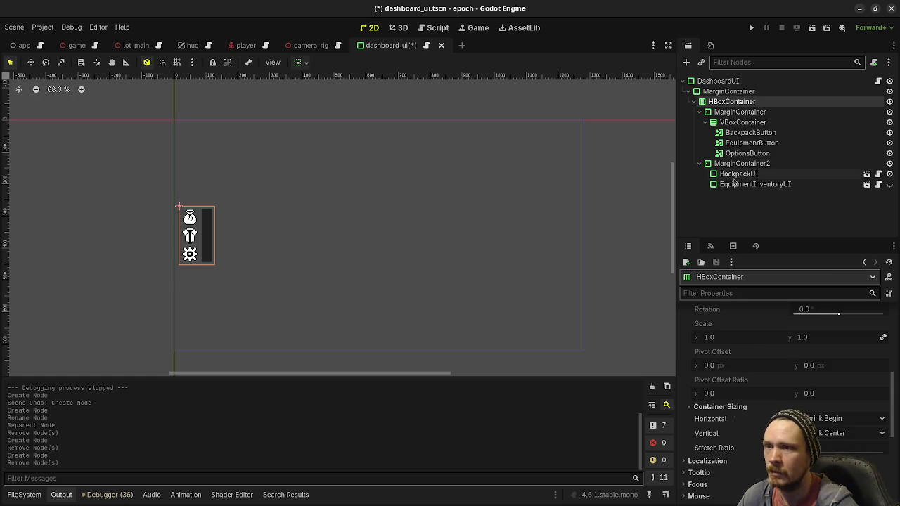
{"action": "left_click", "coordinate": [738, 93]}
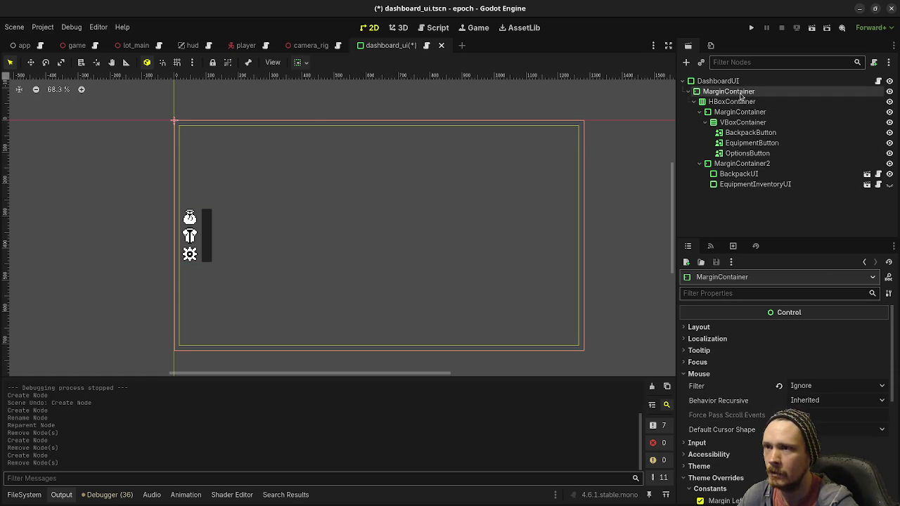
Step: Add a PanelContainer node beside the HBoxContainer in DashboardUI
{"action": "key", "text": "ctrl+a"}
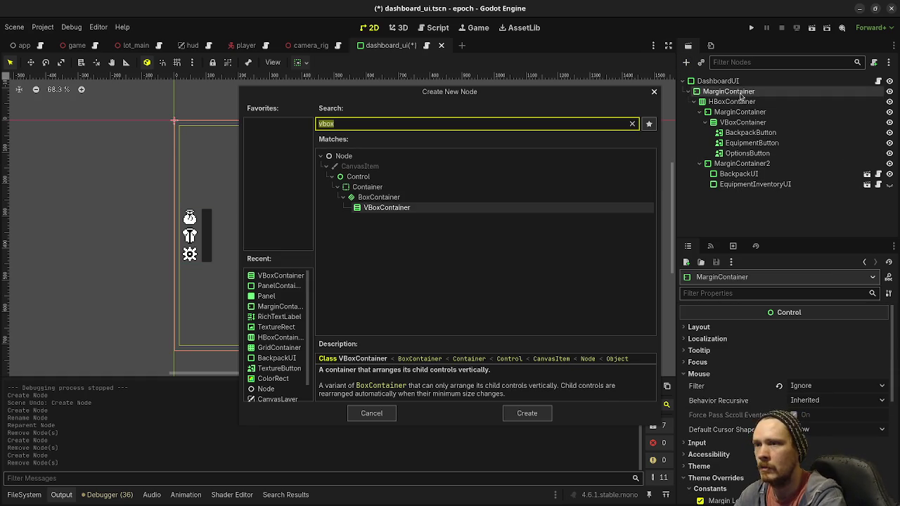
{"action": "type", "text": "pnal"}
{"action": "key", "text": "BackSpace"}
{"action": "key", "text": "BackSpace"}
{"action": "key", "text": "BackSpace"}
{"action": "type", "text": "anel"}
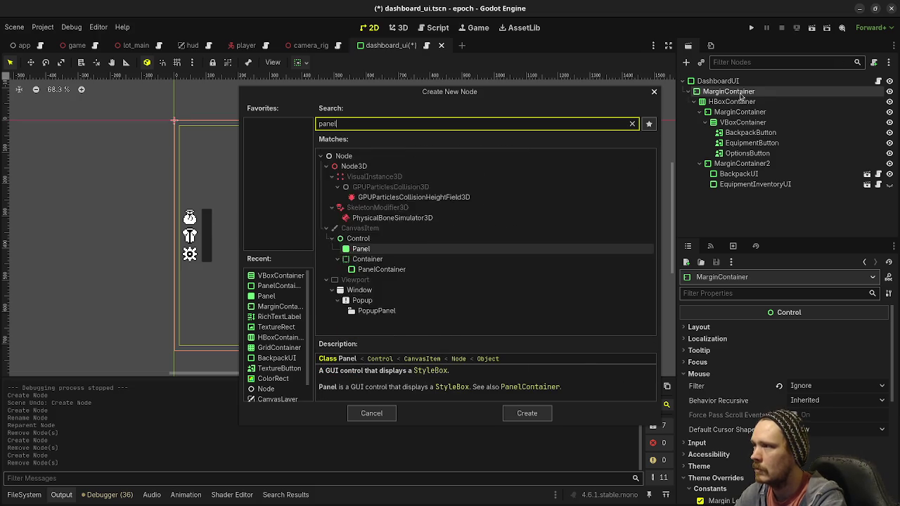
{"action": "type", "text": "co"}
{"action": "key", "text": "BackSpace"}
{"action": "key", "text": "BackSpace"}
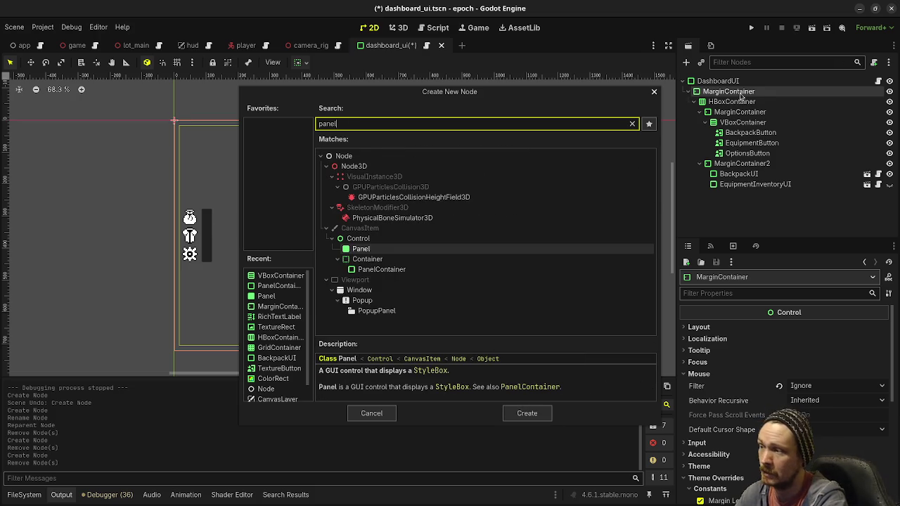
{"action": "key", "text": "Down"}
{"action": "key", "text": "Return"}
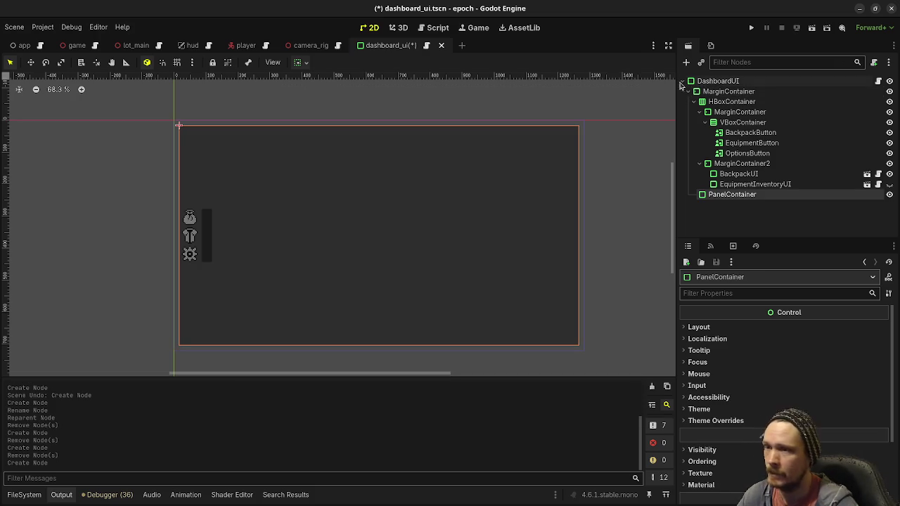
Step: Set the PanelContainer's container sizing to horizontal Shrink End and vertical Shrink Center
{"action": "left_click", "coordinate": [700, 327]}
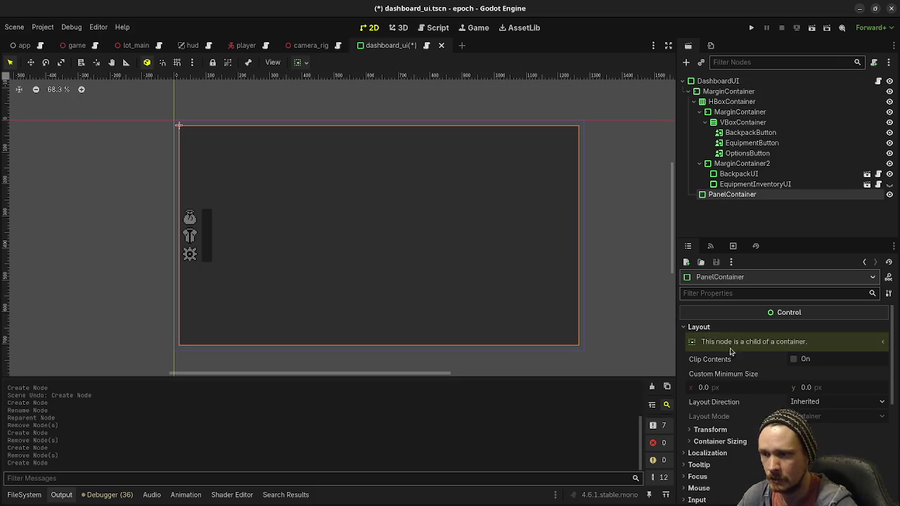
{"action": "left_click", "coordinate": [712, 443]}
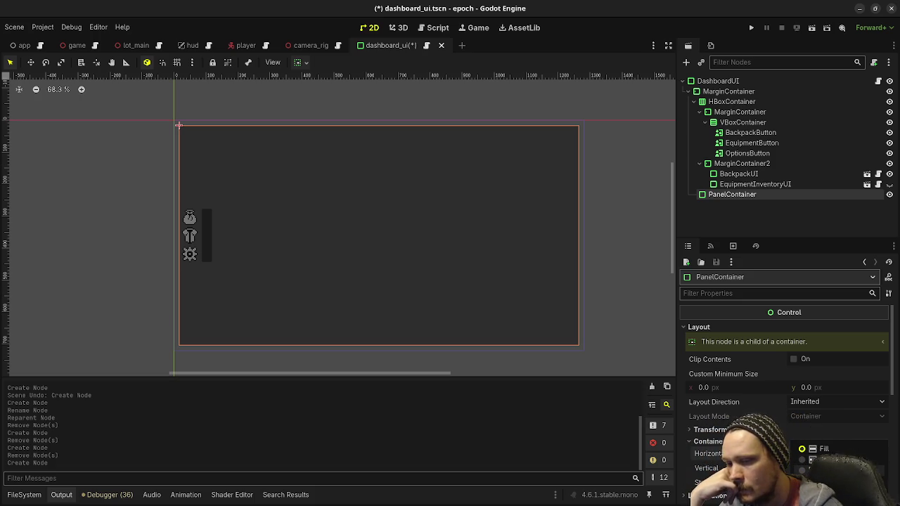
{"action": "left_click", "coordinate": [823, 471]}
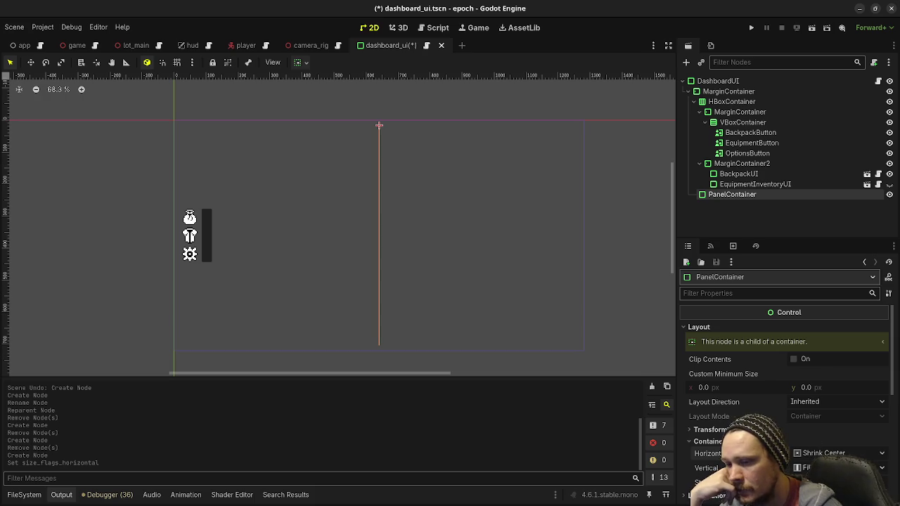
{"action": "left_click", "coordinate": [822, 471]}
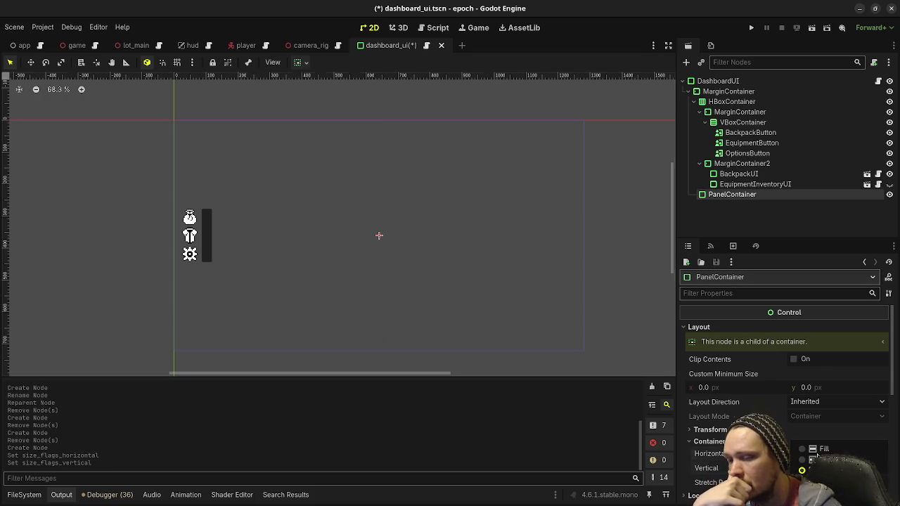
{"action": "key", "text": "Return"}
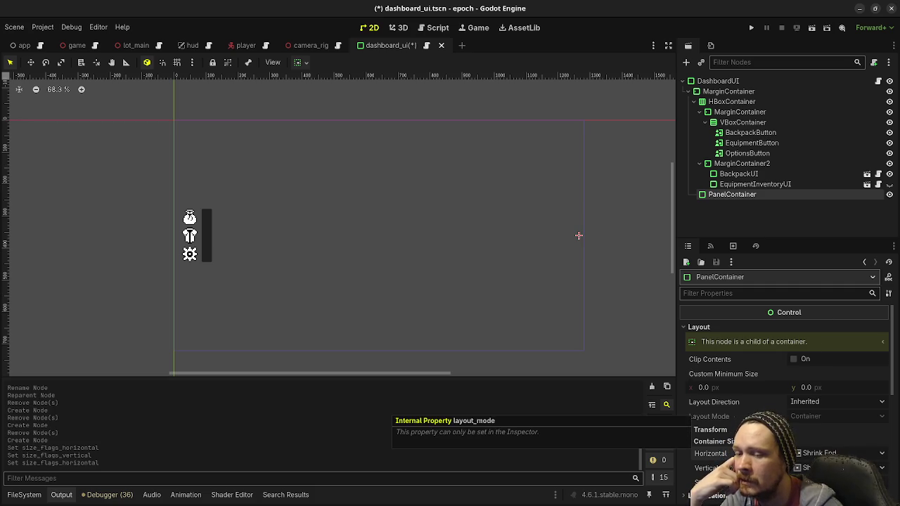
{"action": "right_click", "coordinate": [748, 198]}
{"action": "left_click", "coordinate": [761, 206]}
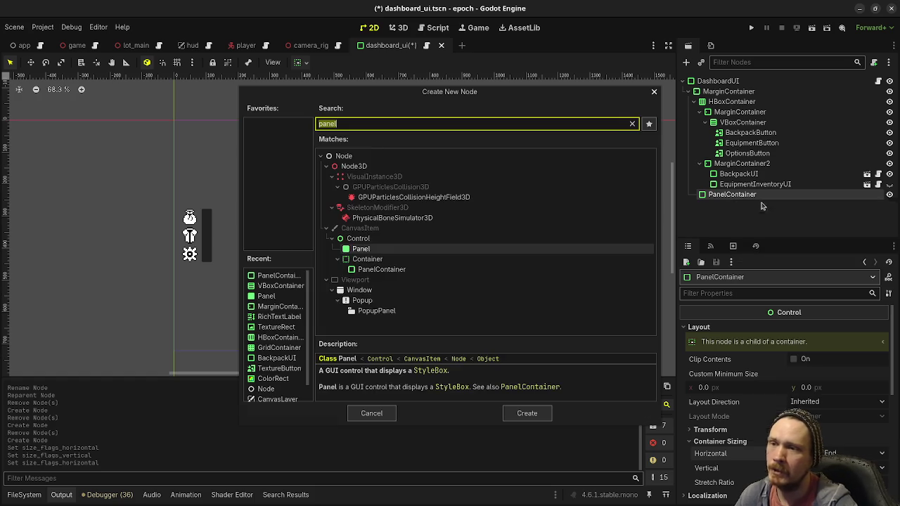
Step: Create a MarginContainer as a child of the PanelContainer
{"action": "type", "text": "margin"}
{"action": "key", "text": "Return"}
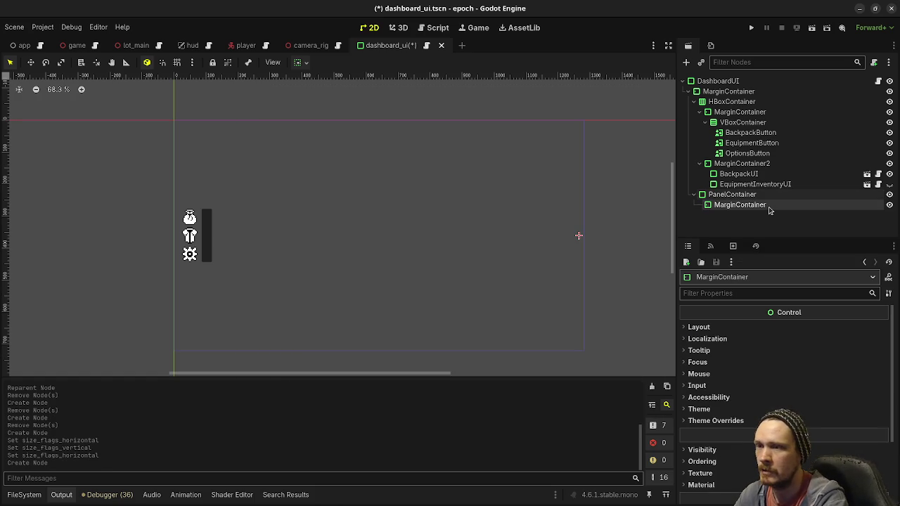
{"action": "left_click", "coordinate": [734, 194]}
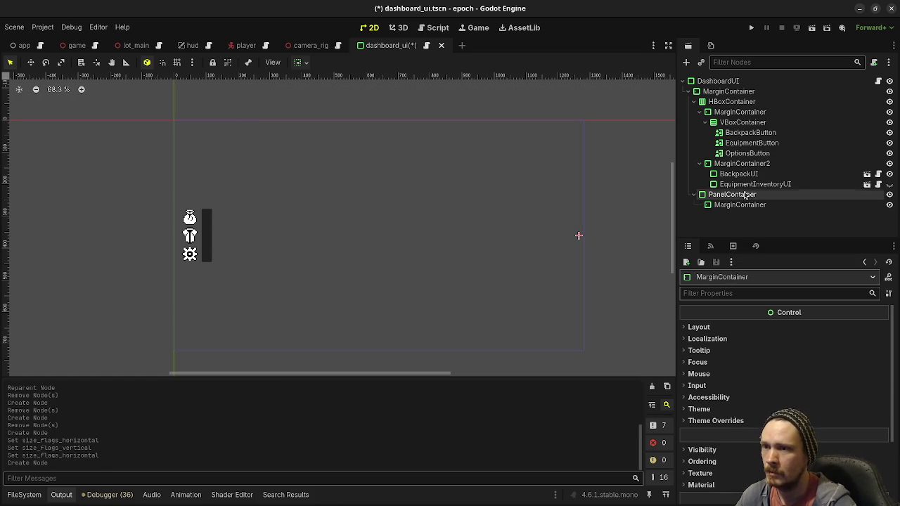
{"action": "left_click", "coordinate": [710, 430]}
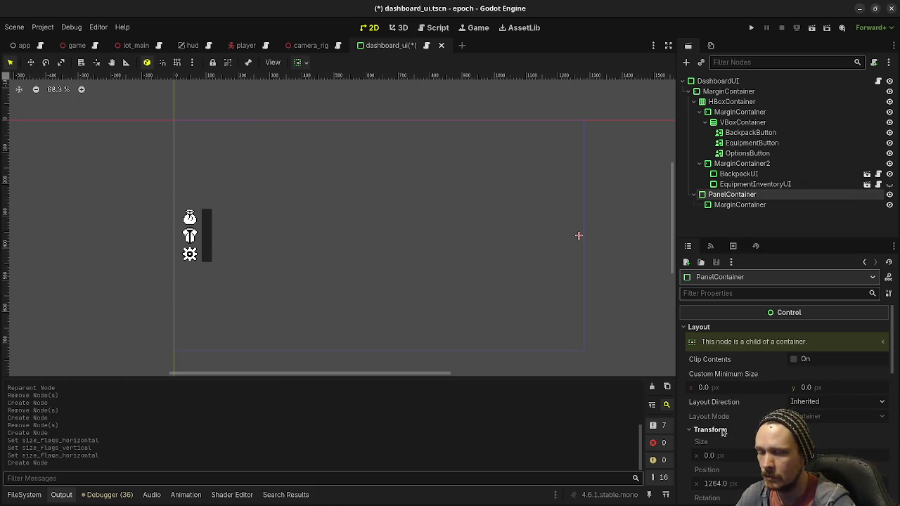
{"action": "left_click", "coordinate": [722, 430]}
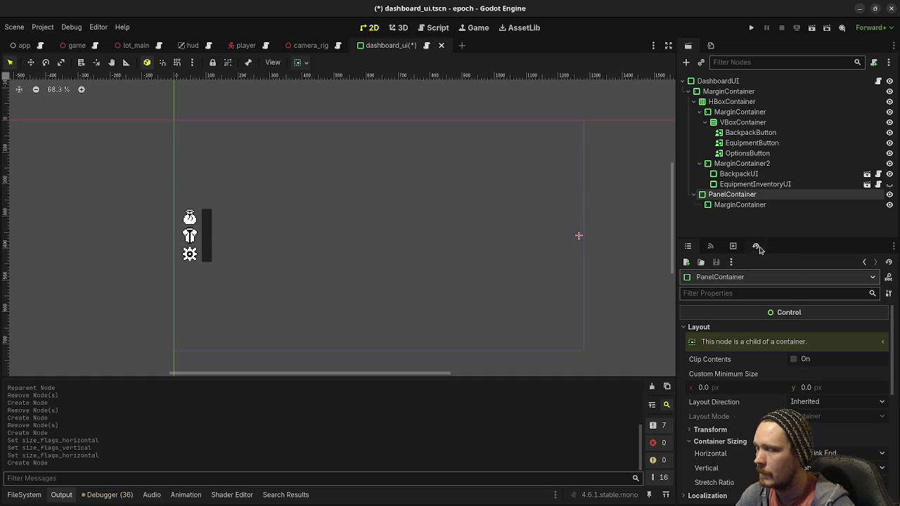
Step: Enable the MarginContainer's Margin Left, Top, Right and Bottom constant overrides
{"action": "left_click", "coordinate": [723, 206]}
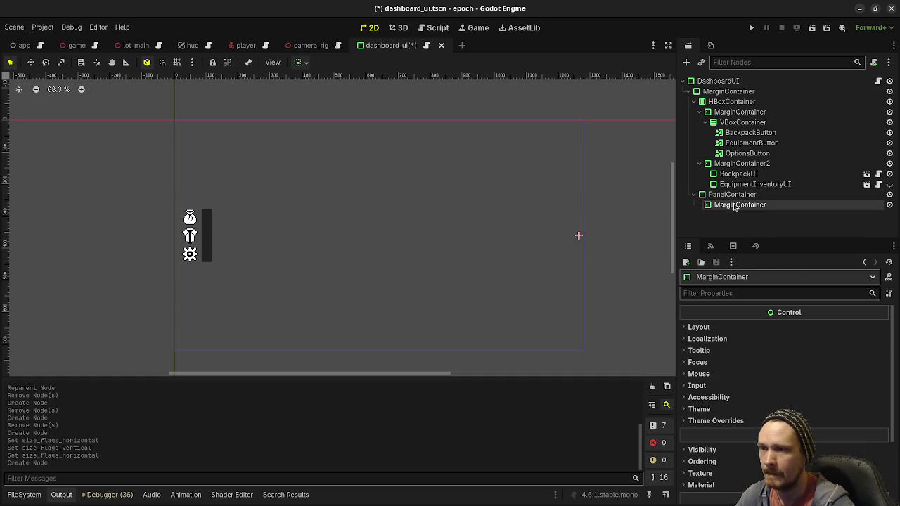
{"action": "left_click", "coordinate": [716, 420]}
{"action": "left_click", "coordinate": [710, 432]}
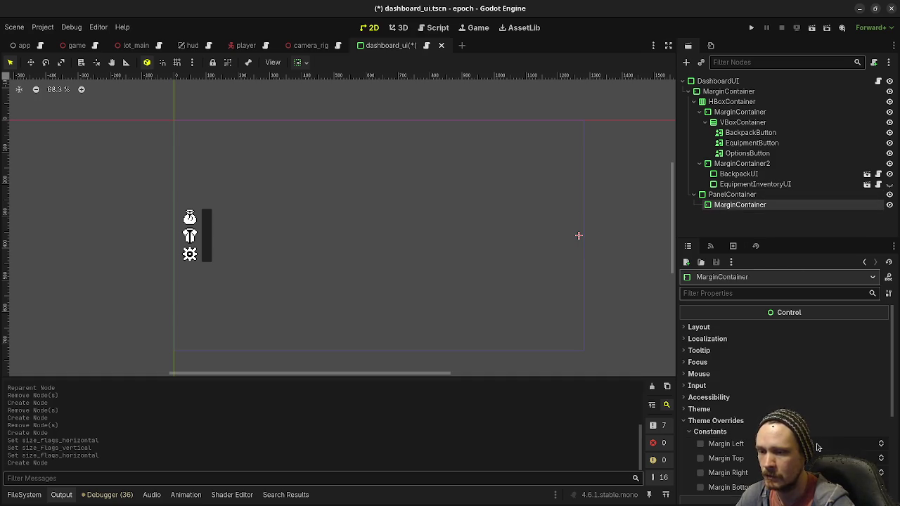
{"action": "left_click", "coordinate": [700, 443]}
{"action": "left_click", "coordinate": [700, 459]}
{"action": "left_click", "coordinate": [700, 472]}
{"action": "left_click", "coordinate": [700, 487]}
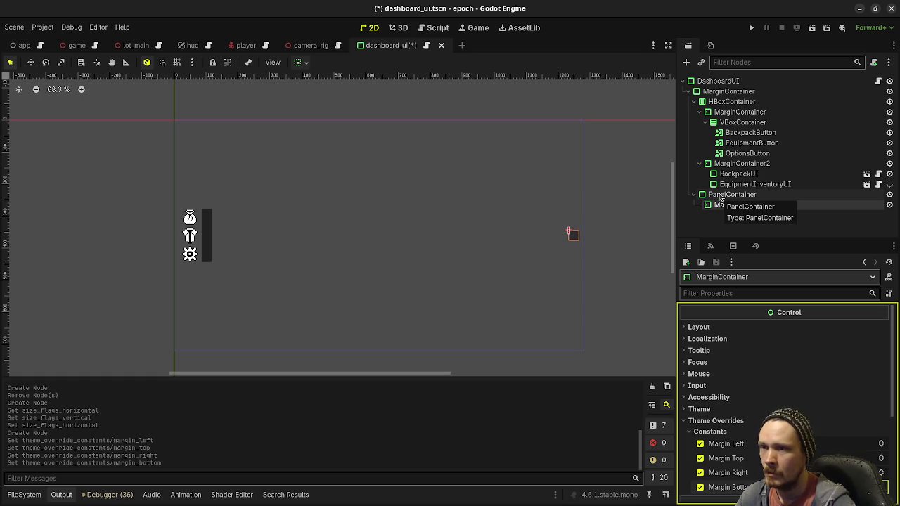
{"action": "key", "text": "ctrl+a"}
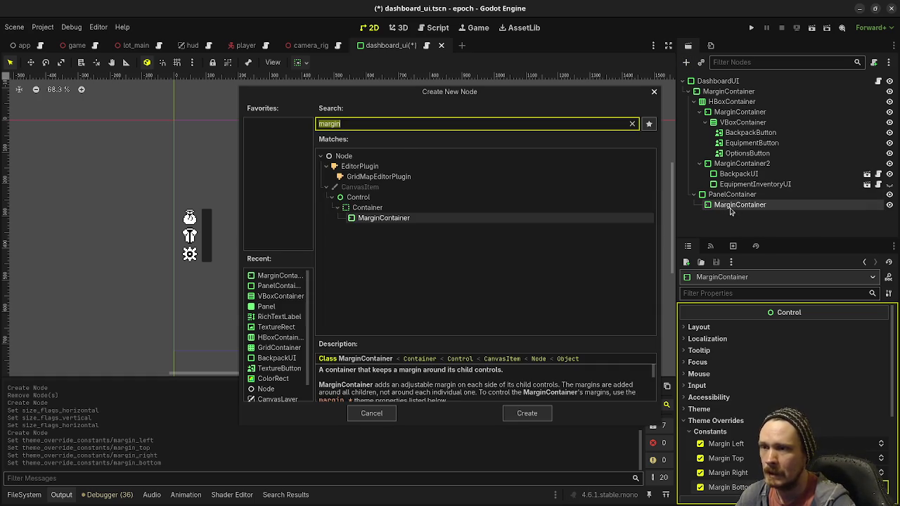
Step: Add a VBoxContainer holding a RichTextLabel and a nested VBoxContainer inside the MarginContainer
{"action": "type", "text": "vbox"}
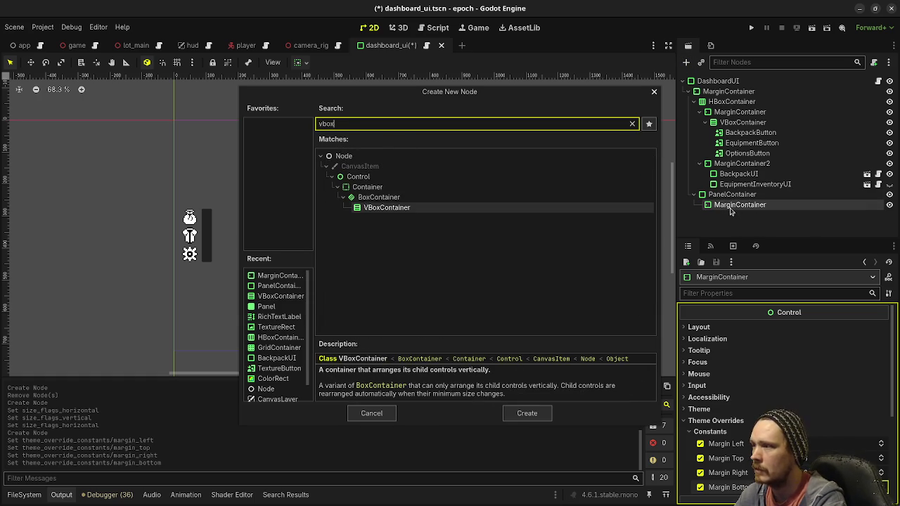
{"action": "key", "text": "Return"}
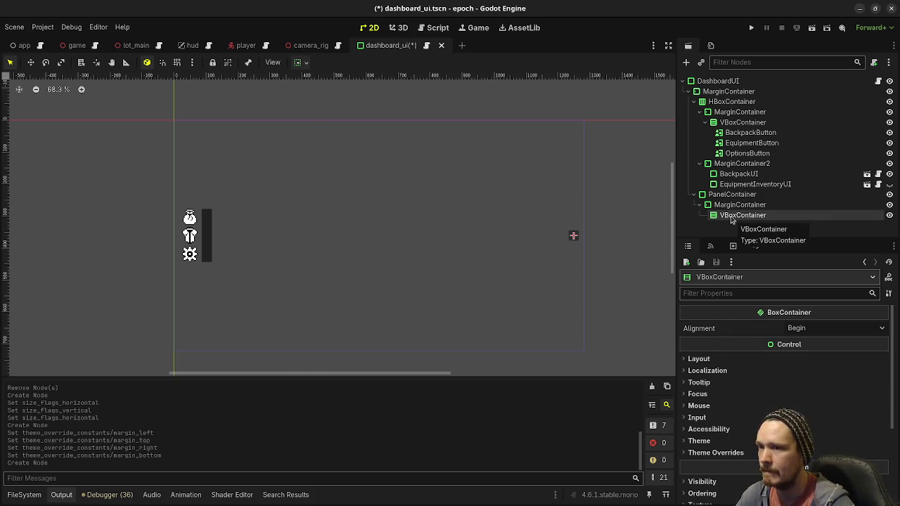
{"action": "key", "text": "ctrl+a"}
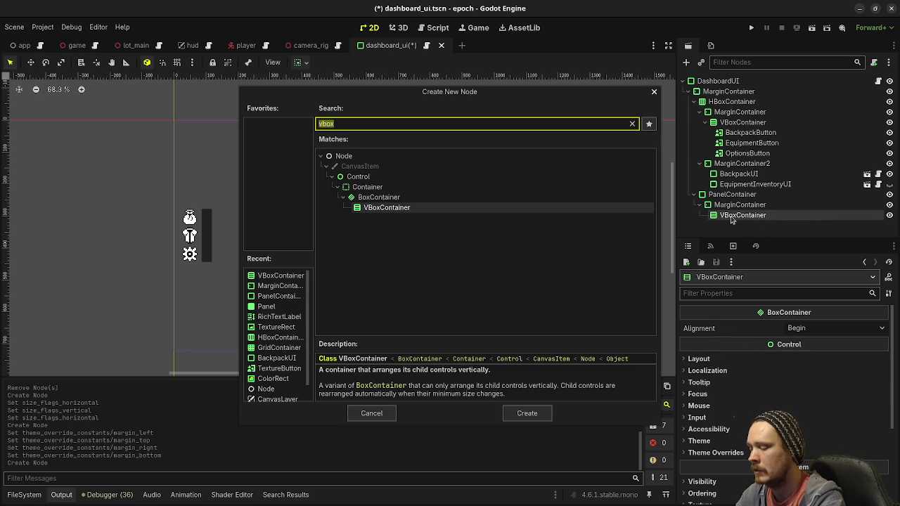
{"action": "type", "text": "rich"}
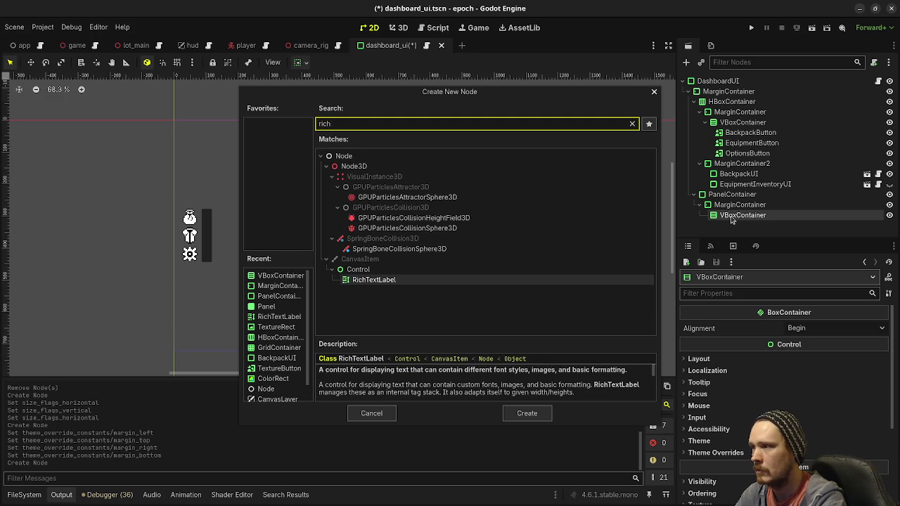
{"action": "key", "text": "Return"}
{"action": "left_click", "coordinate": [731, 218]}
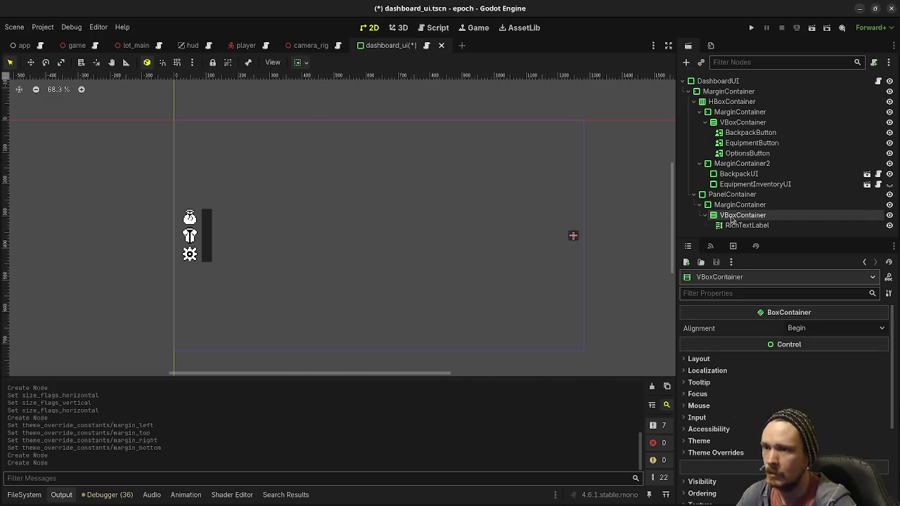
{"action": "key", "text": "ctrl+a"}
{"action": "type", "text": "vbox"}
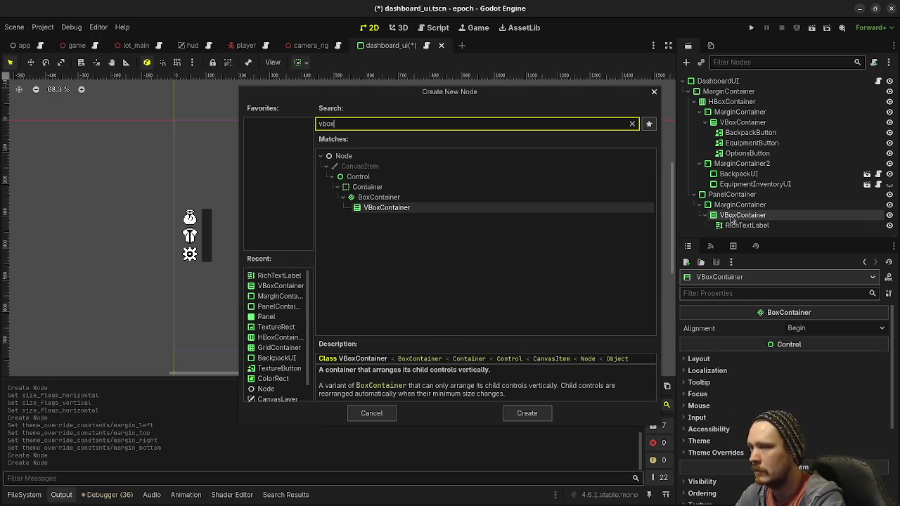
{"action": "key", "text": "Return"}
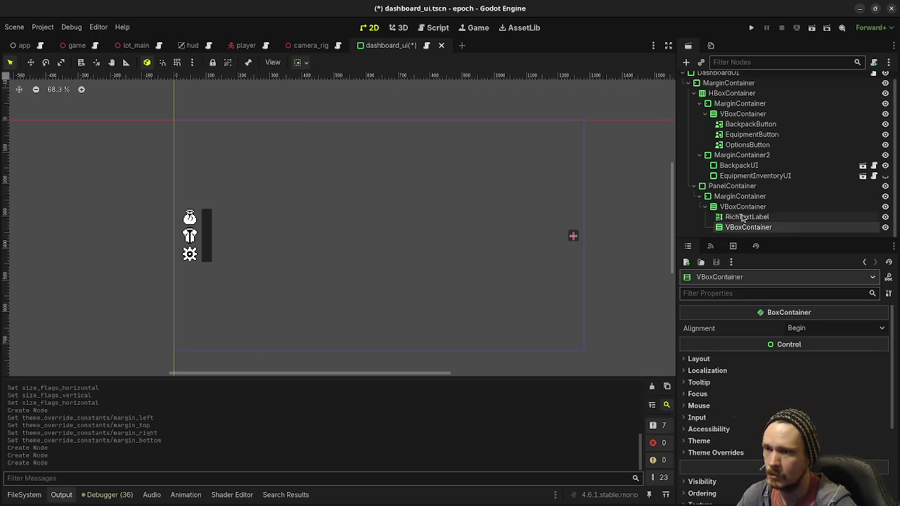
Step: Set the RichTextLabel text to 'Stats', enable Fit Content and Scroll Active, and center both alignments
{"action": "left_click", "coordinate": [738, 217]}
{"action": "left_click", "coordinate": [718, 363]}
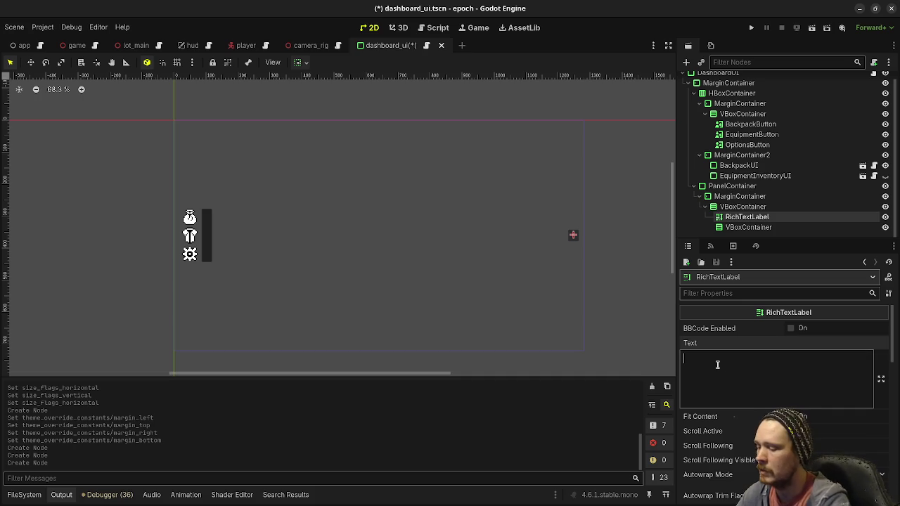
{"action": "type", "text": "Stats"}
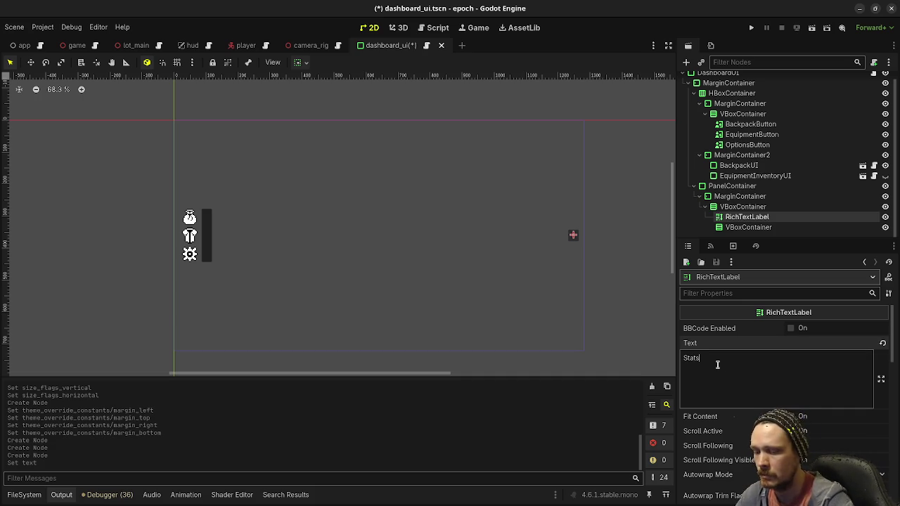
{"action": "left_click", "coordinate": [790, 416]}
{"action": "left_click", "coordinate": [790, 431]}
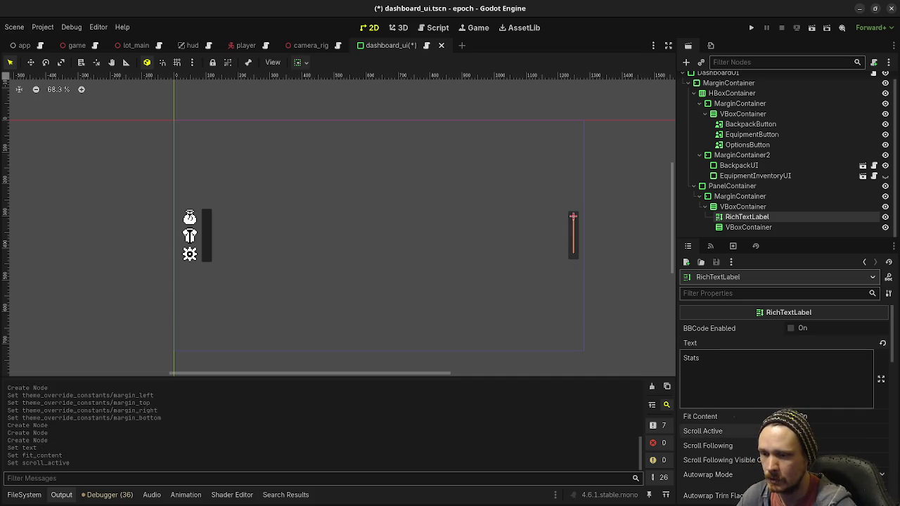
{"action": "scroll", "coordinate": [790, 431], "scroll_direction": "down", "scroll_amount": 5}
{"action": "left_click", "coordinate": [830, 416]}
{"action": "left_click", "coordinate": [808, 439]}
{"action": "left_click", "coordinate": [830, 428]}
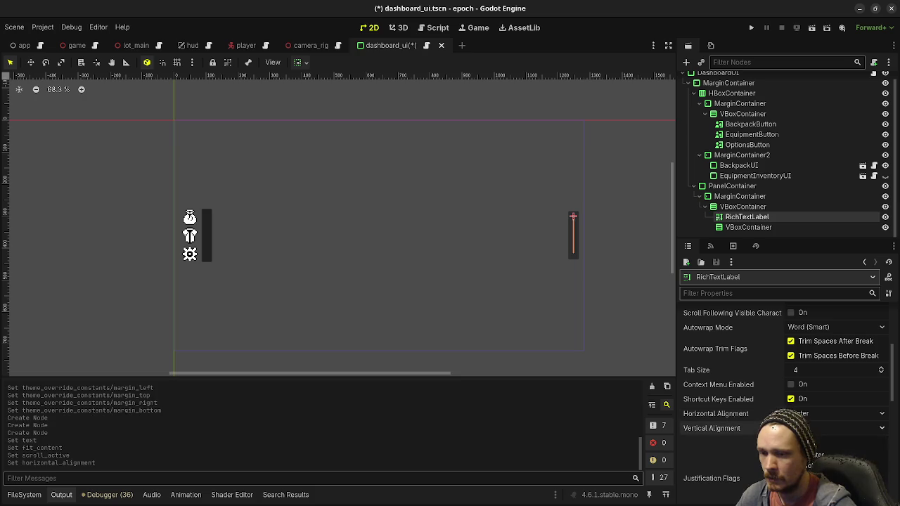
{"action": "left_click", "coordinate": [808, 455]}
Step: Set the Stats label's texture filter to Nearest
{"action": "scroll", "coordinate": [734, 360], "scroll_direction": "down", "scroll_amount": 10}
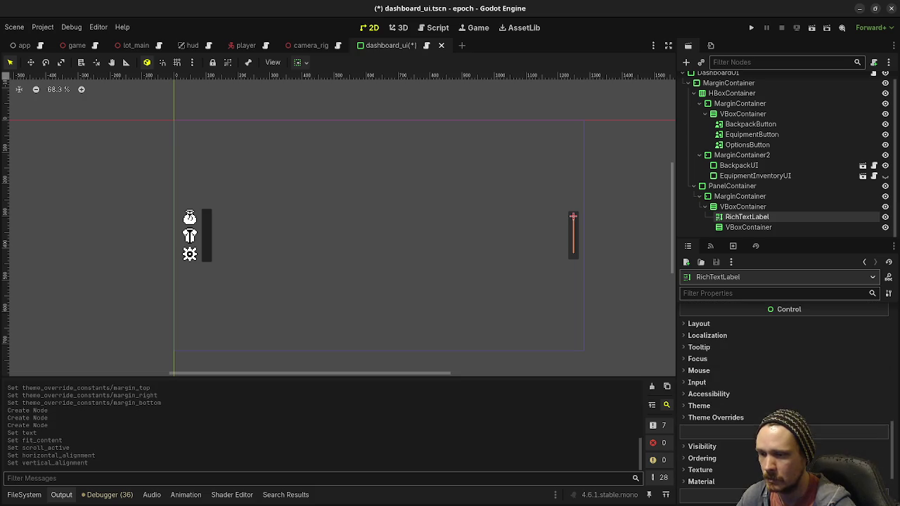
{"action": "left_click", "coordinate": [699, 323]}
{"action": "left_click", "coordinate": [699, 323]}
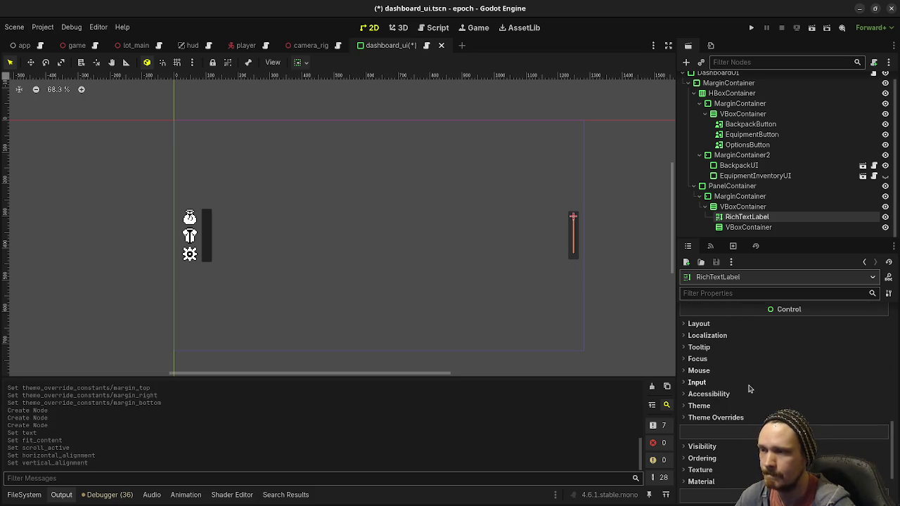
{"action": "left_click", "coordinate": [738, 417]}
{"action": "left_click", "coordinate": [724, 417]}
{"action": "scroll", "coordinate": [727, 407], "scroll_direction": "down", "scroll_amount": 3}
{"action": "left_click", "coordinate": [703, 383]}
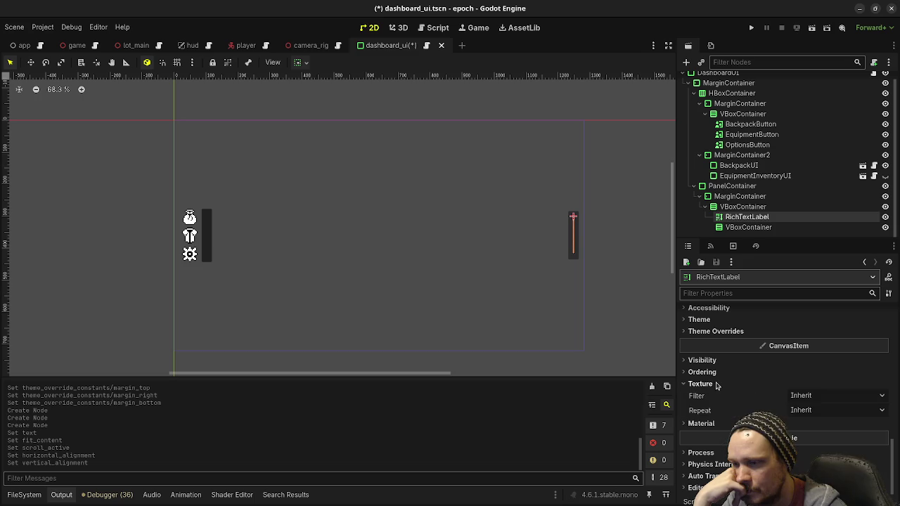
{"action": "left_click", "coordinate": [805, 394]}
{"action": "left_click", "coordinate": [801, 422]}
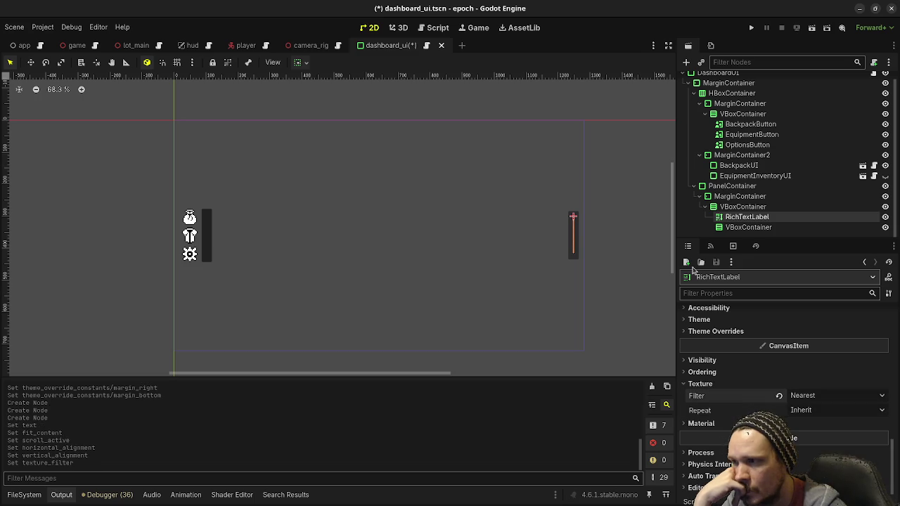
{"action": "left_click", "coordinate": [745, 227]}
{"action": "left_click", "coordinate": [742, 206]}
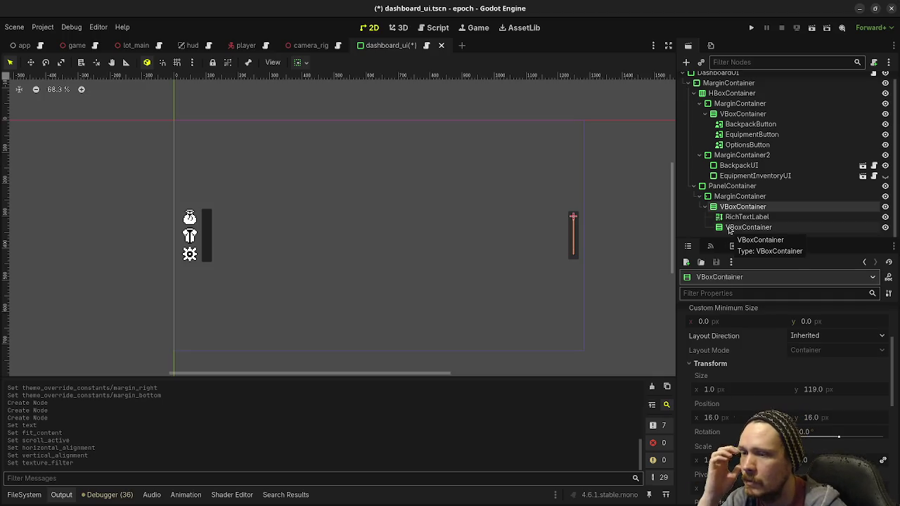
Step: Open the EquipmentInventoryUI scene and select its VBoxContainer, EquipmentLabel and EquipmentList
{"action": "left_click", "coordinate": [733, 116]}
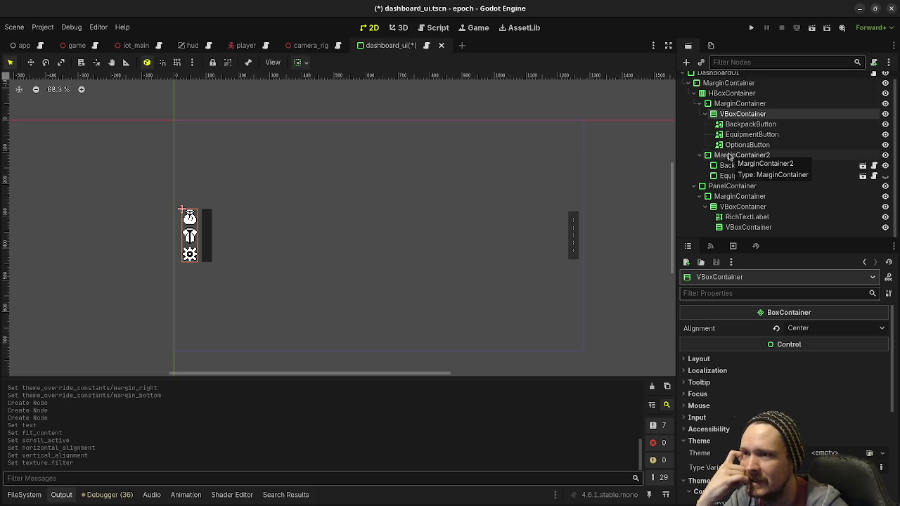
{"action": "left_click", "coordinate": [727, 176]}
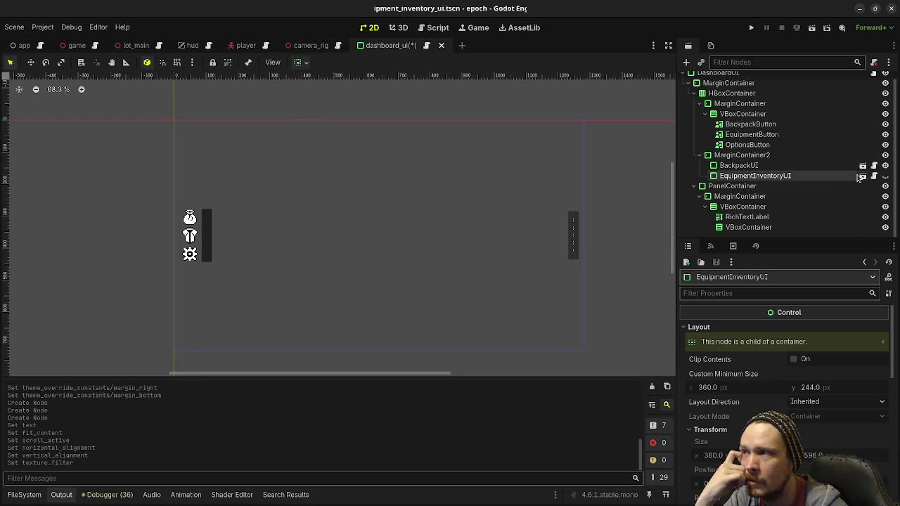
{"action": "left_click", "coordinate": [862, 176]}
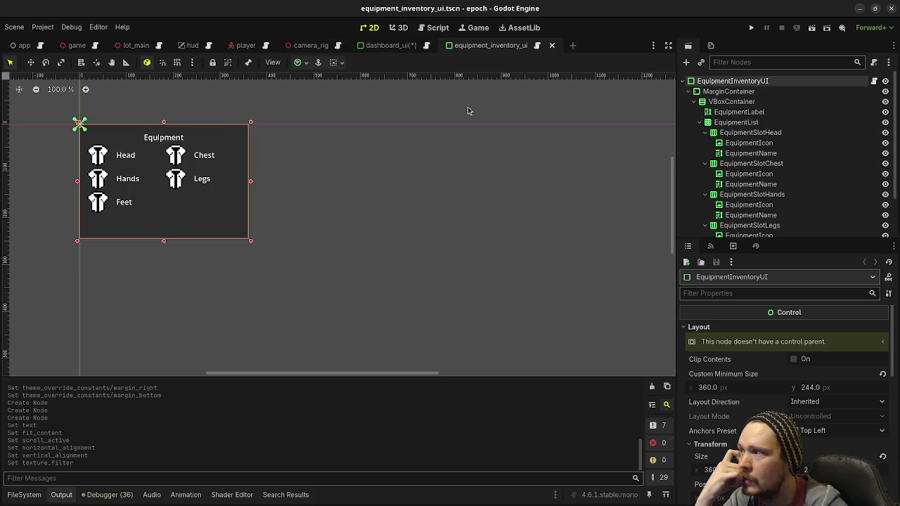
{"action": "left_click", "coordinate": [727, 104]}
{"action": "left_click", "coordinate": [735, 112]}
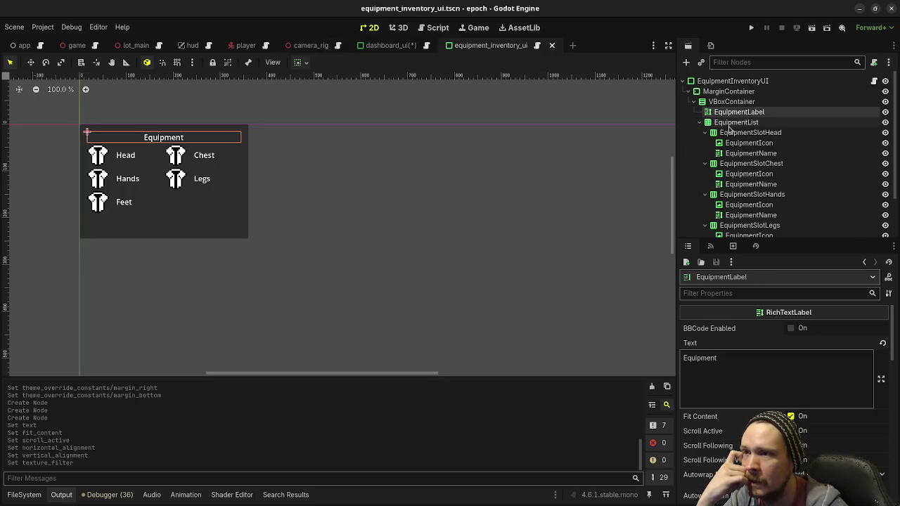
{"action": "left_click", "coordinate": [731, 123]}
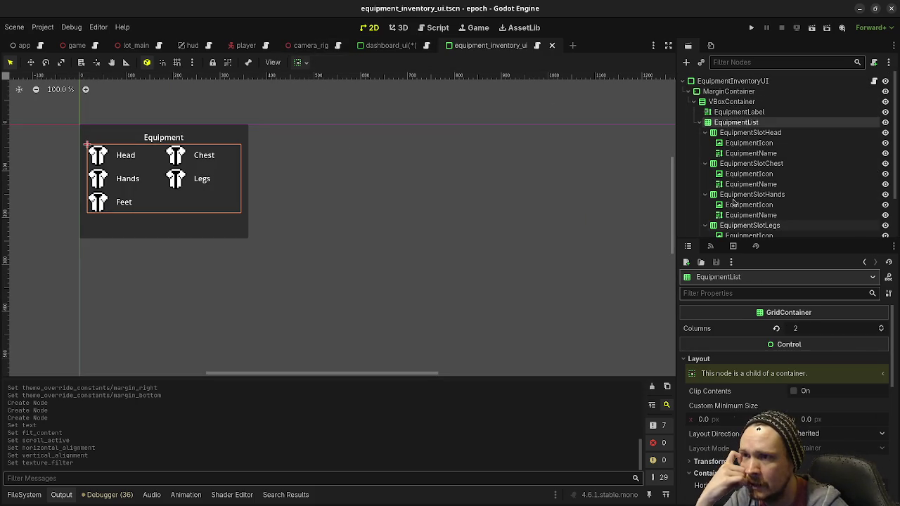
{"action": "left_click", "coordinate": [720, 101]}
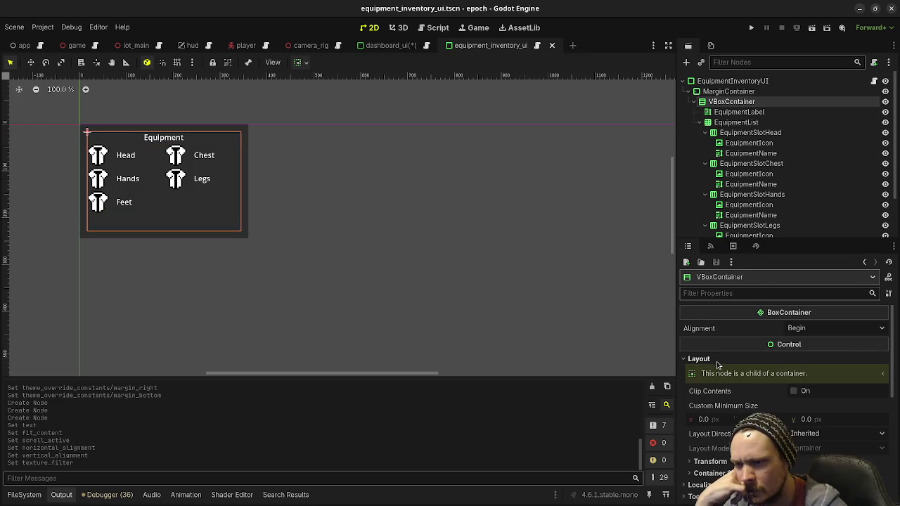
Step: Inspect the container sizing and EquipmentSlotHead's size and position, then return to dashboard_ui
{"action": "scroll", "coordinate": [717, 364], "scroll_direction": "down", "scroll_amount": 2}
{"action": "left_click", "coordinate": [710, 424]}
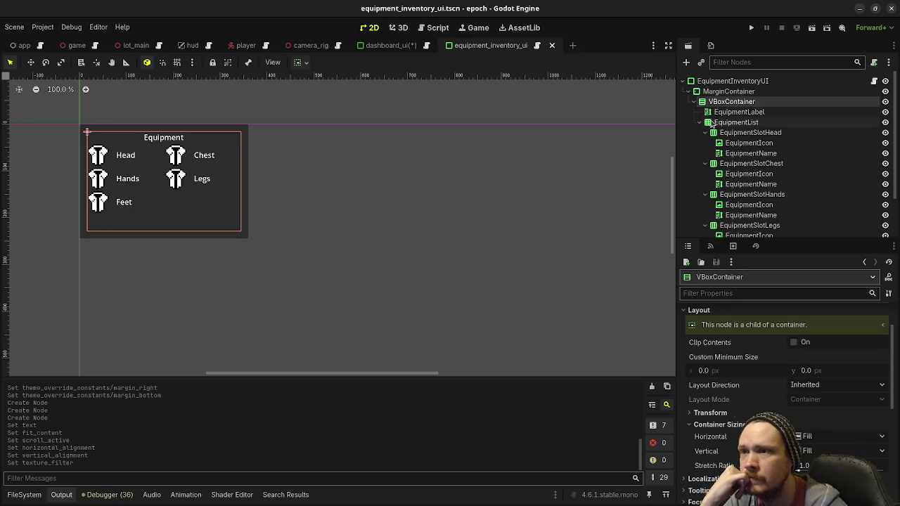
{"action": "left_click", "coordinate": [736, 122]}
{"action": "scroll", "coordinate": [771, 382], "scroll_direction": "down", "scroll_amount": 5}
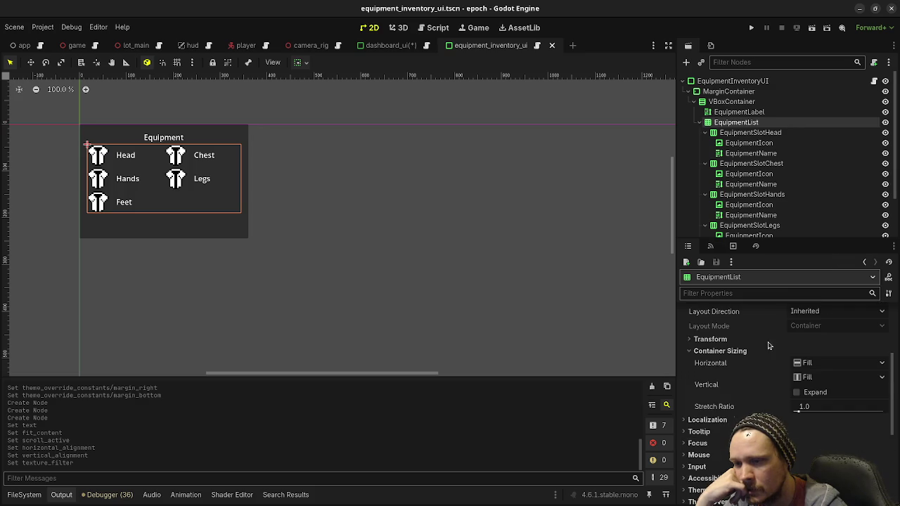
{"action": "left_click", "coordinate": [734, 132]}
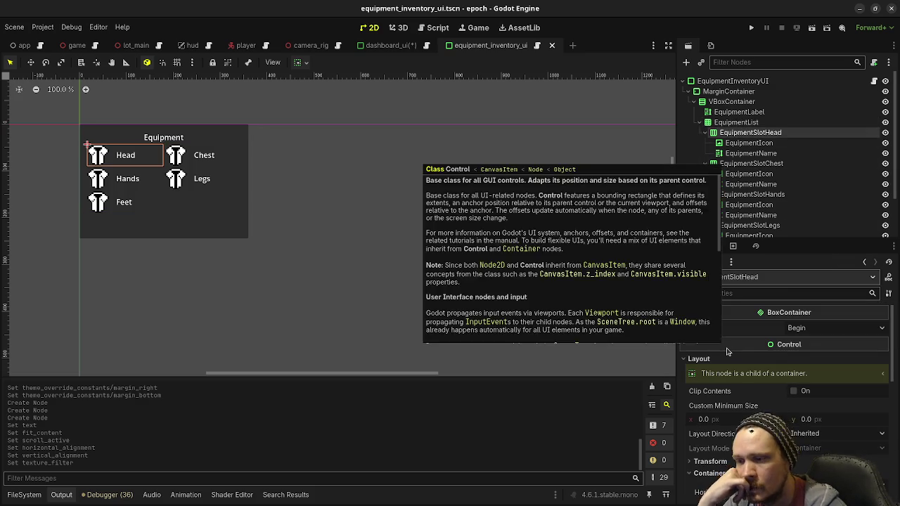
{"action": "scroll", "coordinate": [736, 379], "scroll_direction": "down", "scroll_amount": 4}
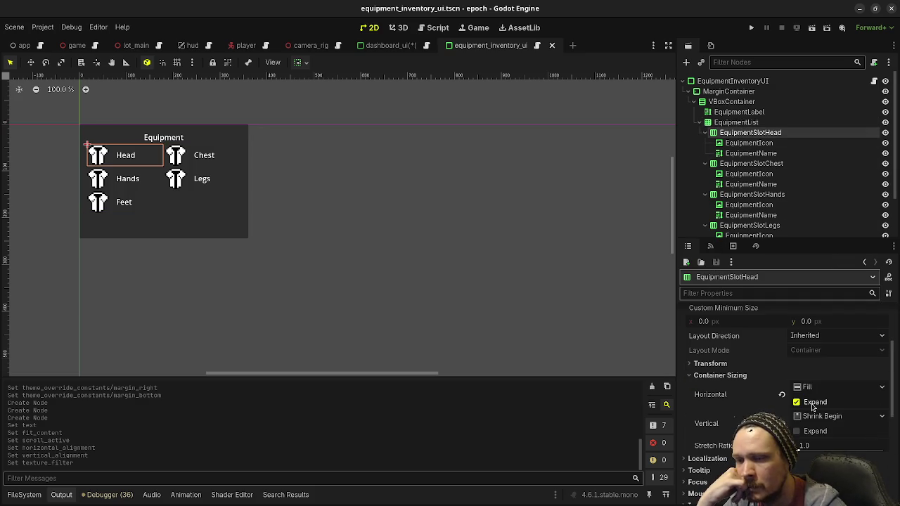
{"action": "scroll", "coordinate": [810, 430], "scroll_direction": "up", "scroll_amount": 4}
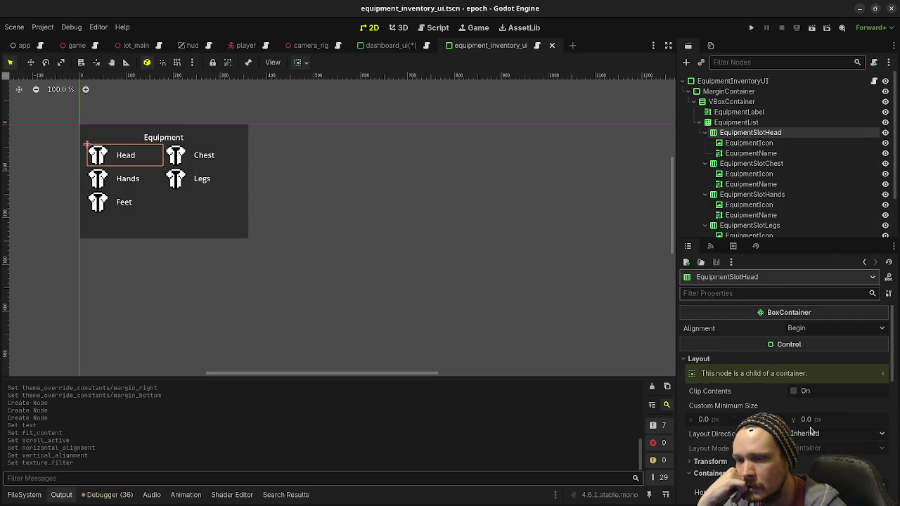
{"action": "scroll", "coordinate": [745, 392], "scroll_direction": "down", "scroll_amount": 3}
{"action": "left_click", "coordinate": [710, 388]}
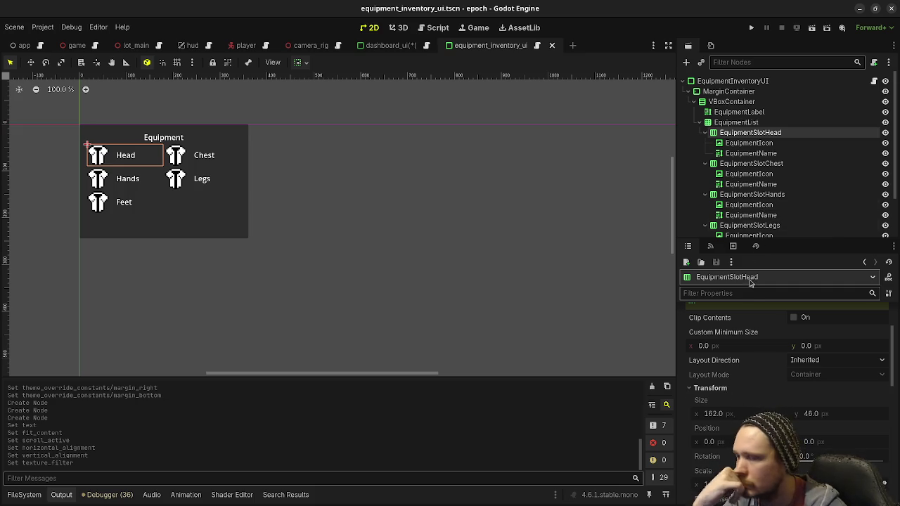
{"action": "scroll", "coordinate": [759, 350], "scroll_direction": "down", "scroll_amount": 1}
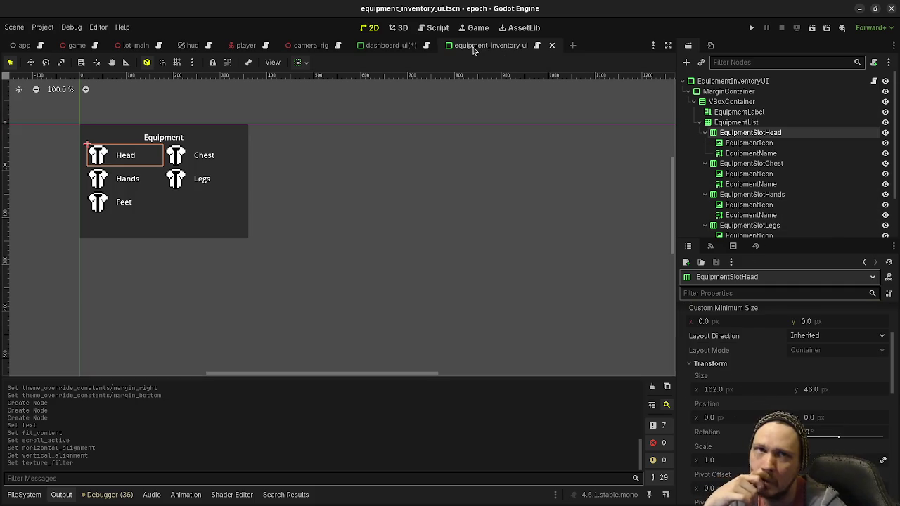
{"action": "left_click", "coordinate": [398, 46]}
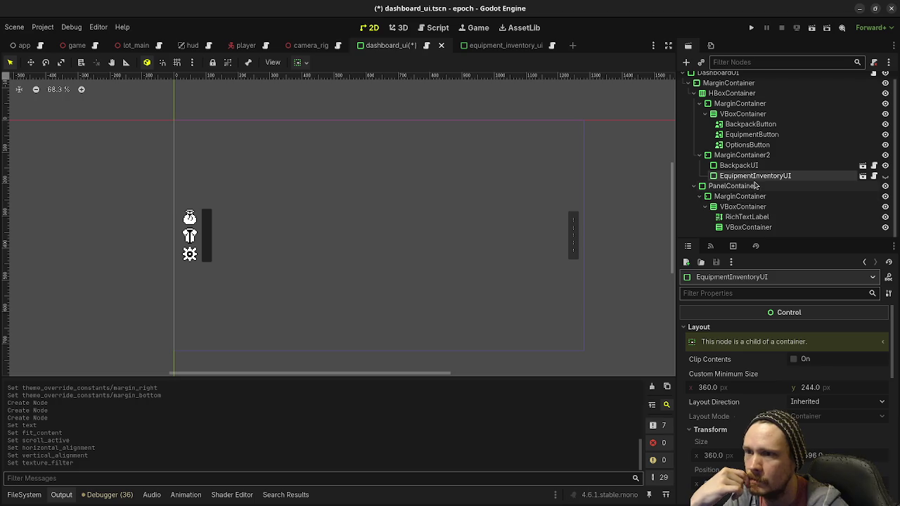
Step: Add a RichTextLabel to the nested VBoxContainer under the Stats label
{"action": "left_click", "coordinate": [754, 229]}
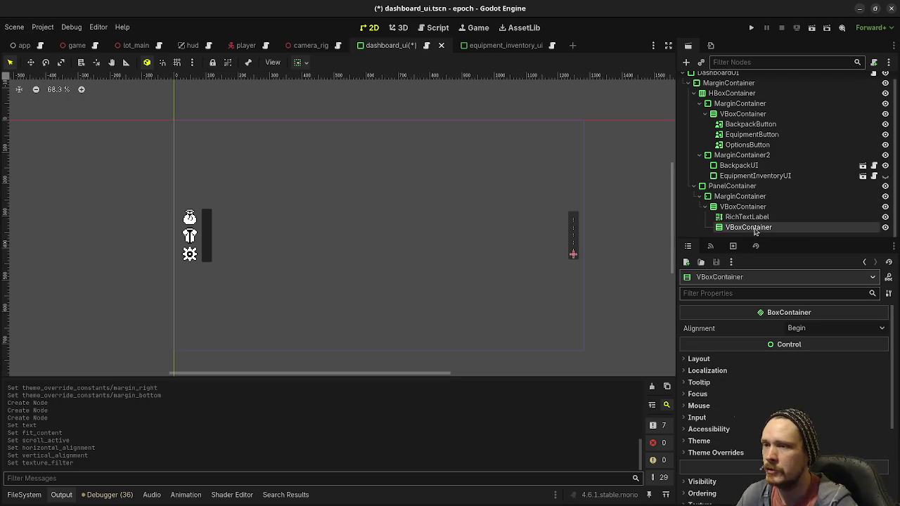
{"action": "key", "text": "ctrl+a"}
{"action": "type", "text": "label"}
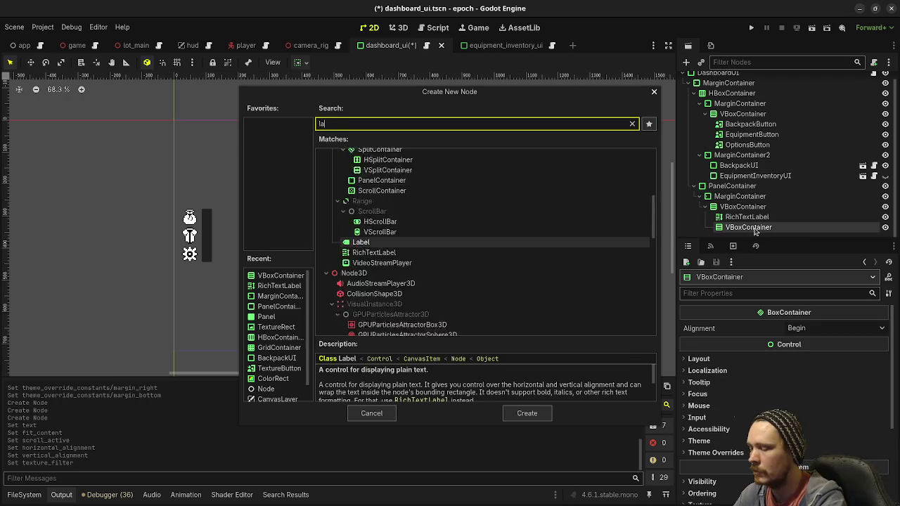
{"action": "key", "text": "Down"}
{"action": "key", "text": "Return"}
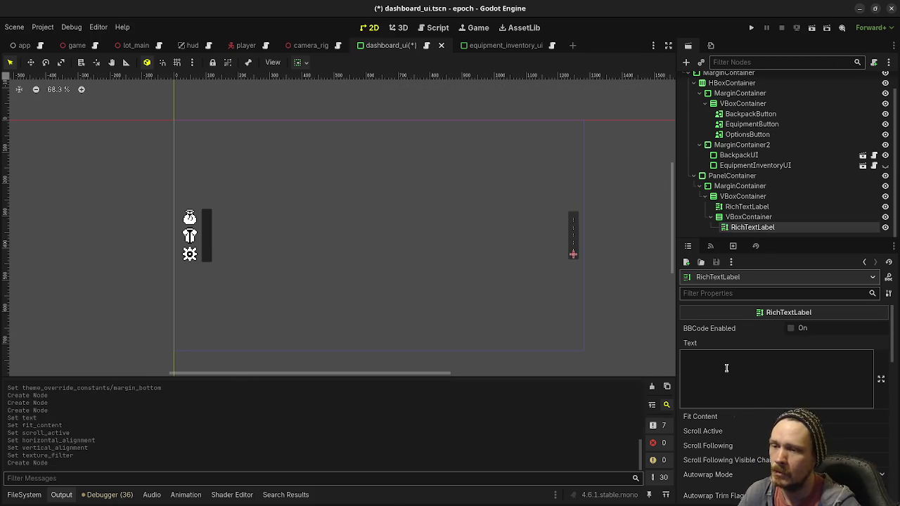
Step: Turn on Fit Content and turn off Scroll Active for the new RichTextLabel
{"action": "left_click", "coordinate": [790, 416]}
{"action": "left_click", "coordinate": [791, 431]}
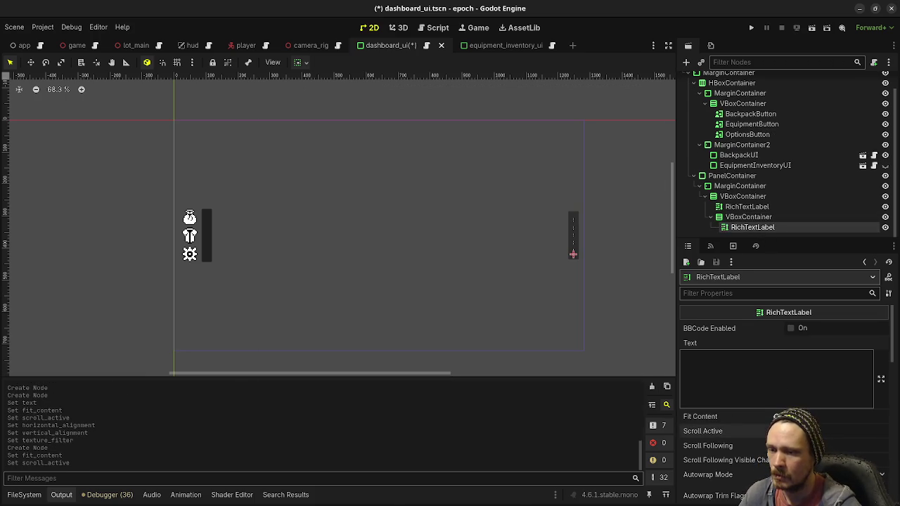
{"action": "scroll", "coordinate": [802, 410], "scroll_direction": "down", "scroll_amount": 3}
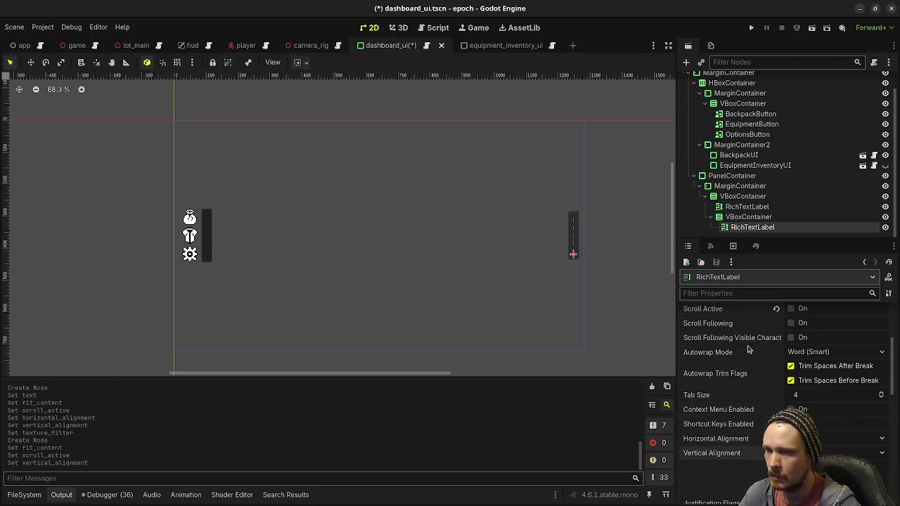
{"action": "scroll", "coordinate": [769, 392], "scroll_direction": "up", "scroll_amount": 5}
{"action": "left_click", "coordinate": [750, 377]}
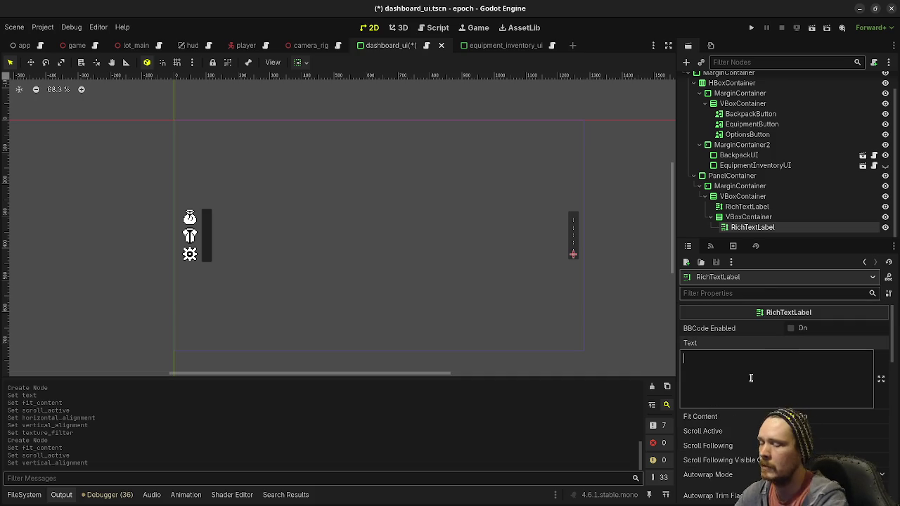
{"action": "left_click", "coordinate": [745, 207]}
{"action": "scroll", "coordinate": [776, 384], "scroll_direction": "down", "scroll_amount": 10}
{"action": "left_click", "coordinate": [506, 45]}
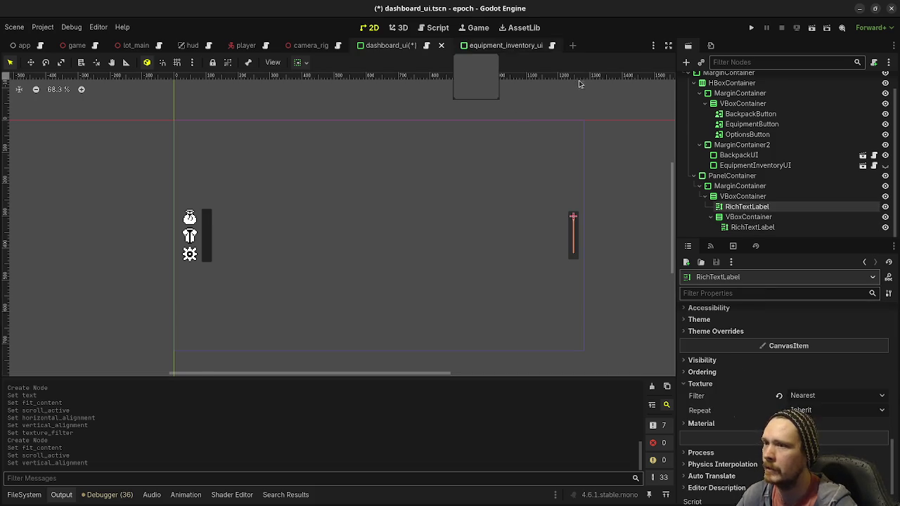
Step: Inspect the EquipmentLabel's settings and expand its layout section
{"action": "left_click", "coordinate": [740, 112]}
{"action": "scroll", "coordinate": [738, 373], "scroll_direction": "down", "scroll_amount": 5}
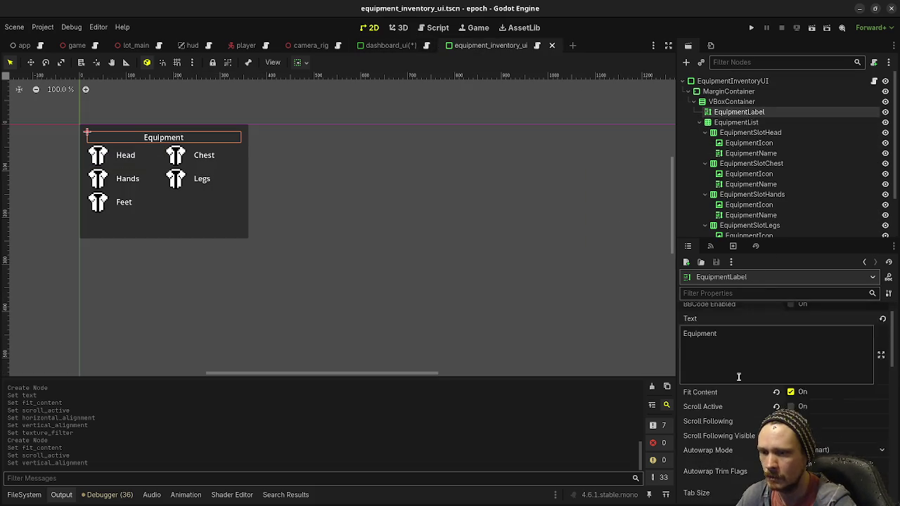
{"action": "scroll", "coordinate": [742, 385], "scroll_direction": "down", "scroll_amount": 10}
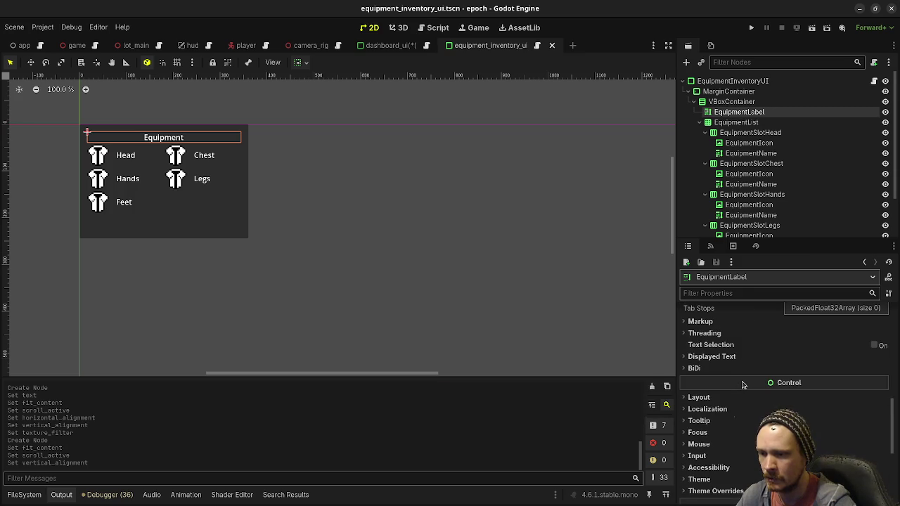
{"action": "scroll", "coordinate": [743, 384], "scroll_direction": "up", "scroll_amount": 4}
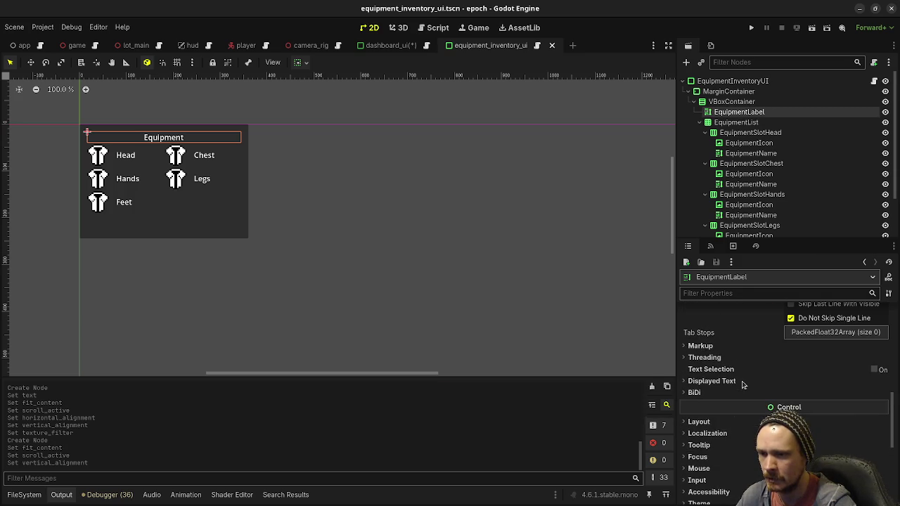
{"action": "scroll", "coordinate": [742, 384], "scroll_direction": "up", "scroll_amount": 3}
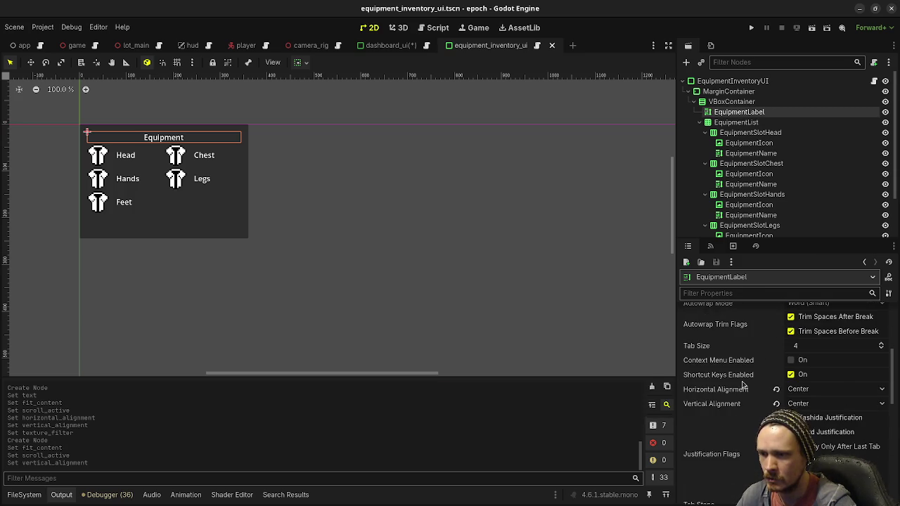
{"action": "scroll", "coordinate": [743, 384], "scroll_direction": "down", "scroll_amount": 3}
{"action": "left_click", "coordinate": [717, 375]}
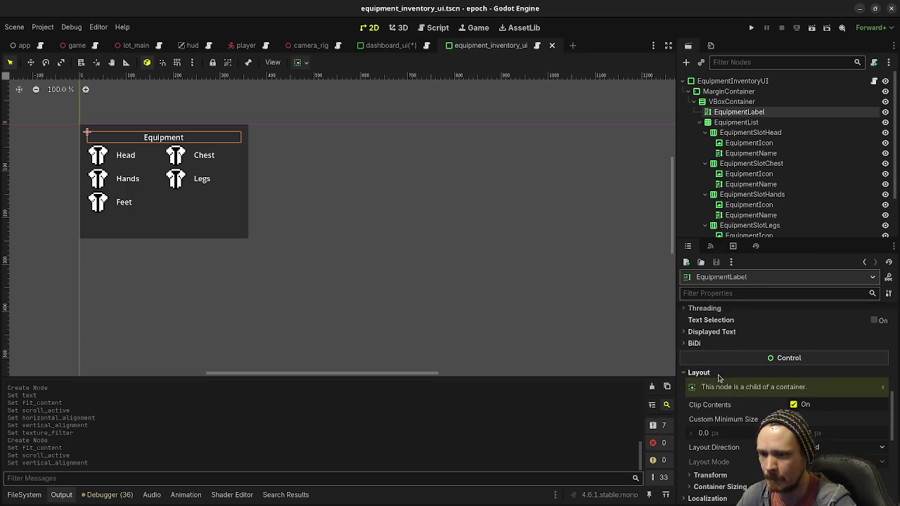
{"action": "scroll", "coordinate": [718, 378], "scroll_direction": "down", "scroll_amount": 2}
{"action": "scroll", "coordinate": [722, 346], "scroll_direction": "up", "scroll_amount": 2}
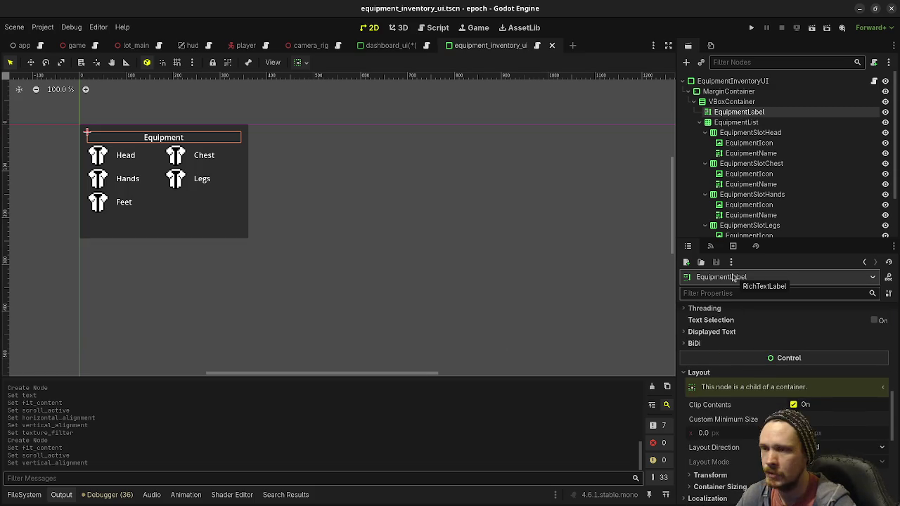
{"action": "scroll", "coordinate": [759, 418], "scroll_direction": "down", "scroll_amount": 5}
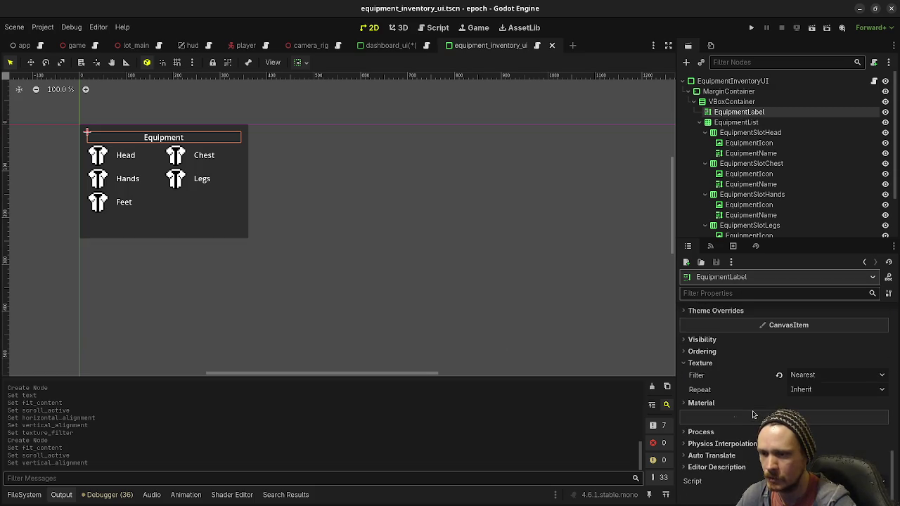
{"action": "scroll", "coordinate": [752, 365], "scroll_direction": "up", "scroll_amount": 5}
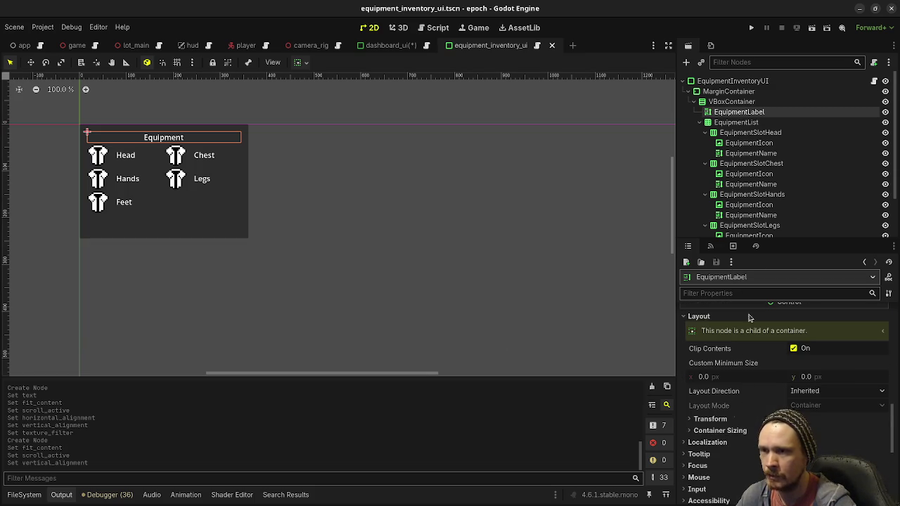
Step: Review the VBoxContainer, MarginContainer margins and root node's container sizing settings
{"action": "left_click", "coordinate": [724, 103]}
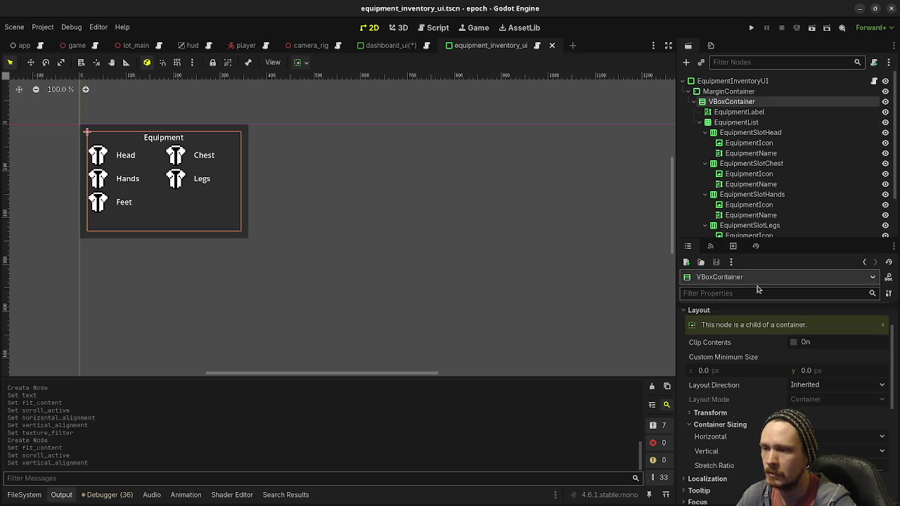
{"action": "scroll", "coordinate": [751, 372], "scroll_direction": "down", "scroll_amount": 2}
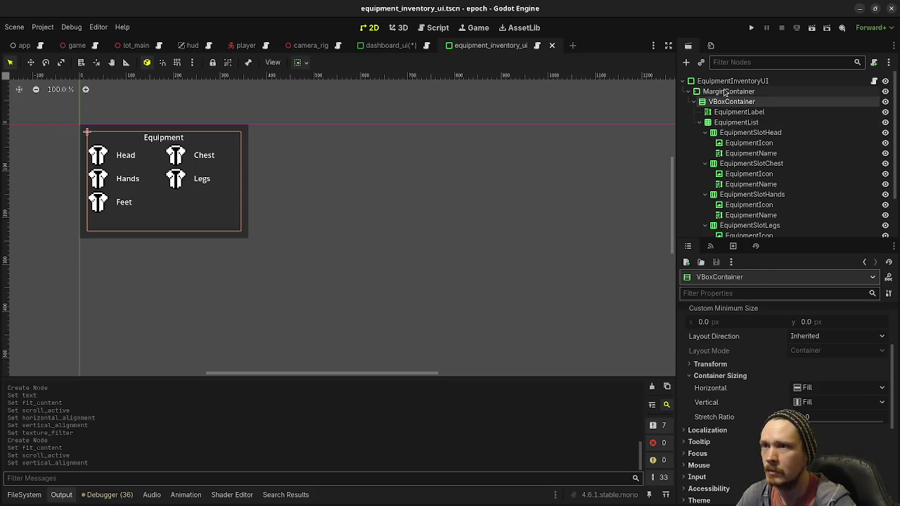
{"action": "left_click", "coordinate": [728, 91]}
{"action": "scroll", "coordinate": [778, 364], "scroll_direction": "down", "scroll_amount": 3}
{"action": "scroll", "coordinate": [779, 364], "scroll_direction": "down", "scroll_amount": 3}
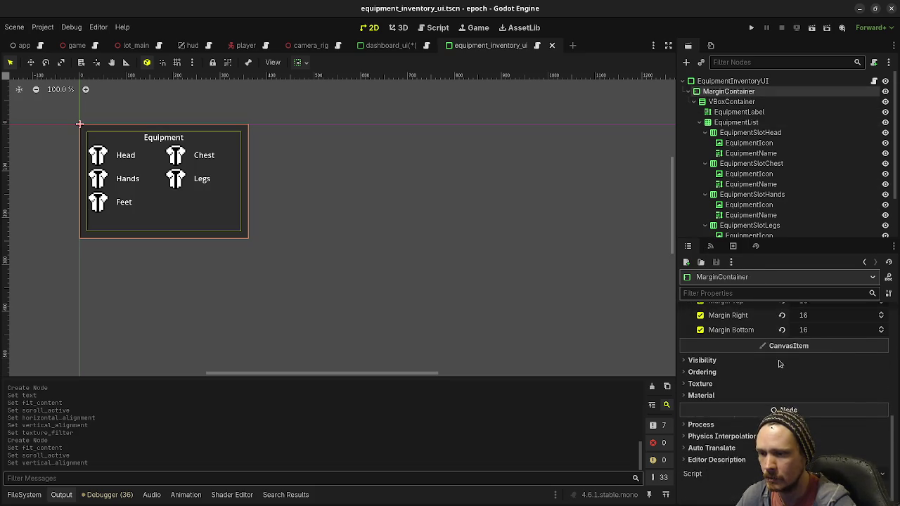
{"action": "scroll", "coordinate": [777, 364], "scroll_direction": "up", "scroll_amount": 4}
{"action": "scroll", "coordinate": [771, 360], "scroll_direction": "up", "scroll_amount": 2}
{"action": "left_click", "coordinate": [743, 416]}
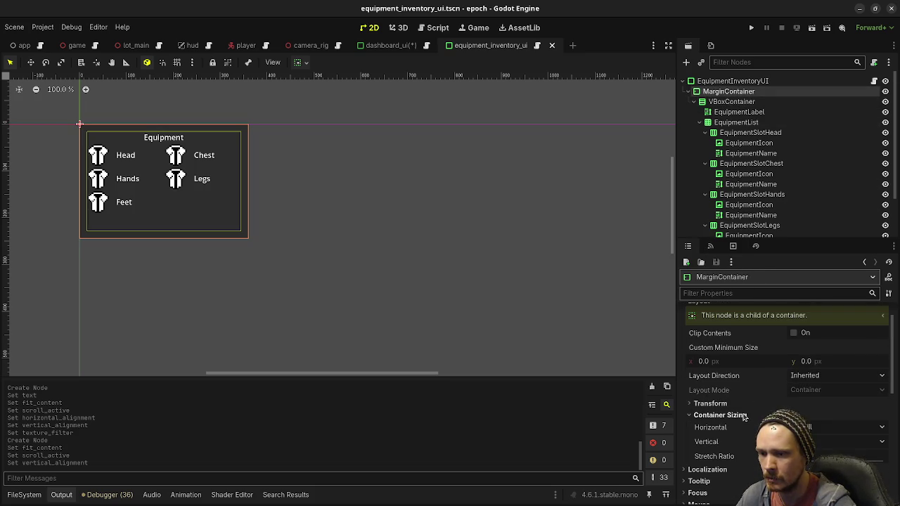
{"action": "left_click", "coordinate": [728, 82]}
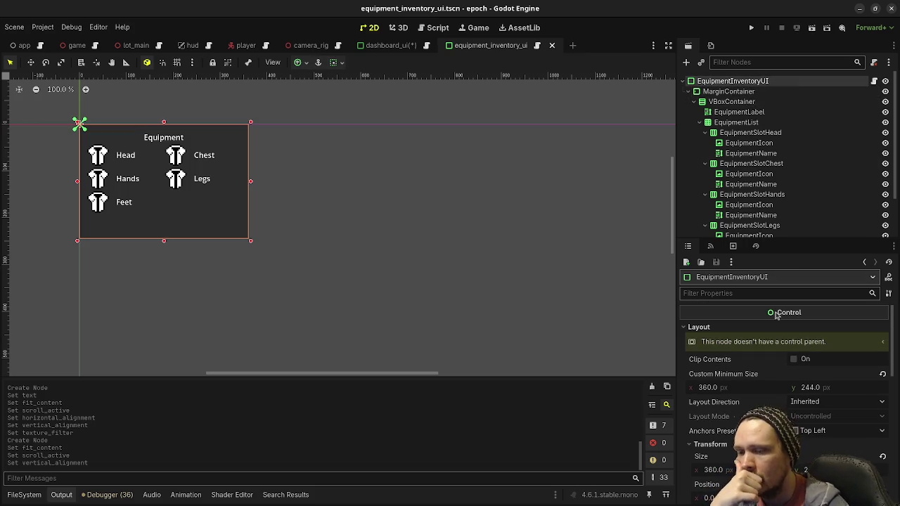
{"action": "scroll", "coordinate": [774, 352], "scroll_direction": "down", "scroll_amount": 8}
{"action": "scroll", "coordinate": [764, 401], "scroll_direction": "up", "scroll_amount": 3}
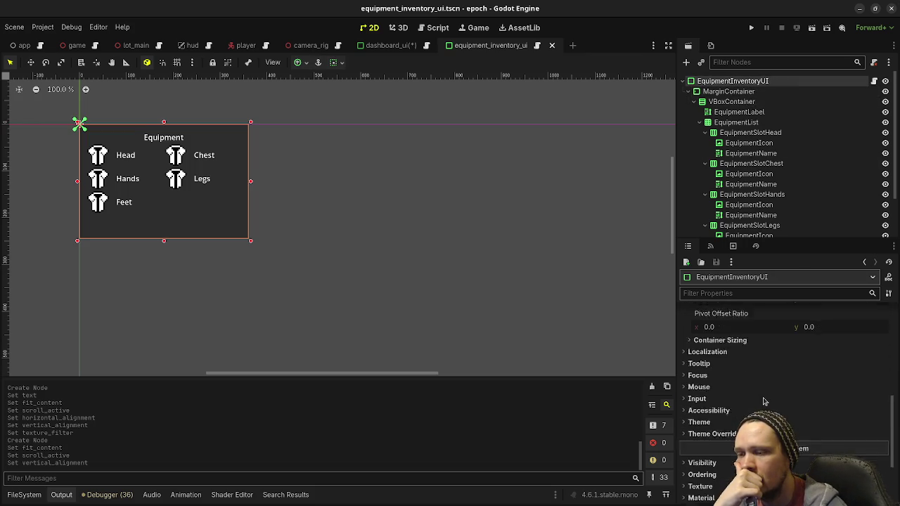
{"action": "left_click", "coordinate": [719, 365]}
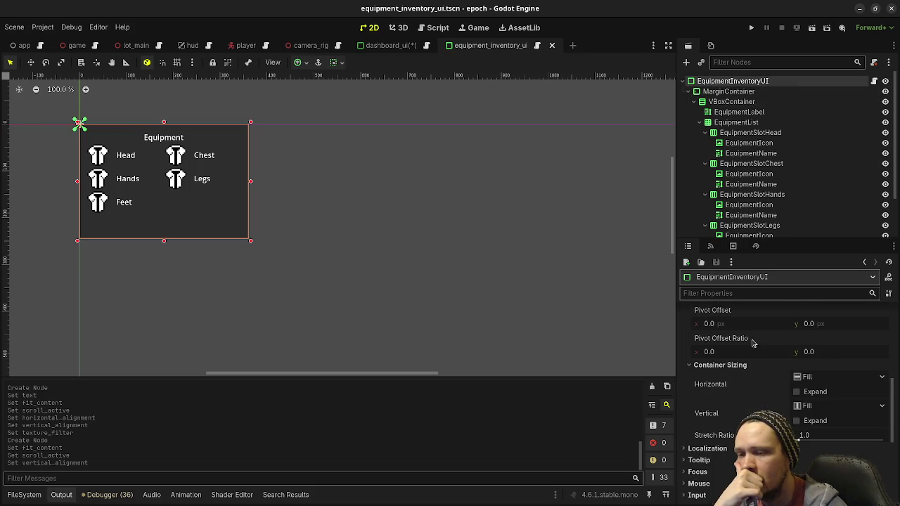
Step: Hide the Head, Chest, Hands, Legs and Feet equipment slots
{"action": "left_click", "coordinate": [735, 132]}
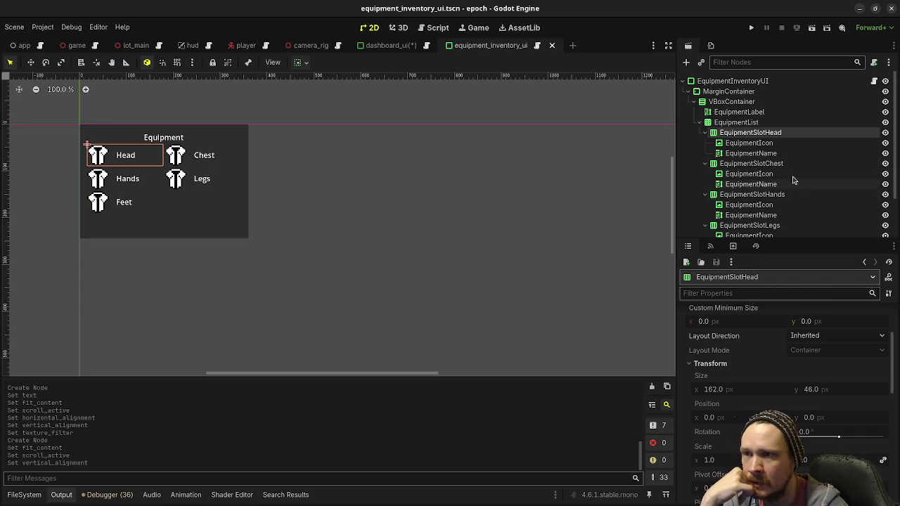
{"action": "left_click", "coordinate": [886, 133]}
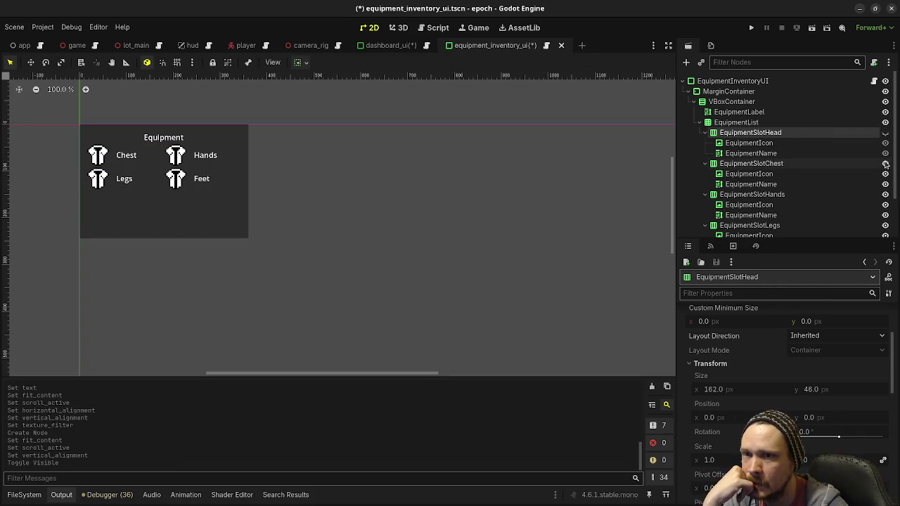
{"action": "left_click", "coordinate": [885, 163]}
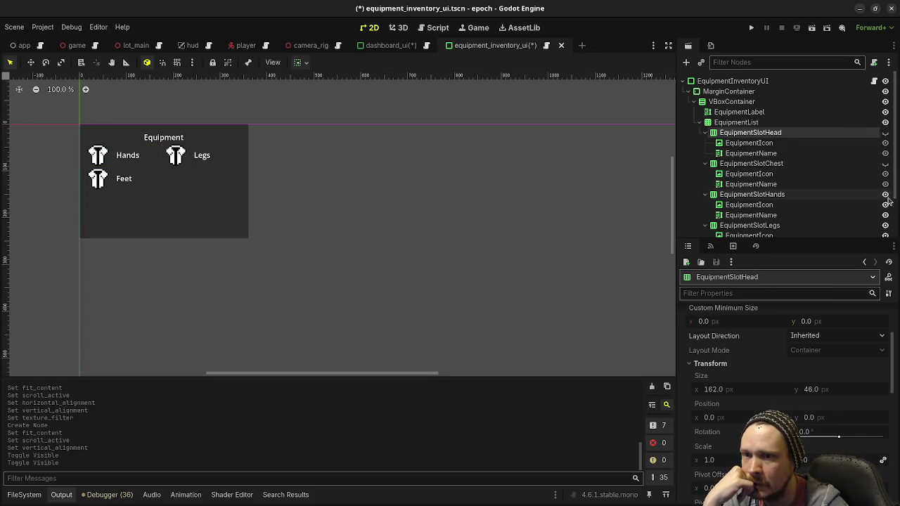
{"action": "left_click", "coordinate": [885, 194]}
{"action": "left_click", "coordinate": [886, 225]}
{"action": "scroll", "coordinate": [886, 211], "scroll_direction": "down", "scroll_amount": 1}
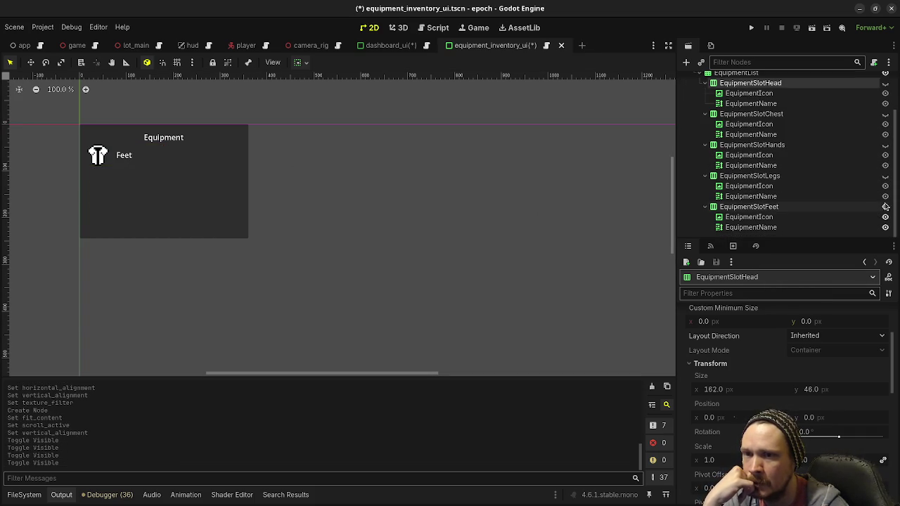
{"action": "left_click", "coordinate": [886, 206]}
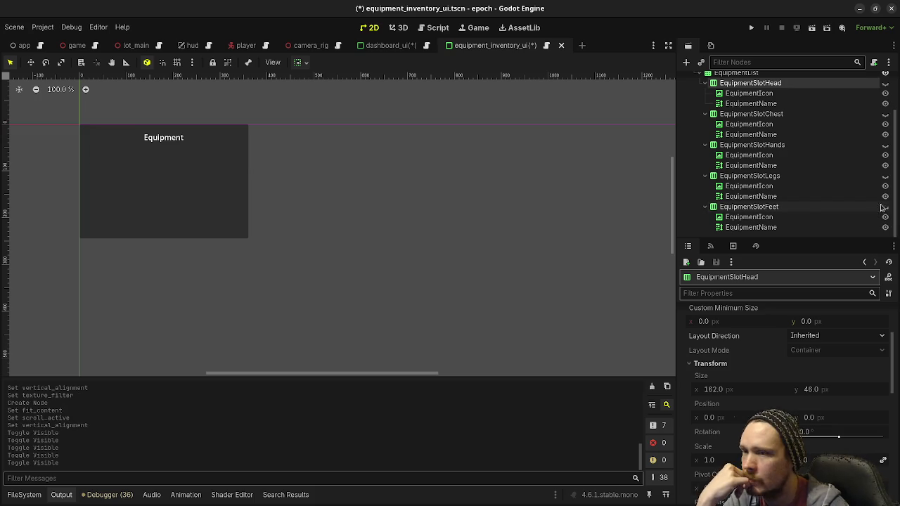
{"action": "scroll", "coordinate": [744, 176], "scroll_direction": "up", "scroll_amount": 2}
Step: Inspect the Equipment title label's container sizing options
{"action": "left_click", "coordinate": [736, 111]}
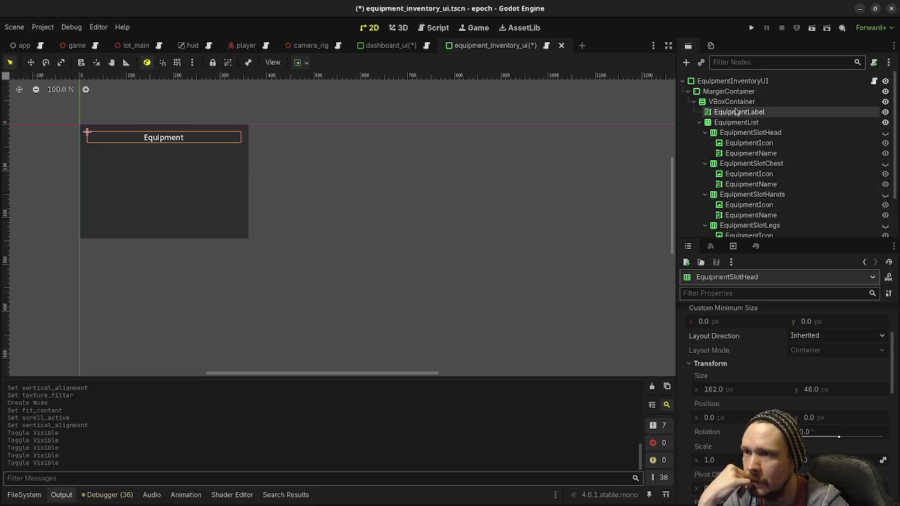
{"action": "scroll", "coordinate": [739, 393], "scroll_direction": "up", "scroll_amount": 5}
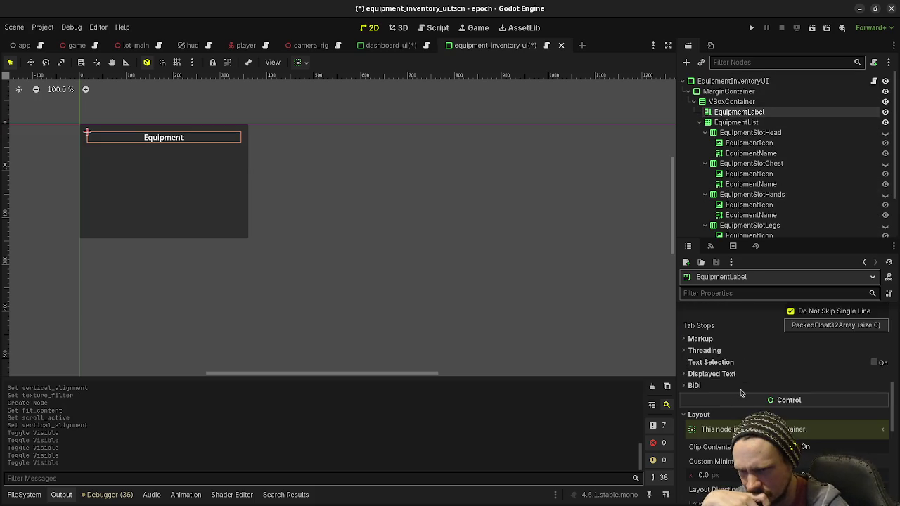
{"action": "scroll", "coordinate": [740, 394], "scroll_direction": "up", "scroll_amount": 8}
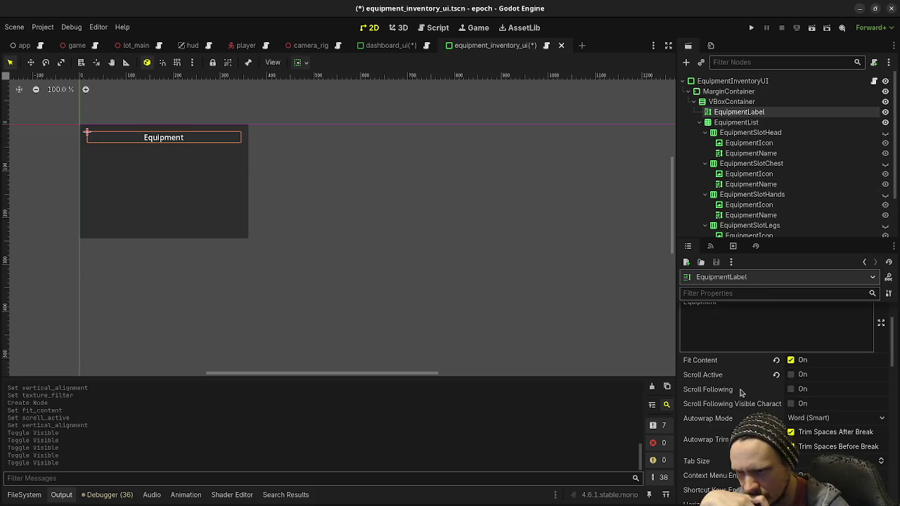
{"action": "scroll", "coordinate": [739, 394], "scroll_direction": "down", "scroll_amount": 15}
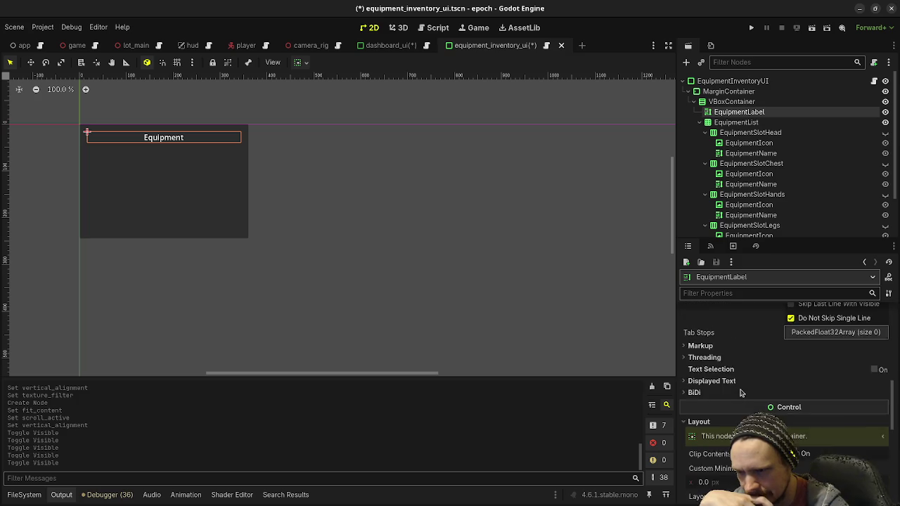
{"action": "scroll", "coordinate": [739, 394], "scroll_direction": "up", "scroll_amount": 2}
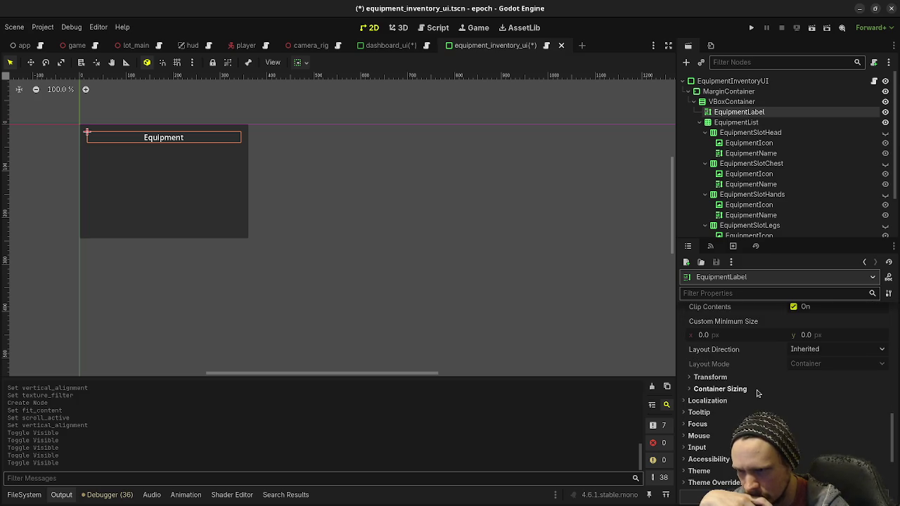
{"action": "left_click", "coordinate": [720, 388]}
Step: Check the MarginContainer's layout and transform properties
{"action": "left_click", "coordinate": [728, 91]}
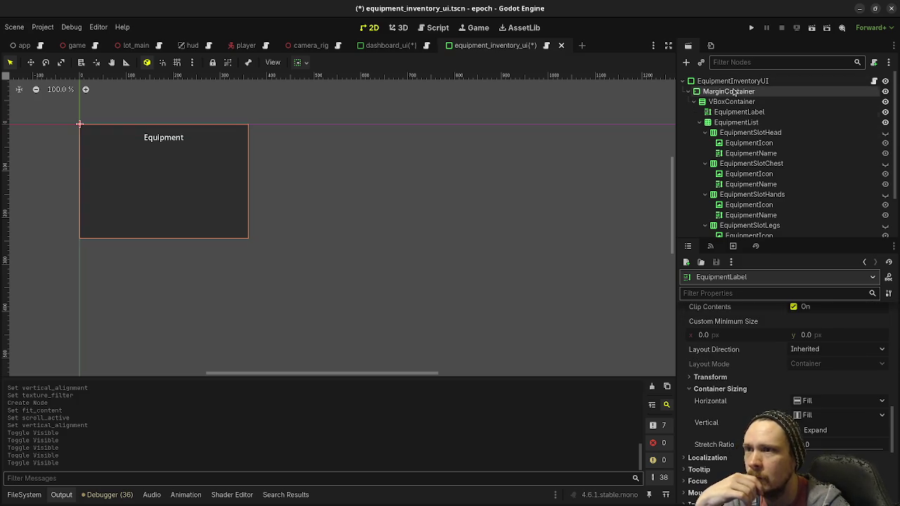
{"action": "scroll", "coordinate": [731, 456], "scroll_direction": "down", "scroll_amount": 5}
{"action": "scroll", "coordinate": [735, 435], "scroll_direction": "up", "scroll_amount": 7}
{"action": "scroll", "coordinate": [737, 432], "scroll_direction": "down", "scroll_amount": 2}
{"action": "scroll", "coordinate": [737, 431], "scroll_direction": "up", "scroll_amount": 2}
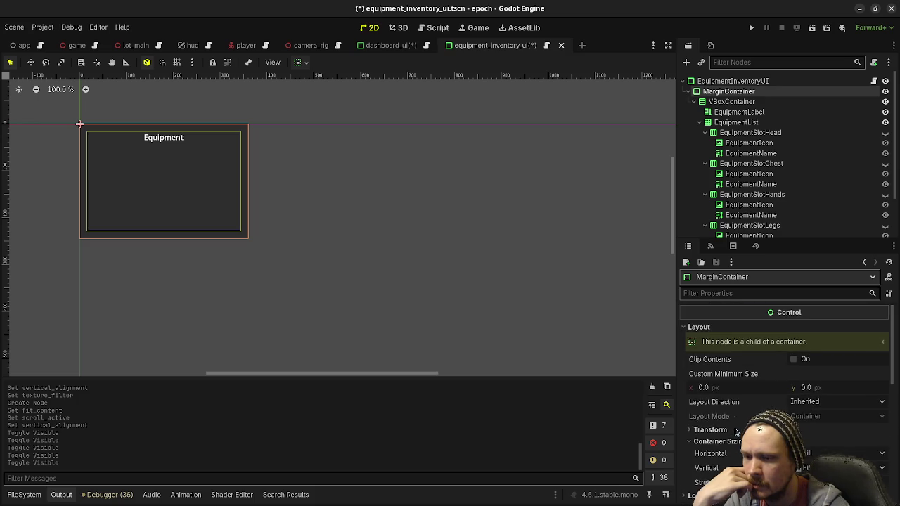
{"action": "scroll", "coordinate": [736, 433], "scroll_direction": "down", "scroll_amount": 2}
{"action": "left_click", "coordinate": [710, 381]}
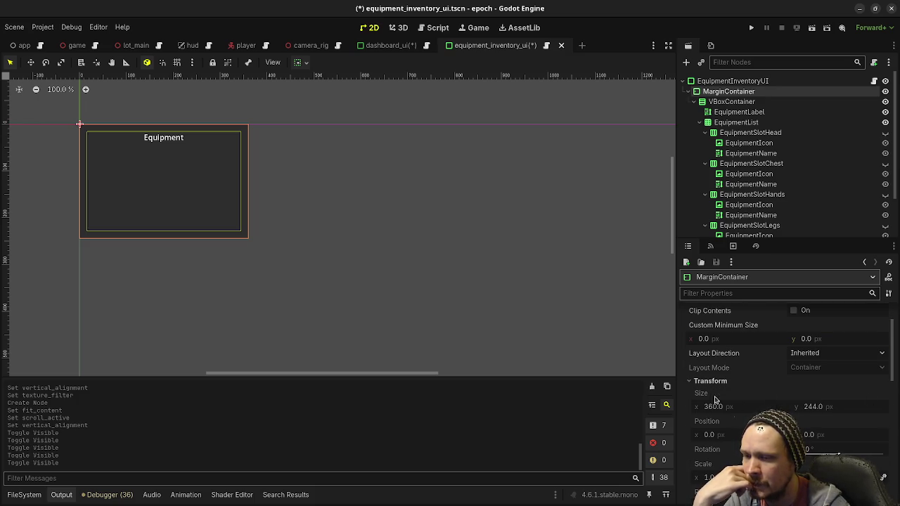
{"action": "left_click", "coordinate": [710, 381]}
{"action": "mouse_move", "coordinate": [731, 417]}
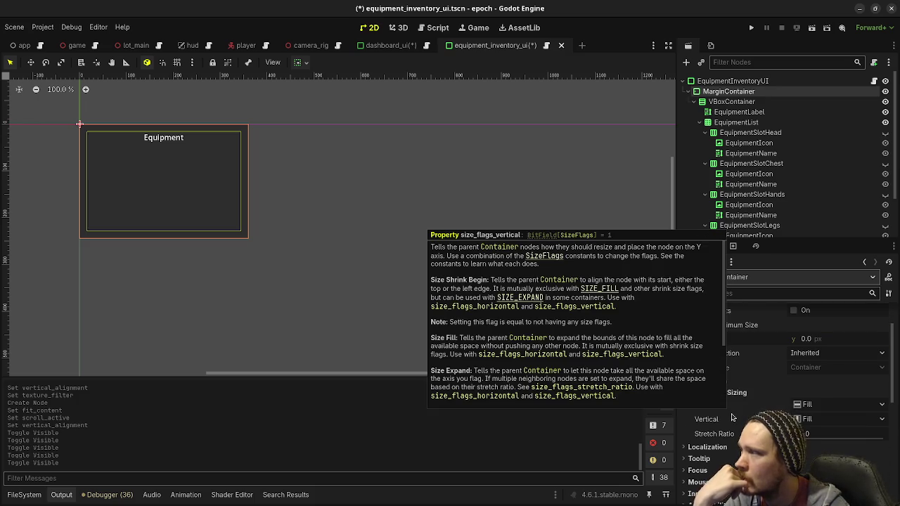
{"action": "scroll", "coordinate": [770, 383], "scroll_direction": "up", "scroll_amount": 2}
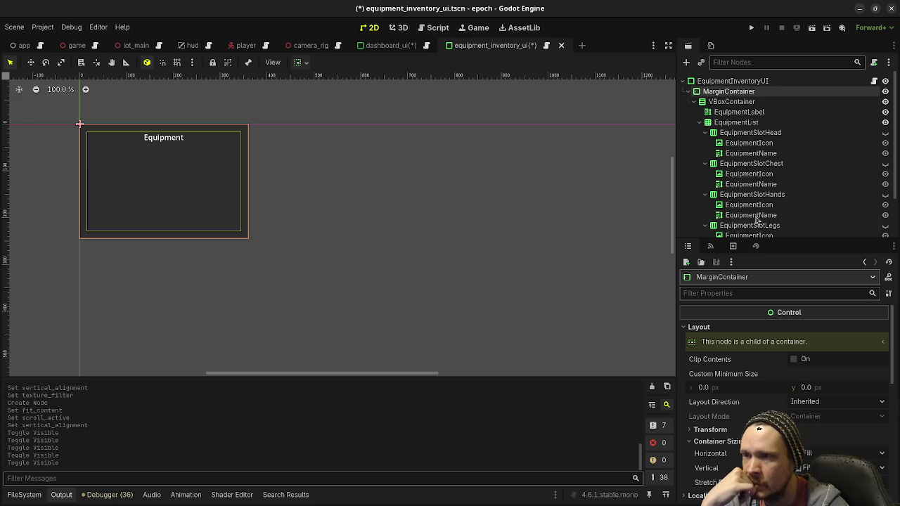
Step: Select the EquipmentInventoryUI root, undo the slot visibility toggles and save the scene
{"action": "left_click", "coordinate": [732, 81]}
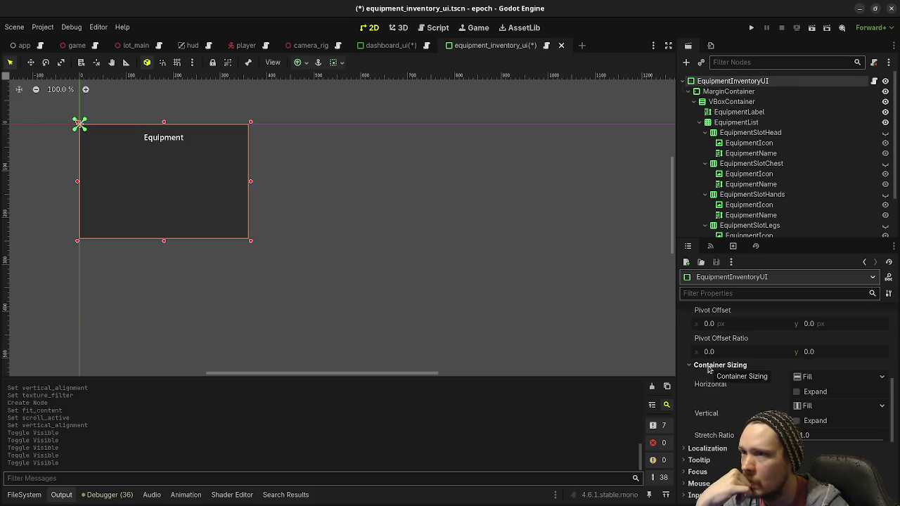
{"action": "scroll", "coordinate": [456, 342], "scroll_direction": "down", "scroll_amount": 10}
{"action": "mouse_move", "coordinate": [456, 342]}
{"action": "left_mouse_down"}
{"action": "mouse_move", "coordinate": [421, 259]}
{"action": "mouse_move", "coordinate": [426, 286]}
{"action": "left_mouse_up"}
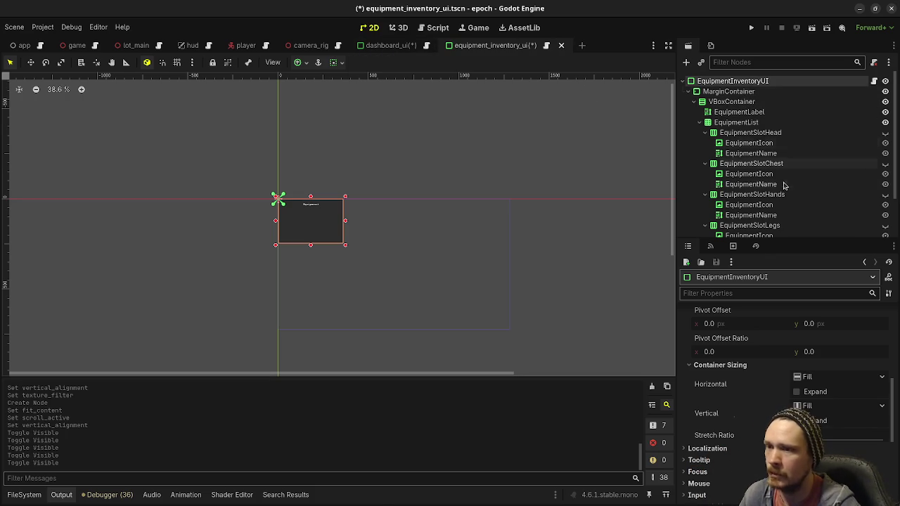
{"action": "key", "text": "ctrl+z"}
{"action": "key", "text": "ctrl+z"}
{"action": "key", "text": "ctrl+z"}
{"action": "key", "text": "ctrl+z"}
{"action": "key", "text": "ctrl+s"}
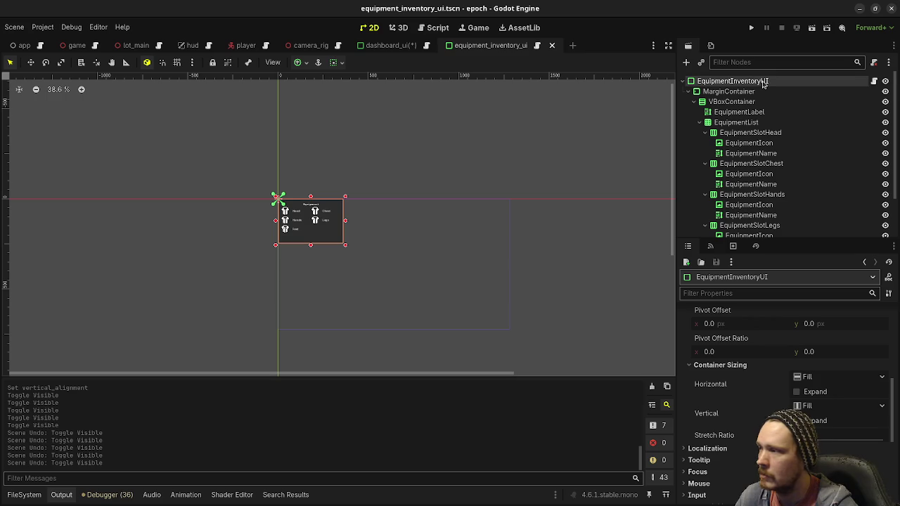
Step: Switch back to the dashboard_ui scene
{"action": "scroll", "coordinate": [735, 405], "scroll_direction": "up", "scroll_amount": 5}
{"action": "scroll", "coordinate": [734, 406], "scroll_direction": "up", "scroll_amount": 2}
{"action": "scroll", "coordinate": [750, 436], "scroll_direction": "down", "scroll_amount": 3}
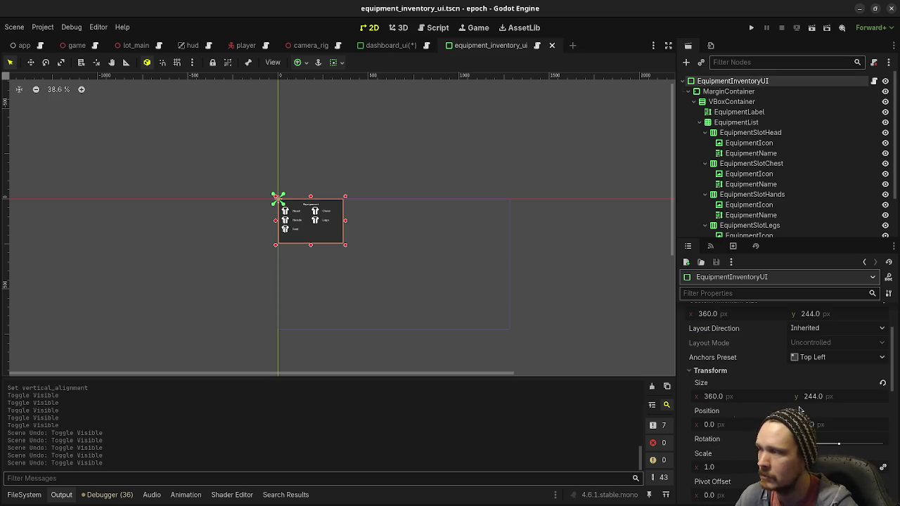
{"action": "left_click", "coordinate": [390, 45]}
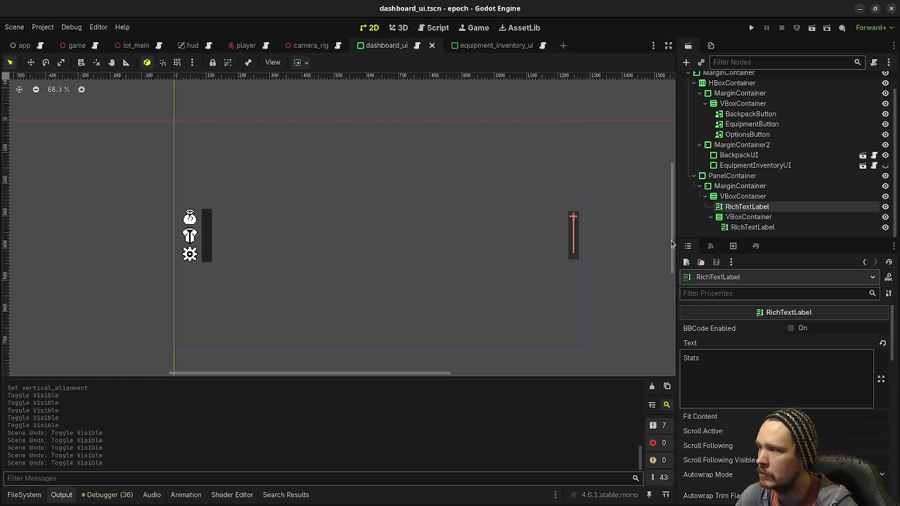
Step: Set the Stats PanelContainer's Custom Minimum Size x to 320 px
{"action": "left_click", "coordinate": [732, 176]}
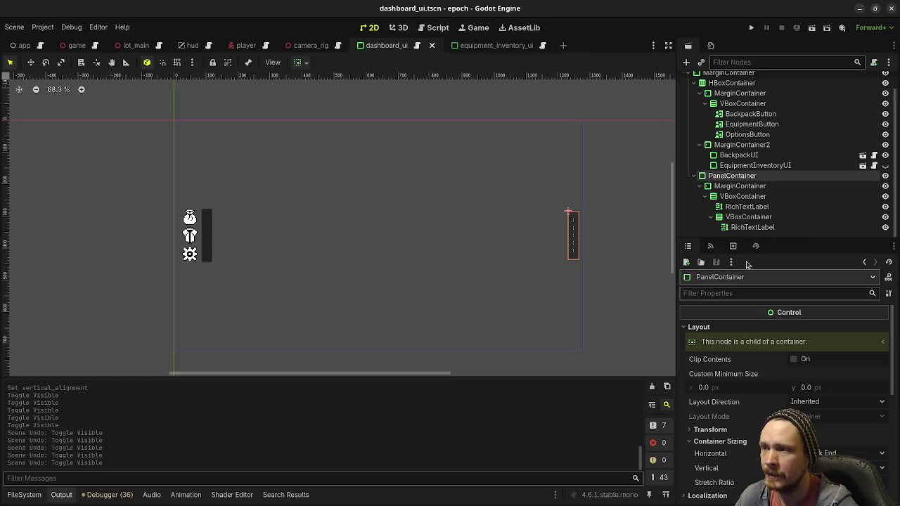
{"action": "scroll", "coordinate": [763, 369], "scroll_direction": "down", "scroll_amount": 3}
{"action": "scroll", "coordinate": [765, 372], "scroll_direction": "up", "scroll_amount": 3}
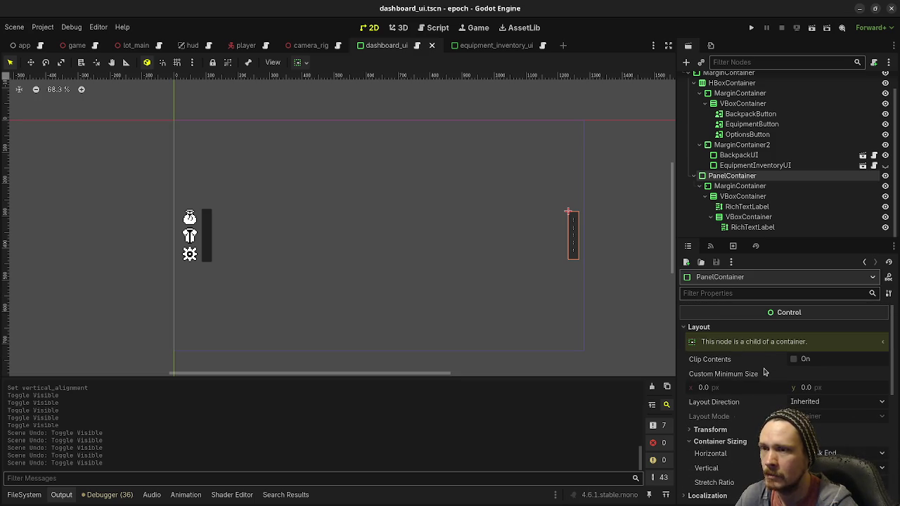
{"action": "left_click", "coordinate": [710, 429]}
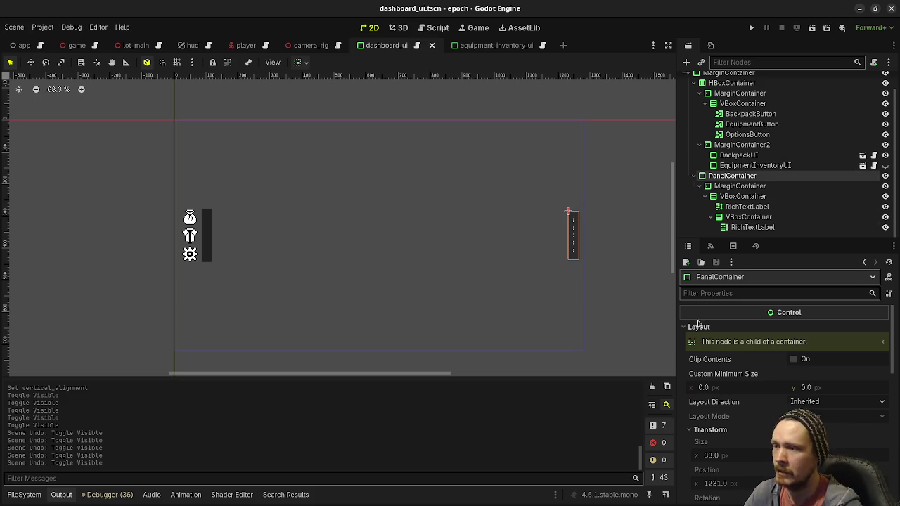
{"action": "left_click", "coordinate": [731, 387]}
{"action": "type", "text": "320"}
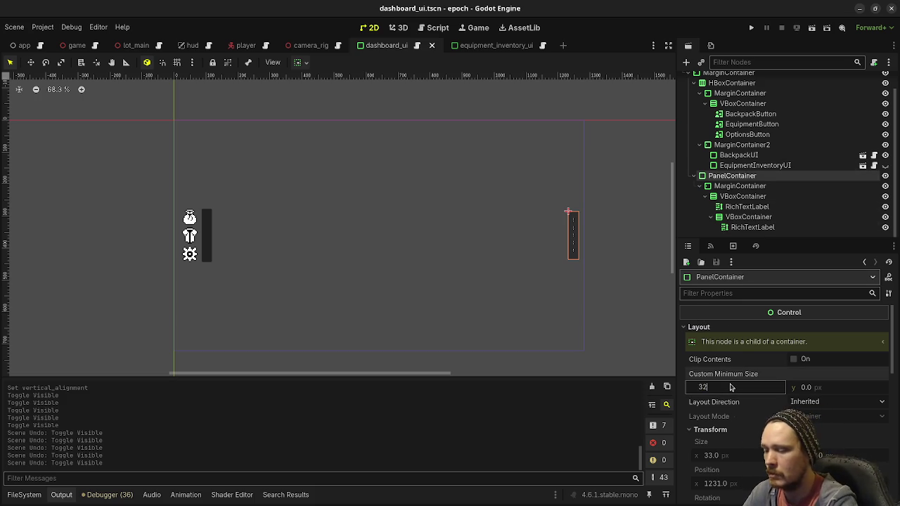
{"action": "key", "text": "Return"}
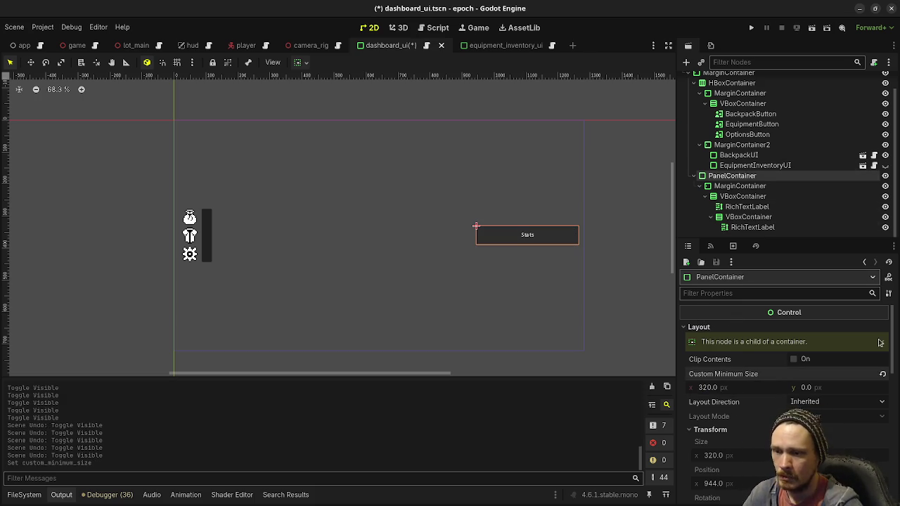
{"action": "left_click", "coordinate": [738, 227]}
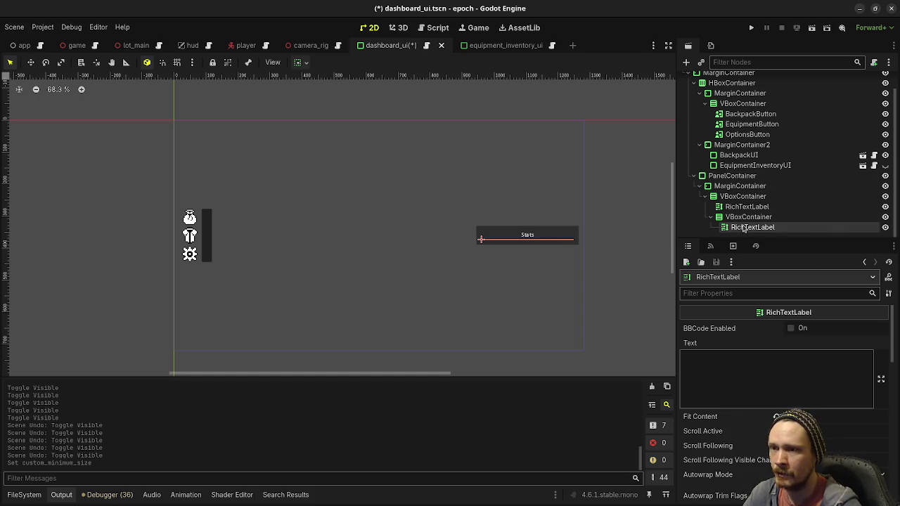
Step: Set the RichTextLabel's text to 'Health: blas', duplicate the label and save
{"action": "left_click", "coordinate": [741, 359]}
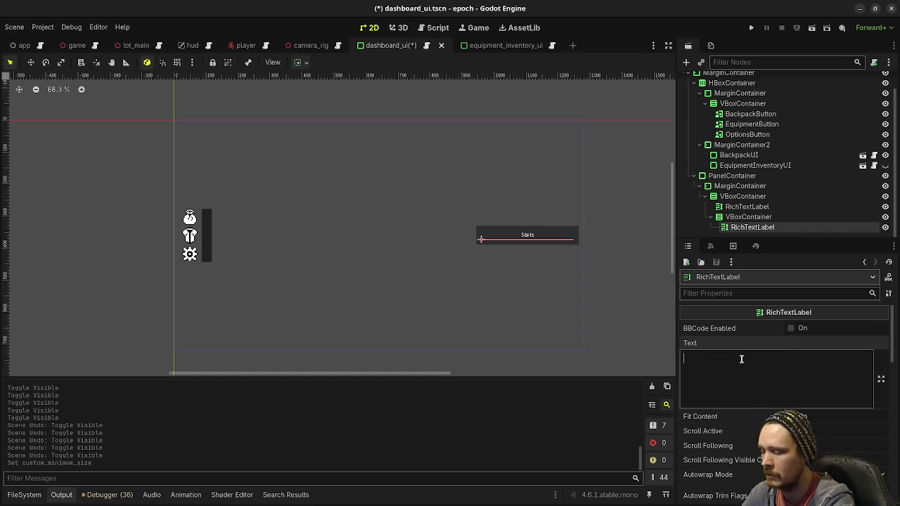
{"action": "type", "text": "Health: blas"}
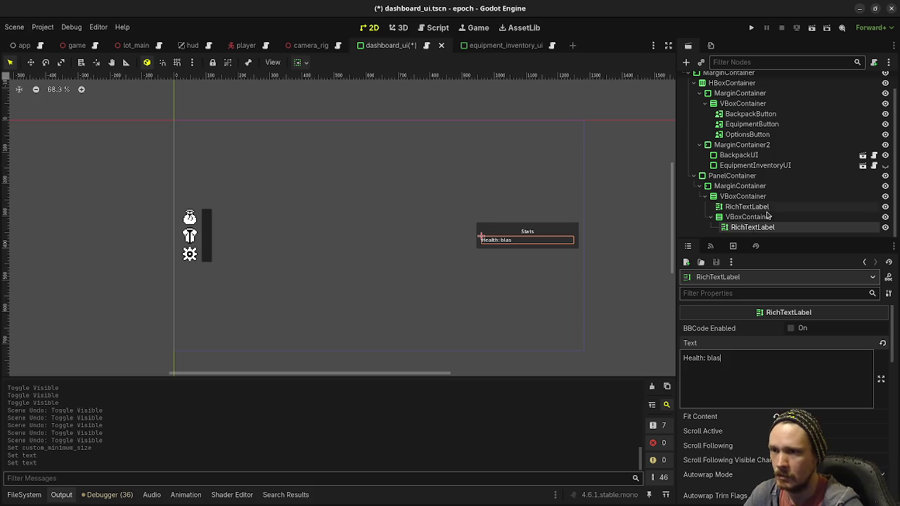
{"action": "left_click", "coordinate": [748, 217]}
{"action": "left_click", "coordinate": [745, 227]}
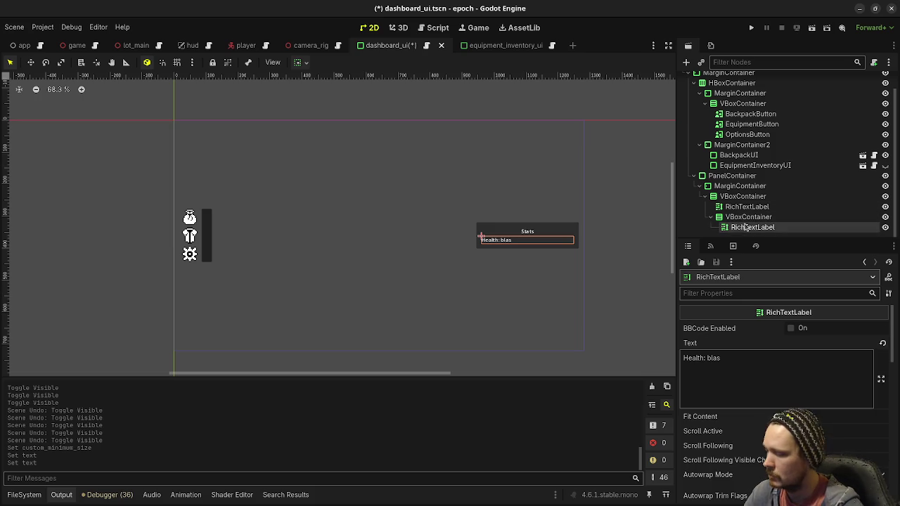
{"action": "key", "text": "ctrl+d"}
{"action": "key", "text": "ctrl+d"}
{"action": "key", "text": "ctrl+d"}
{"action": "key", "text": "ctrl+s"}
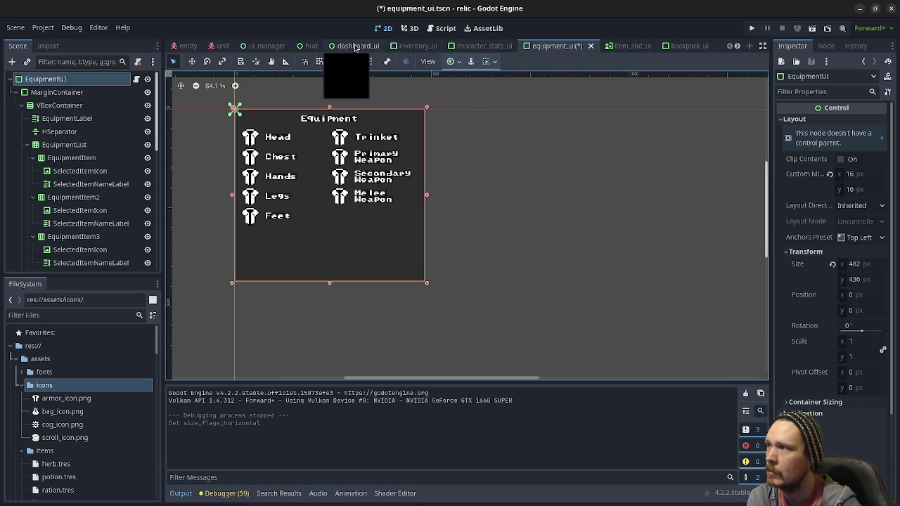
Step: Quick-open character_stats_ui.tscn by searching 'stat_in' and select its CharacterStatsUI root node
{"action": "scroll", "coordinate": [417, 48], "scroll_direction": "down", "scroll_amount": 4}
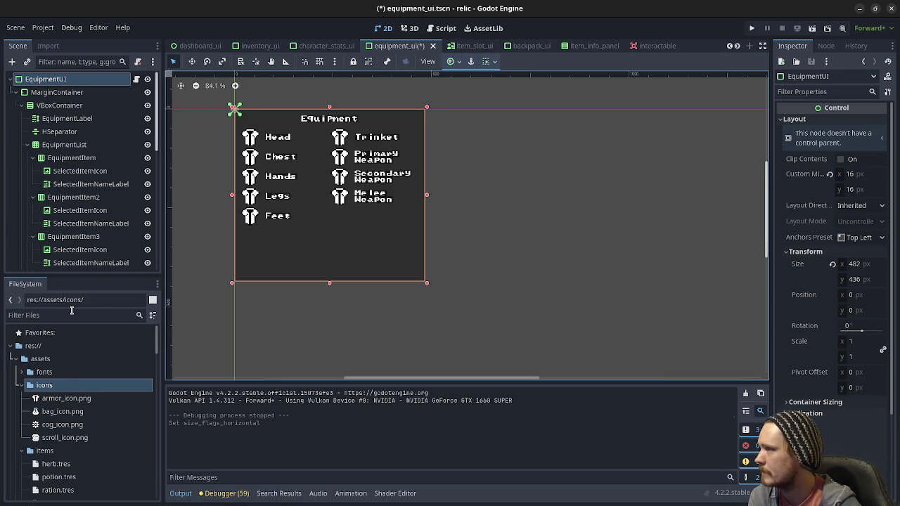
{"action": "key", "text": "ctrl+shift+o"}
{"action": "type", "text": "stat"}
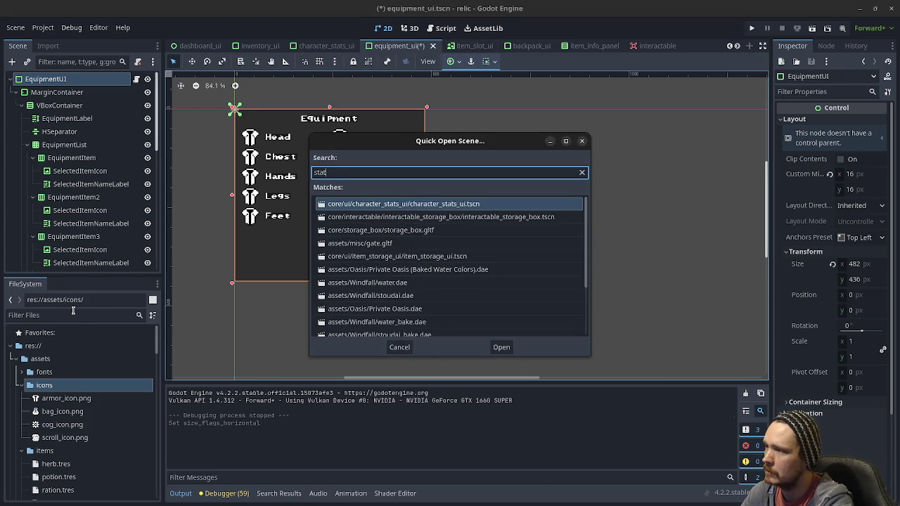
{"action": "type", "text": "_in"}
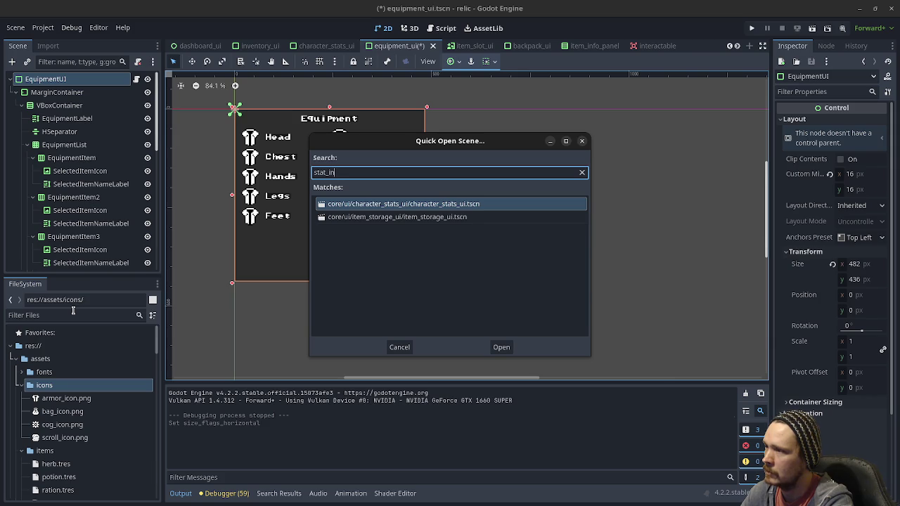
{"action": "double_click", "coordinate": [431, 209]}
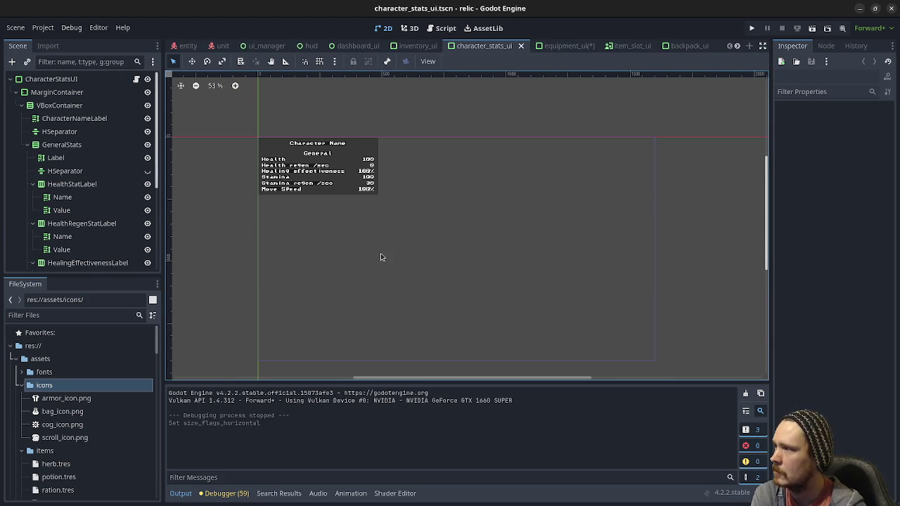
{"action": "scroll", "coordinate": [281, 141], "scroll_direction": "up", "scroll_amount": 9}
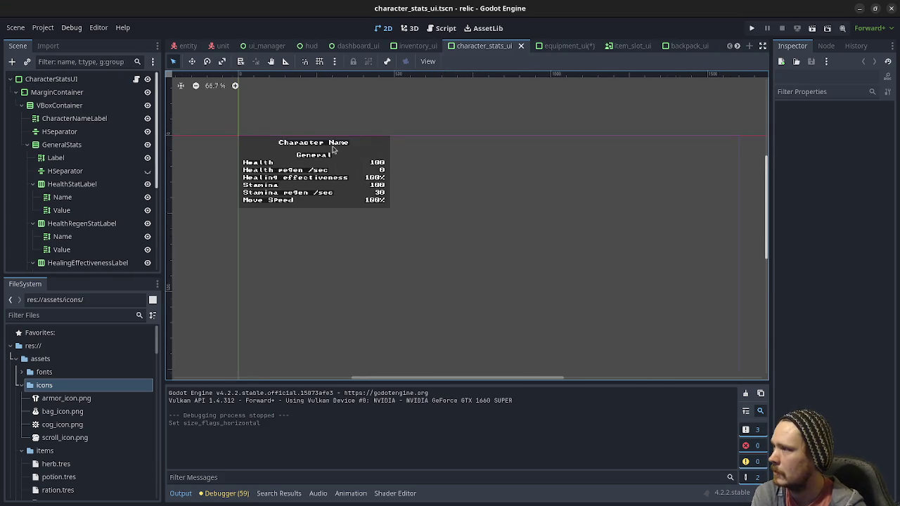
{"action": "left_click", "coordinate": [53, 80]}
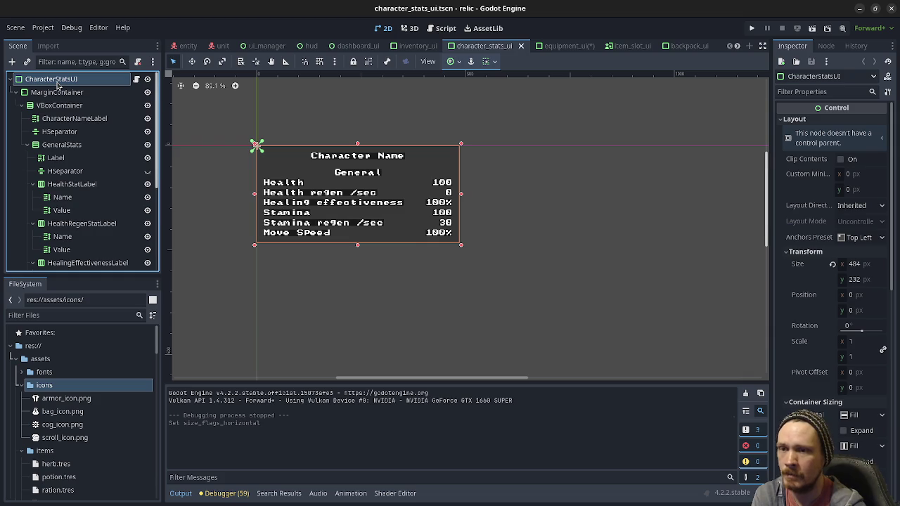
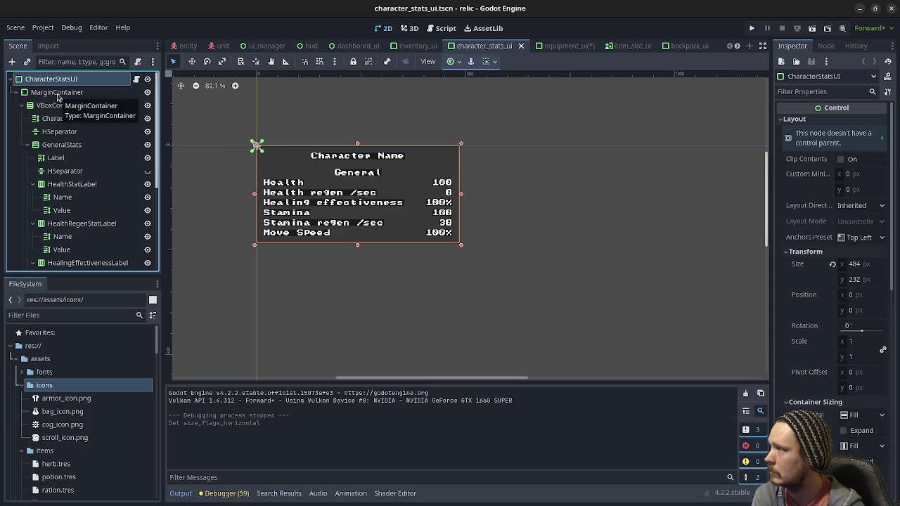
Step: Inspect the existing dashboard nodes, from MarginContainer down to HealthStatLabel's Value label
{"action": "left_click", "coordinate": [59, 94]}
{"action": "left_click", "coordinate": [56, 106]}
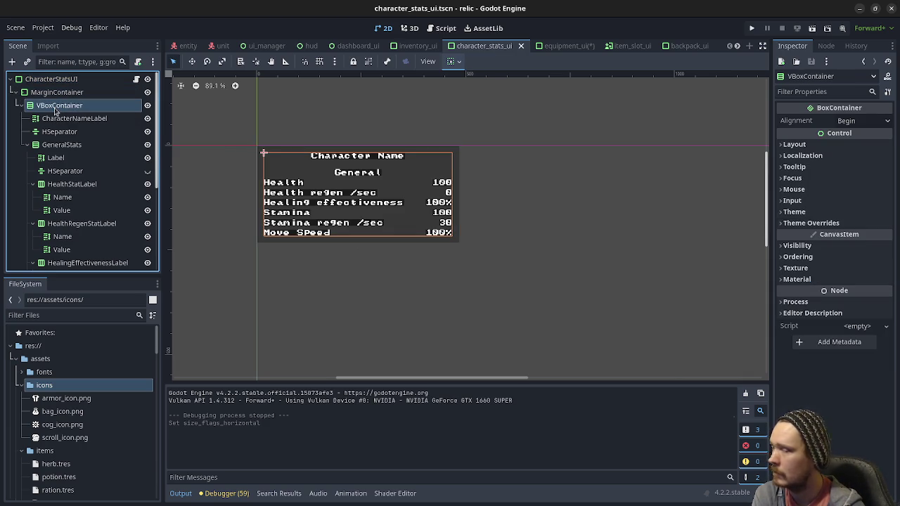
{"action": "left_click", "coordinate": [62, 120]}
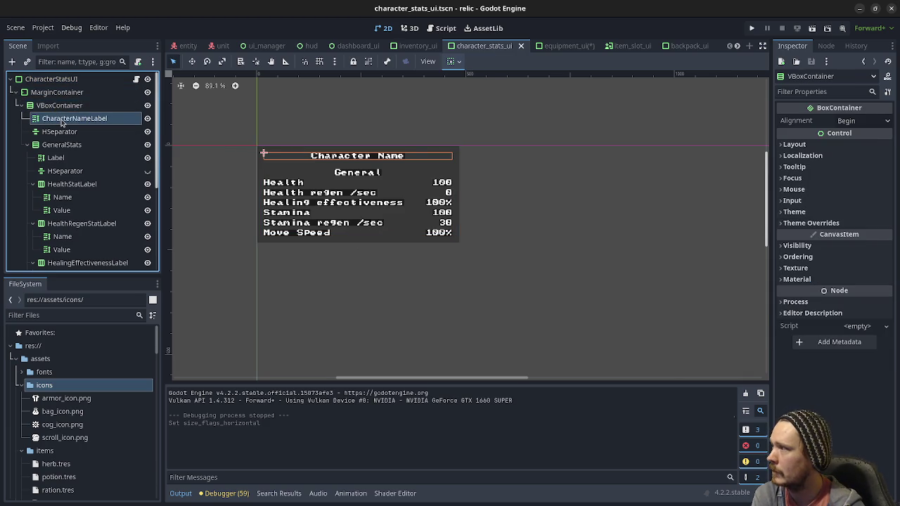
{"action": "left_click", "coordinate": [59, 144]}
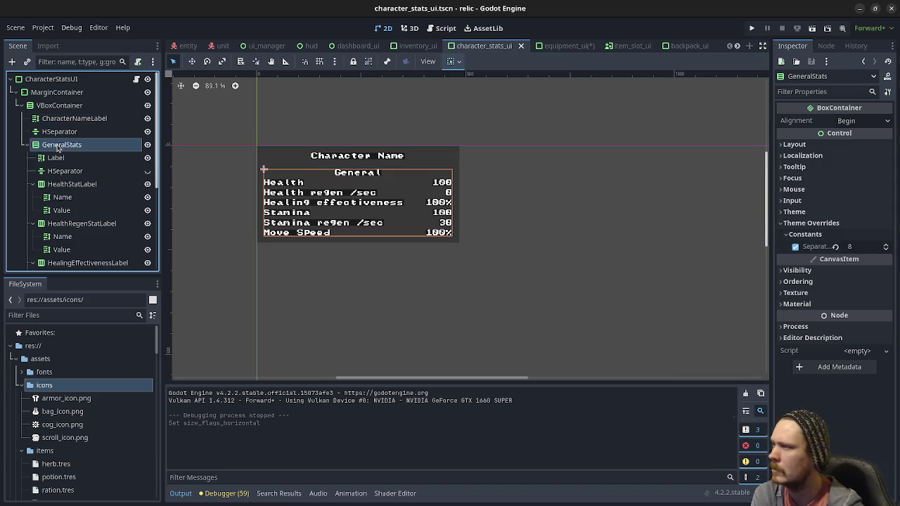
{"action": "left_click", "coordinate": [58, 157]}
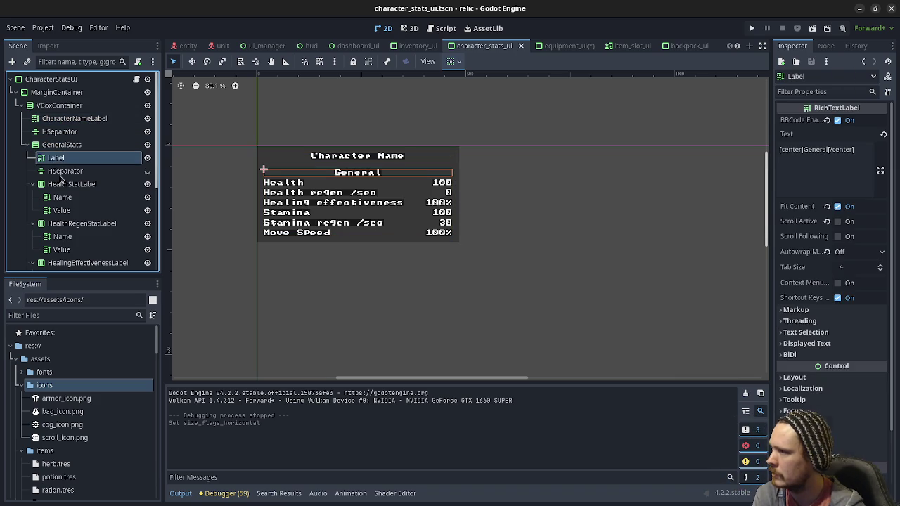
{"action": "left_click", "coordinate": [60, 175]}
{"action": "left_click", "coordinate": [61, 184]}
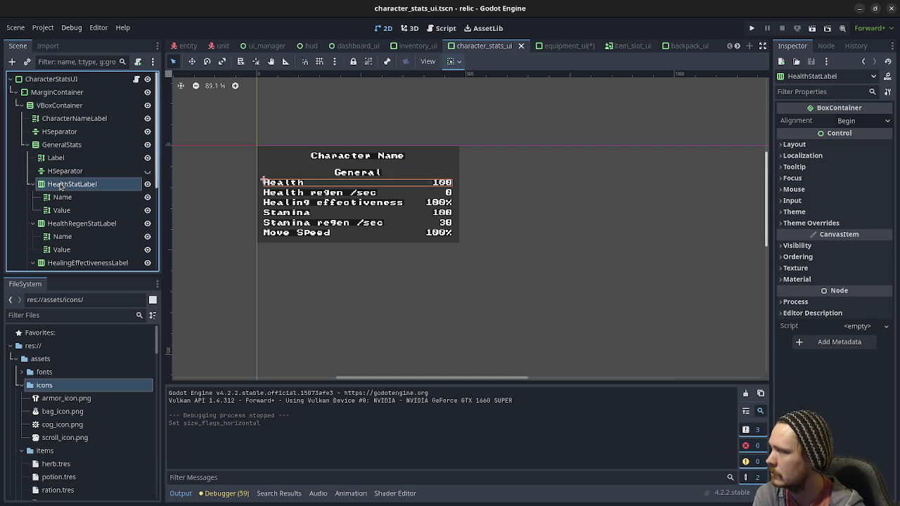
{"action": "left_click", "coordinate": [64, 209]}
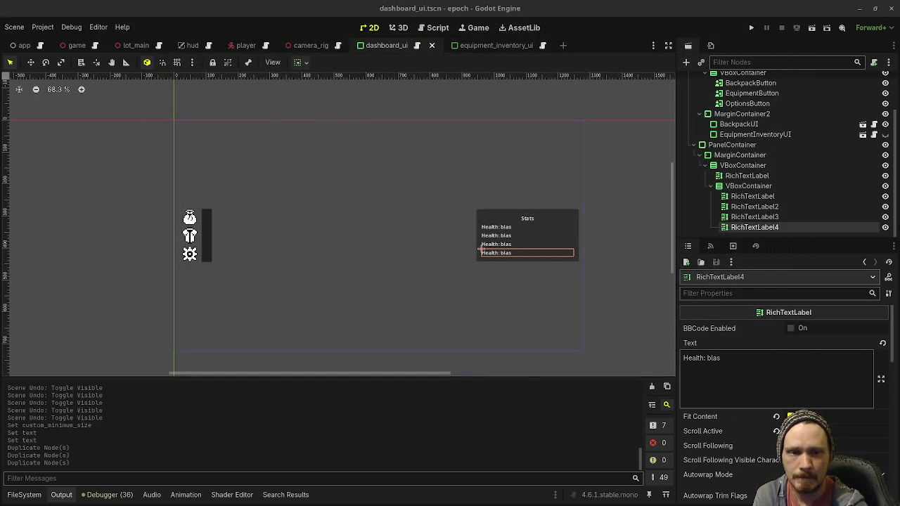
Step: Delete the four 'Health: blas' RichTextLabels from the Stats panel's VBoxContainer
{"action": "left_click", "coordinate": [752, 207]}
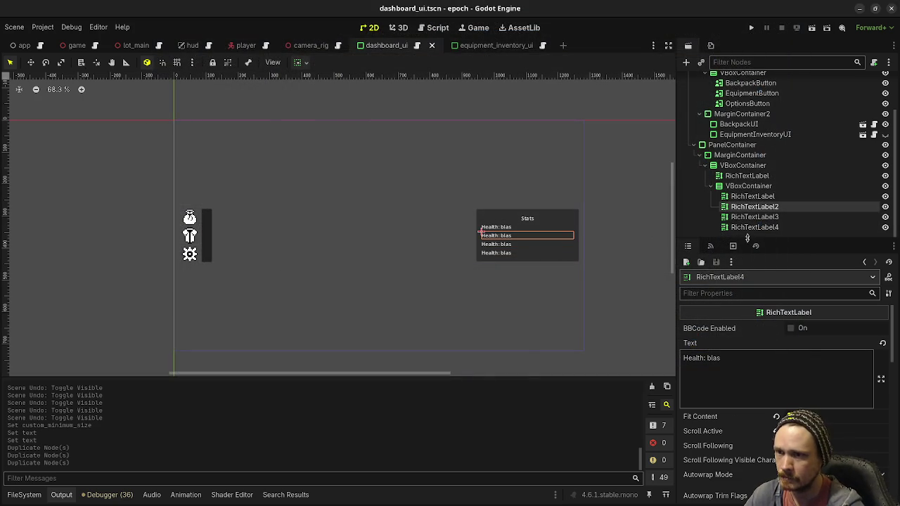
{"action": "left_click", "coordinate": [749, 227], "text": "shift"}
{"action": "left_click", "coordinate": [750, 196]}
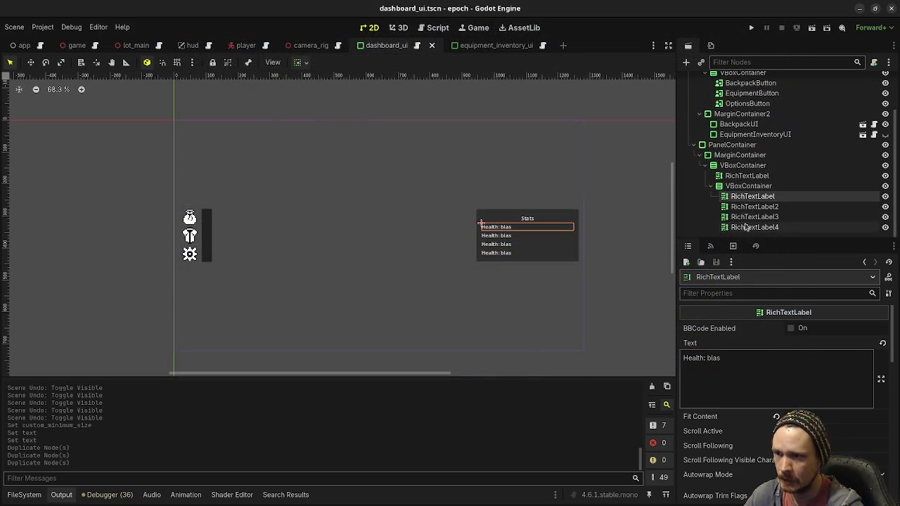
{"action": "left_click", "coordinate": [747, 227], "text": "shift"}
{"action": "right_click", "coordinate": [745, 226]}
{"action": "left_click", "coordinate": [779, 387]}
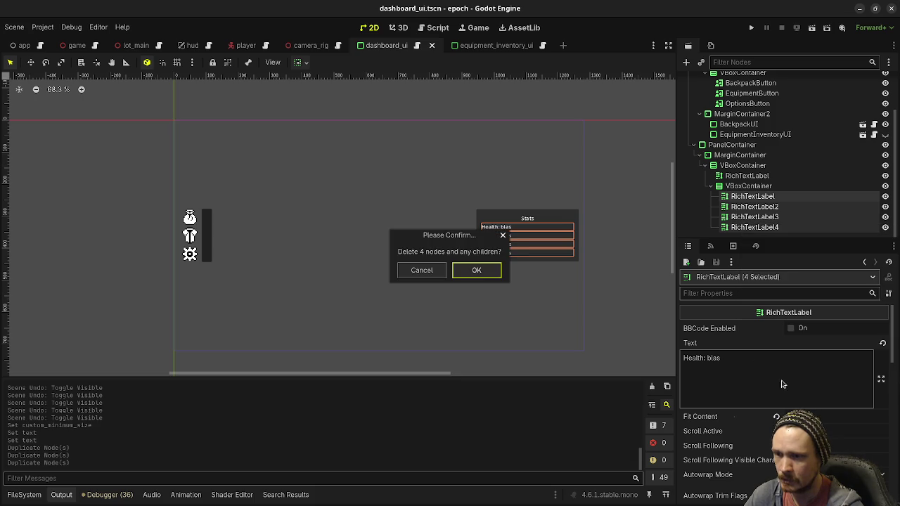
{"action": "left_click", "coordinate": [457, 275]}
{"action": "left_click", "coordinate": [743, 228]}
{"action": "key", "text": "ctrl+a"}
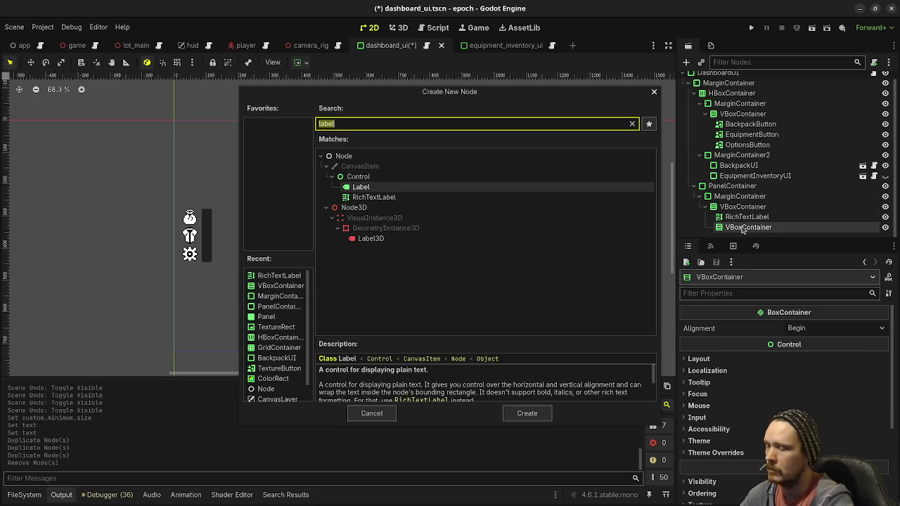
Step: Add an HBoxContainer with a RichTextLabel child, then duplicate the label into a second one
{"action": "type", "text": "hbox"}
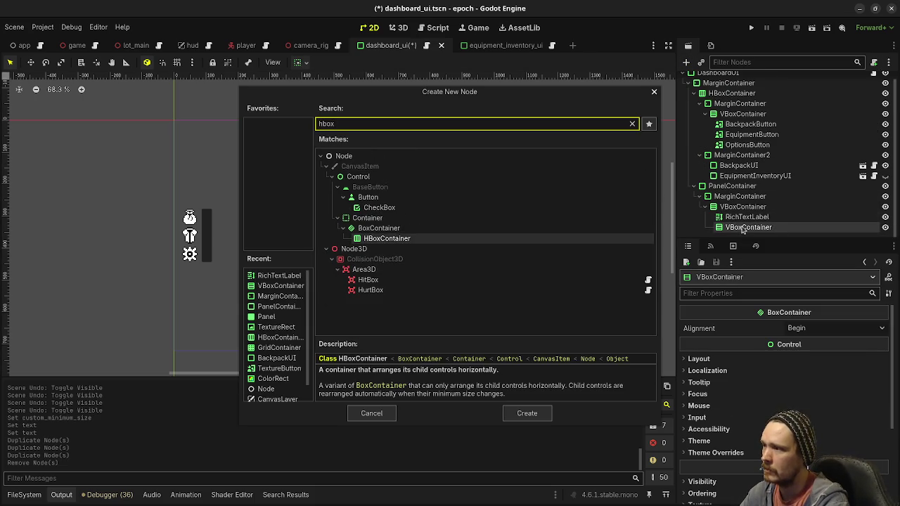
{"action": "key", "text": "Return"}
{"action": "key", "text": "ctrl+a"}
{"action": "type", "text": "richtex"}
{"action": "key", "text": "Tab"}
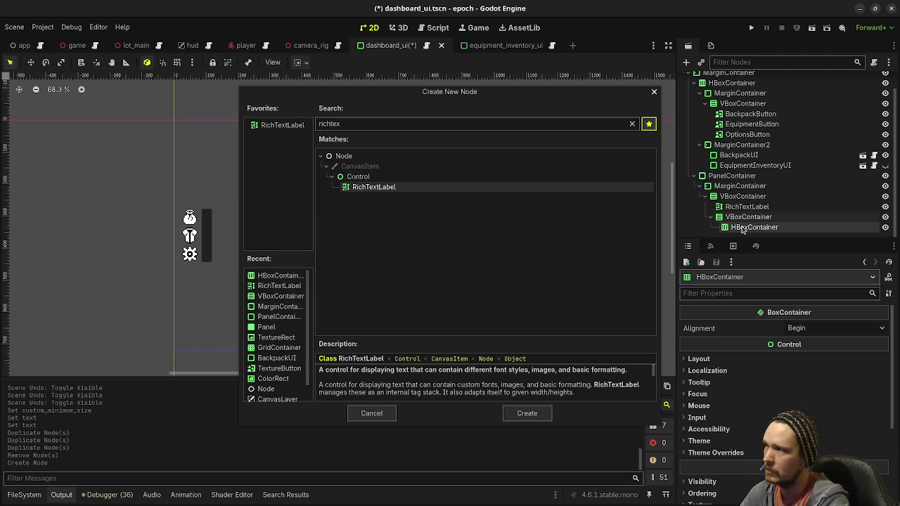
{"action": "left_click", "coordinate": [648, 124]}
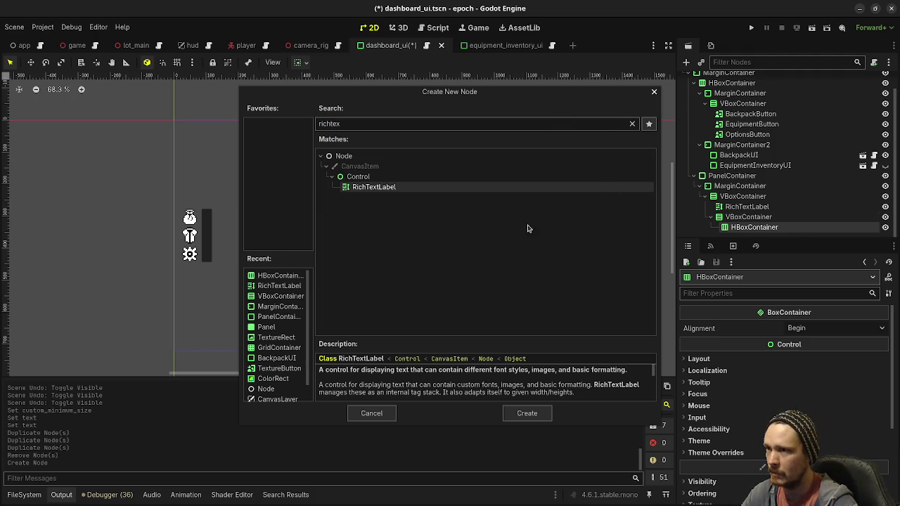
{"action": "key", "text": "Return"}
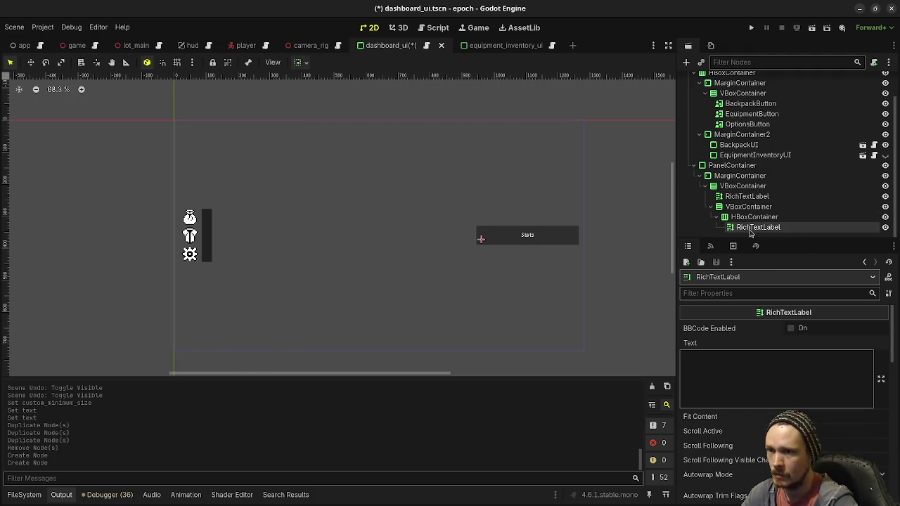
{"action": "left_click", "coordinate": [750, 232]}
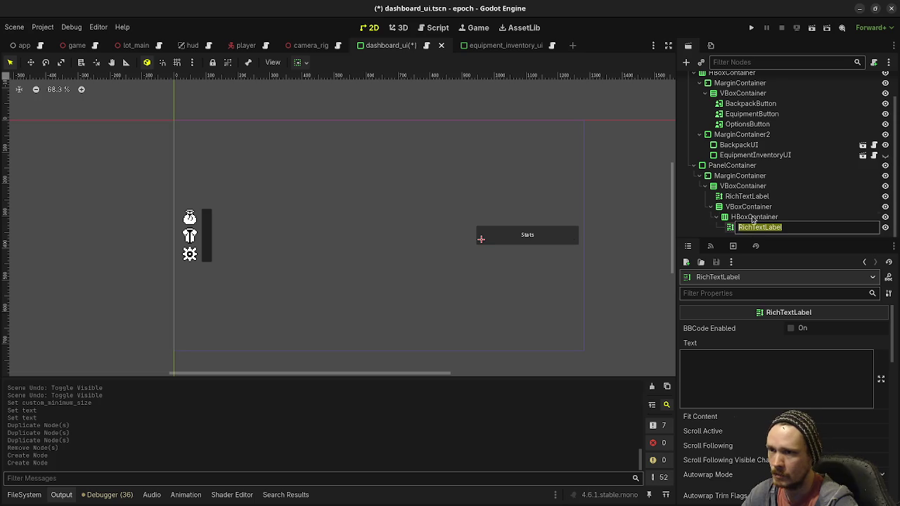
{"action": "key", "text": "Escape"}
{"action": "key", "text": "ctrl+d"}
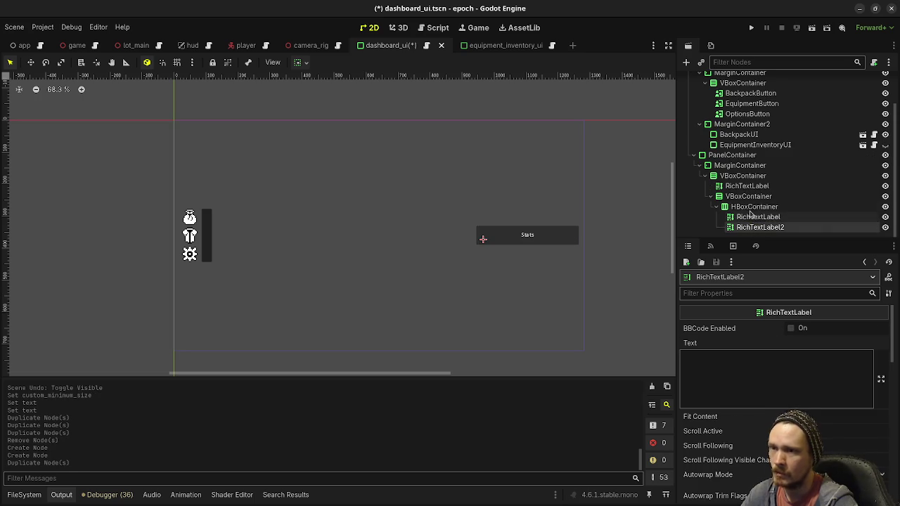
Step: Rename the PanelContainer to StatPanel
{"action": "left_click", "coordinate": [732, 155]}
{"action": "left_click", "coordinate": [733, 155]}
{"action": "type", "text": "StatPanel"}
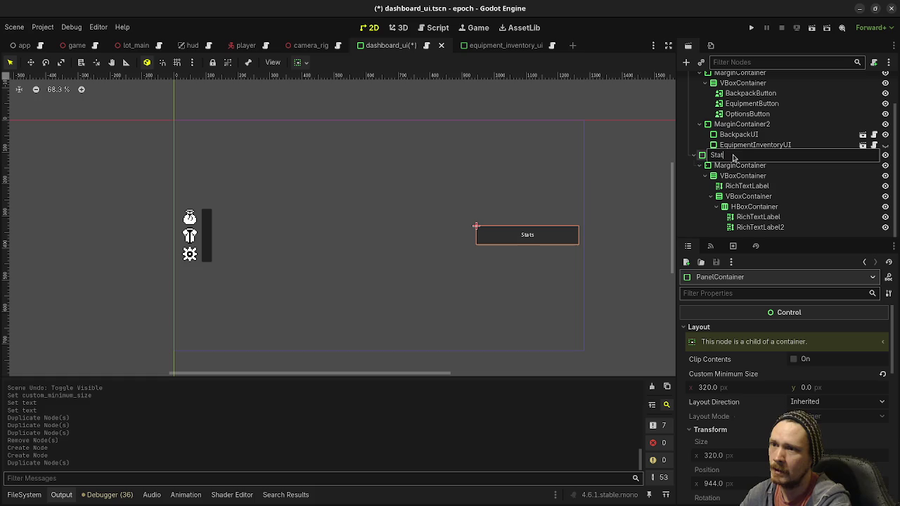
{"action": "key", "text": "Return"}
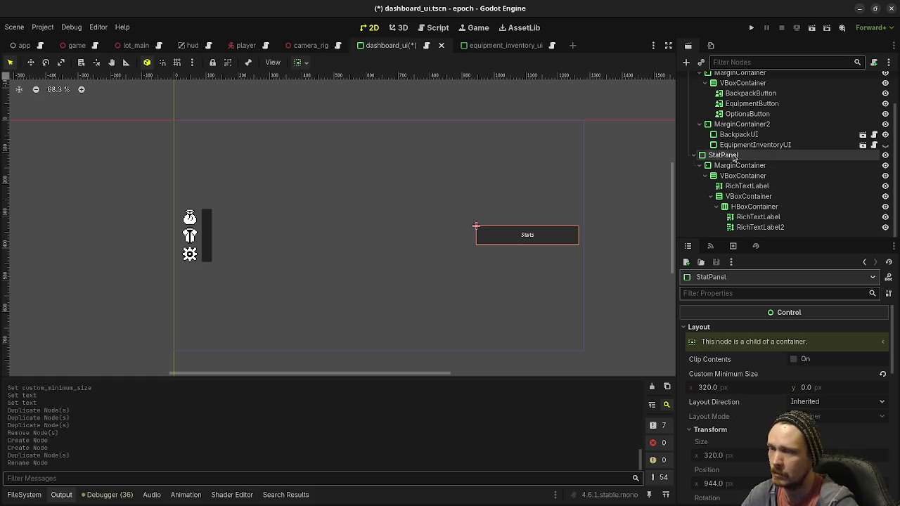
Step: Rename the new HBoxContainer row to StatLabel
{"action": "scroll", "coordinate": [733, 156], "scroll_direction": "up", "scroll_amount": 2}
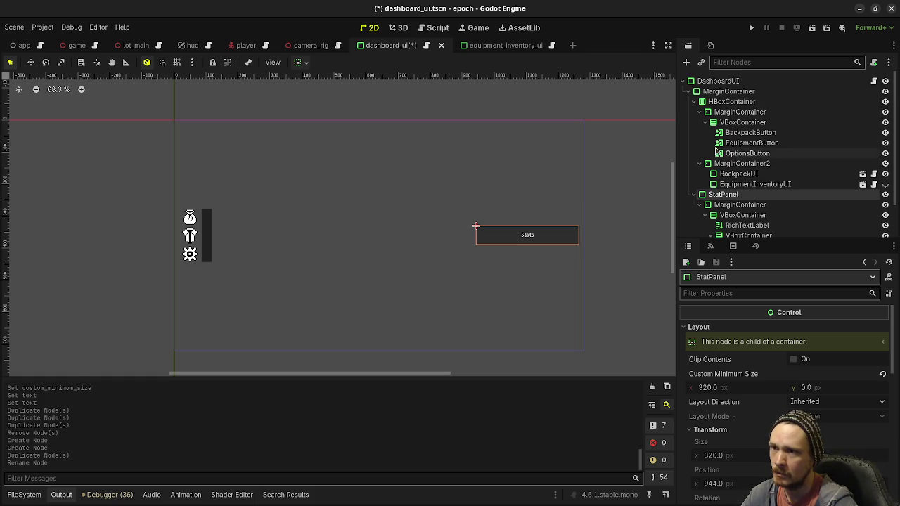
{"action": "left_click", "coordinate": [693, 102]}
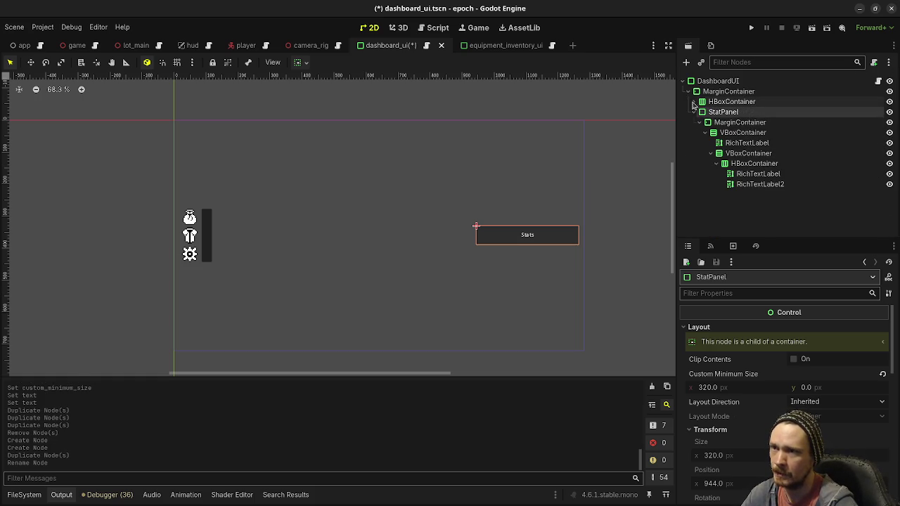
{"action": "left_click", "coordinate": [693, 102]}
{"action": "left_click", "coordinate": [692, 102]}
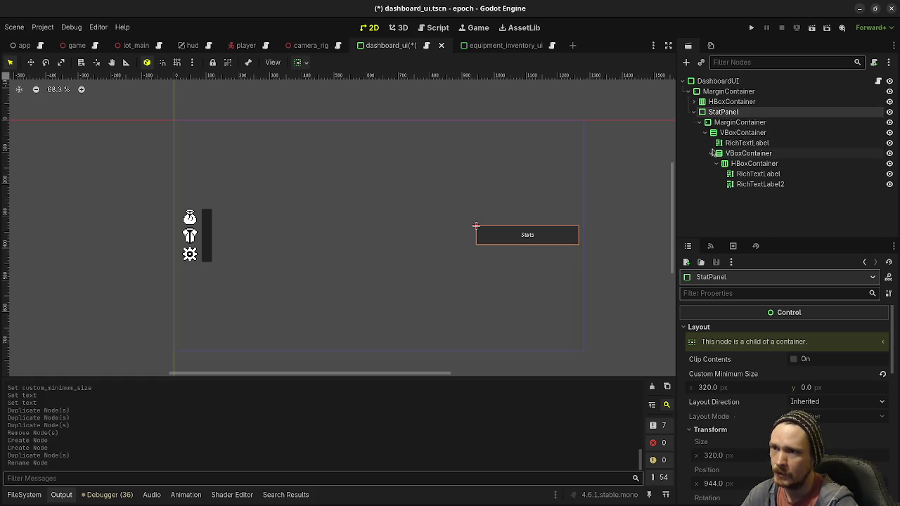
{"action": "left_click", "coordinate": [734, 124]}
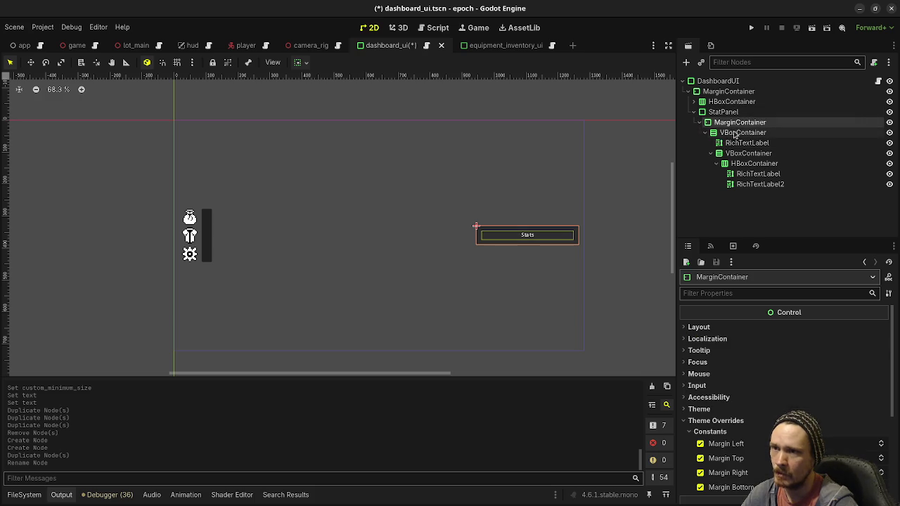
{"action": "left_click", "coordinate": [735, 134]}
{"action": "left_click", "coordinate": [745, 143]}
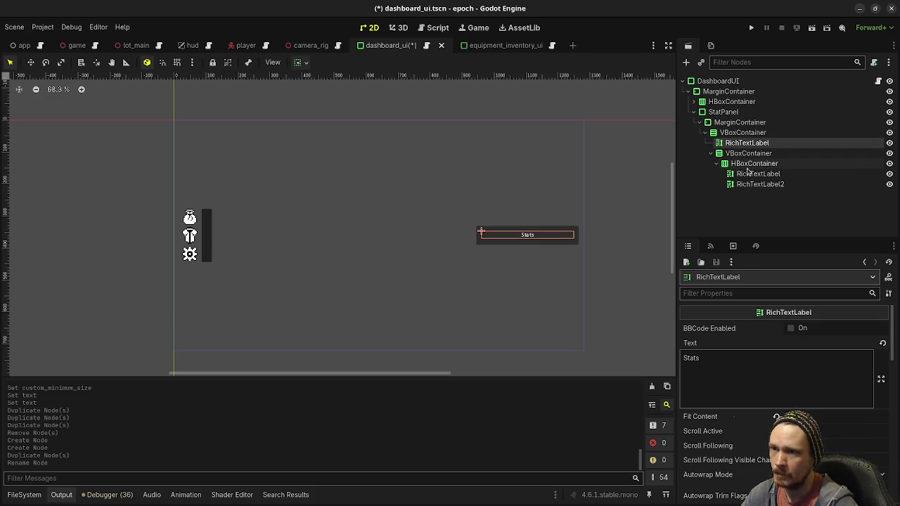
{"action": "left_click", "coordinate": [747, 165]}
{"action": "key", "text": "F2"}
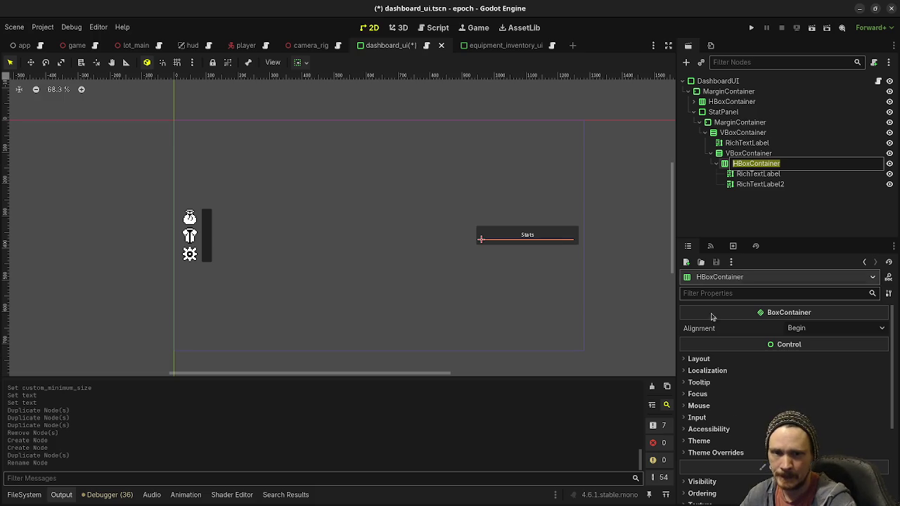
{"action": "key", "text": "Escape"}
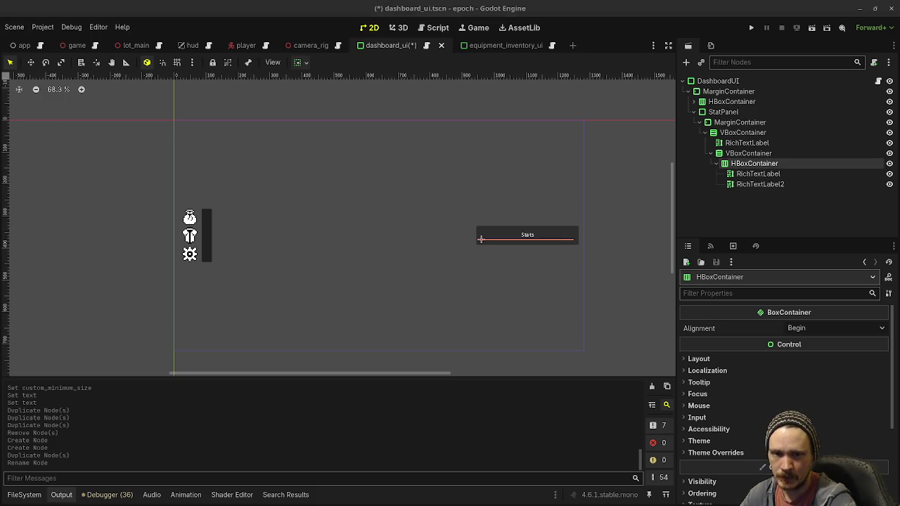
{"action": "double_click", "coordinate": [747, 166]}
{"action": "type", "text": "StatLabel"}
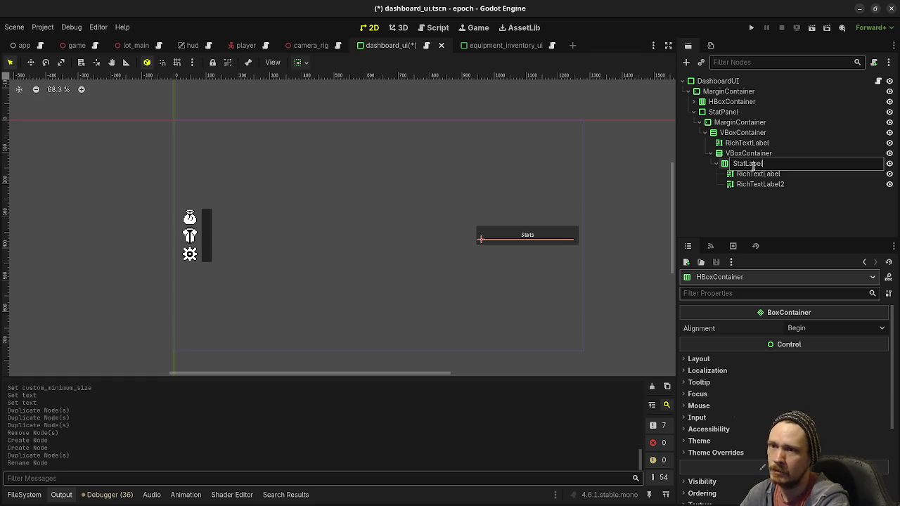
{"action": "key", "text": "Return"}
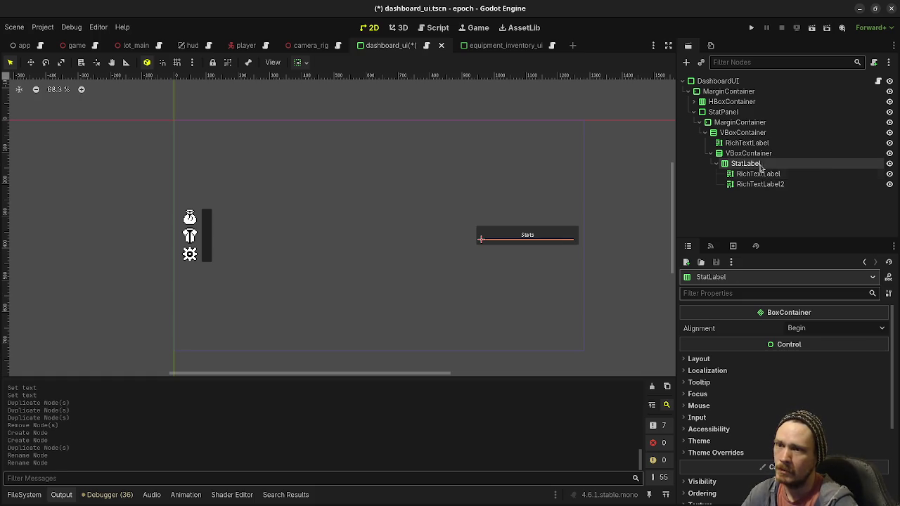
Step: Rename the row's two RichTextLabels to StatName and StatValue
{"action": "left_click", "coordinate": [761, 177]}
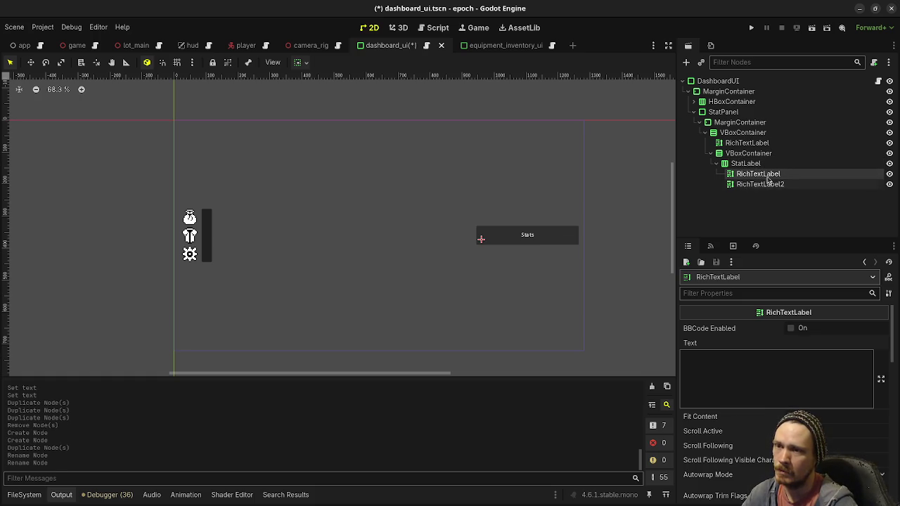
{"action": "double_click", "coordinate": [760, 175]}
{"action": "type", "text": "StatName"}
{"action": "key", "text": "Return"}
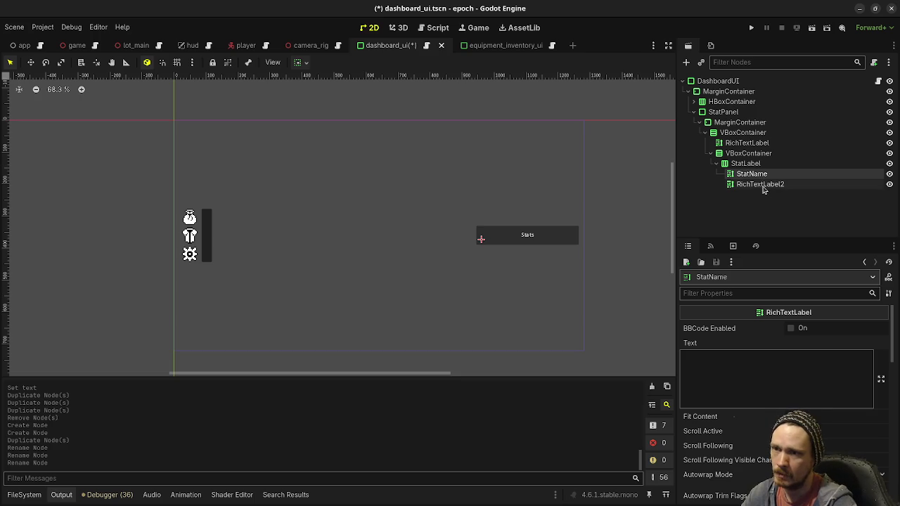
{"action": "left_click", "coordinate": [763, 186]}
{"action": "double_click", "coordinate": [763, 185]}
{"action": "type", "text": "StatValue"}
{"action": "key", "text": "Return"}
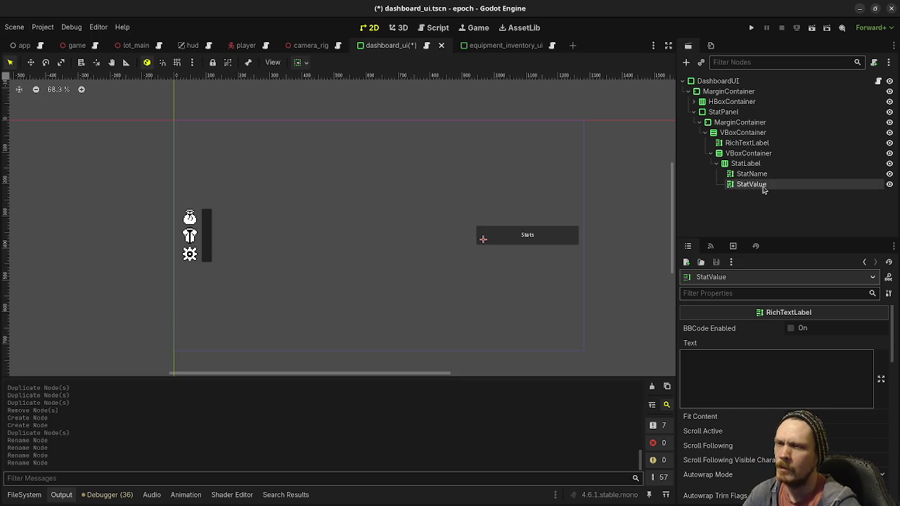
{"action": "left_click", "coordinate": [757, 163]}
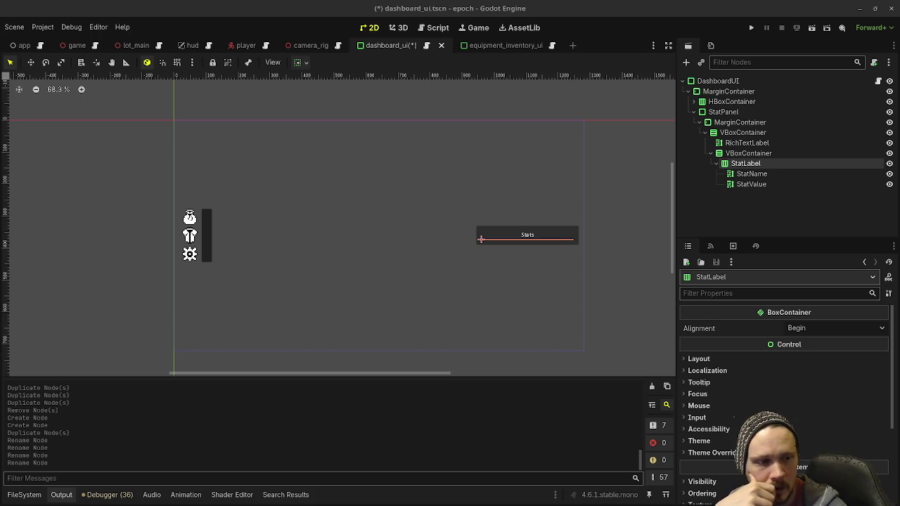
Step: Set StatName's text to 'Stat Name' with Fit Content on, Scroll Active off, Autowrap Off
{"action": "left_click", "coordinate": [745, 174]}
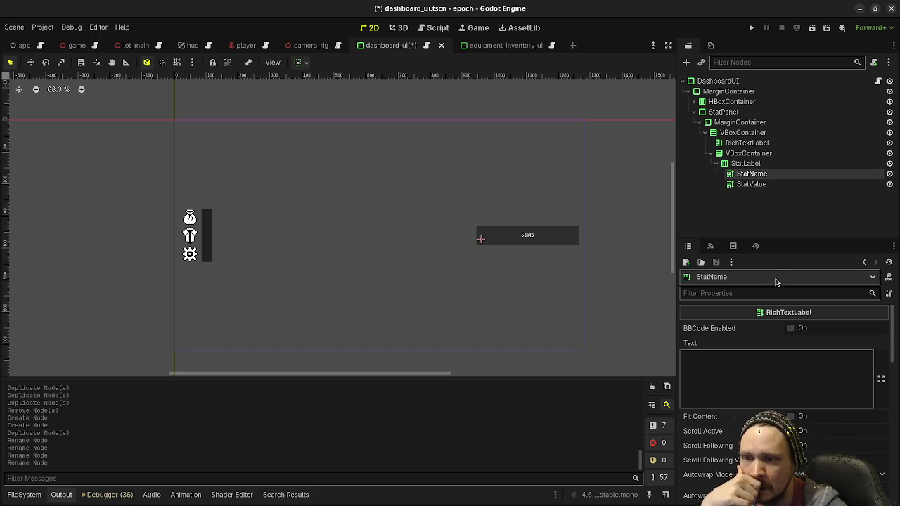
{"action": "left_click", "coordinate": [790, 431]}
{"action": "left_click", "coordinate": [790, 416]}
{"action": "left_click", "coordinate": [793, 388]}
{"action": "type", "text": "Stat Name"}
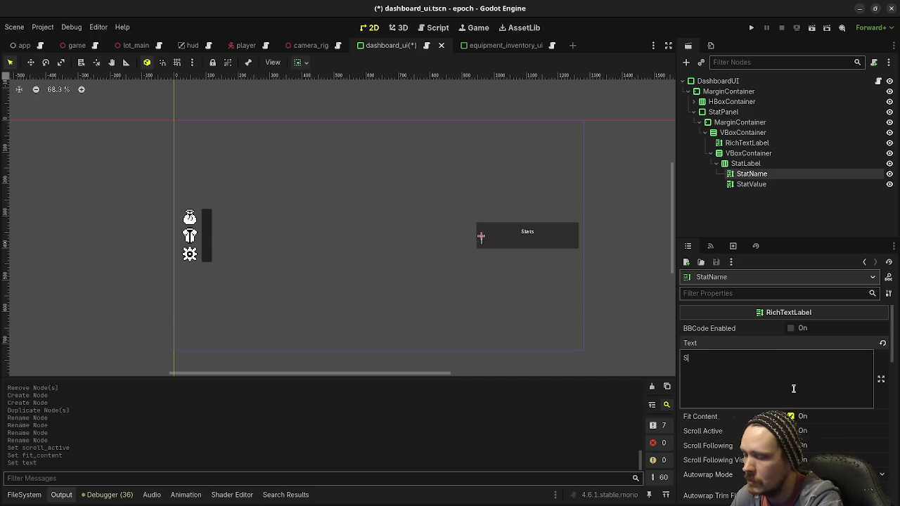
{"action": "scroll", "coordinate": [795, 391], "scroll_direction": "down", "scroll_amount": 5}
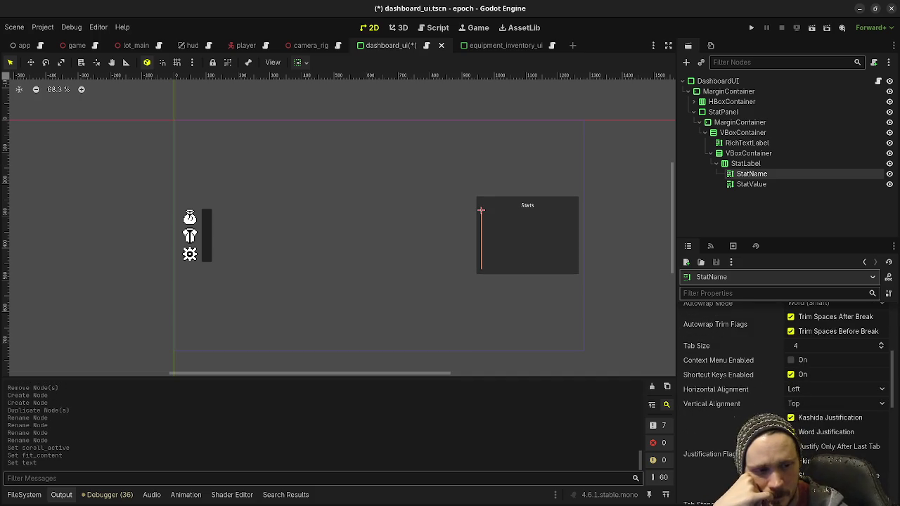
{"action": "scroll", "coordinate": [768, 374], "scroll_direction": "up", "scroll_amount": 1}
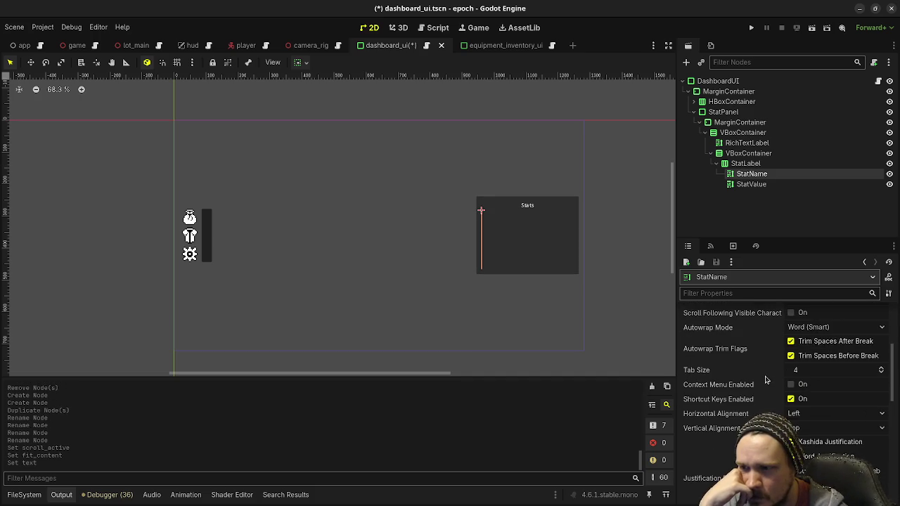
{"action": "left_click", "coordinate": [801, 328]}
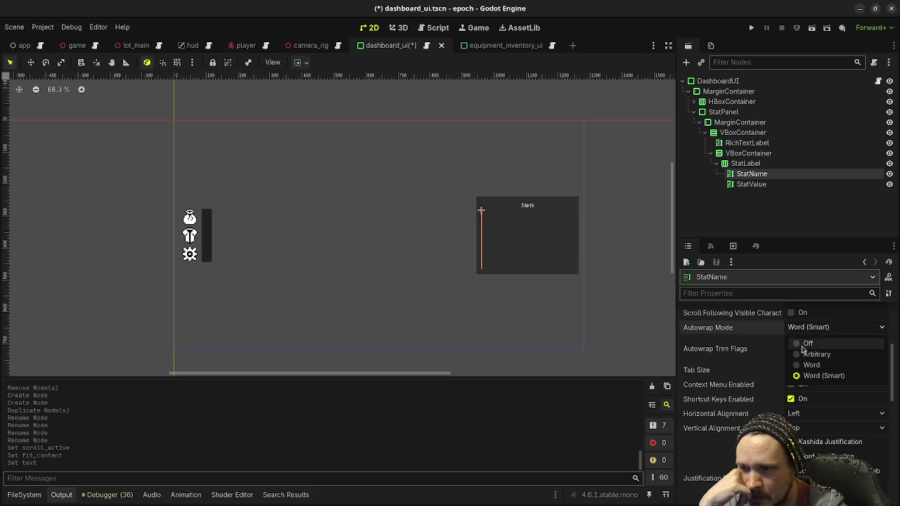
{"action": "left_click", "coordinate": [802, 344]}
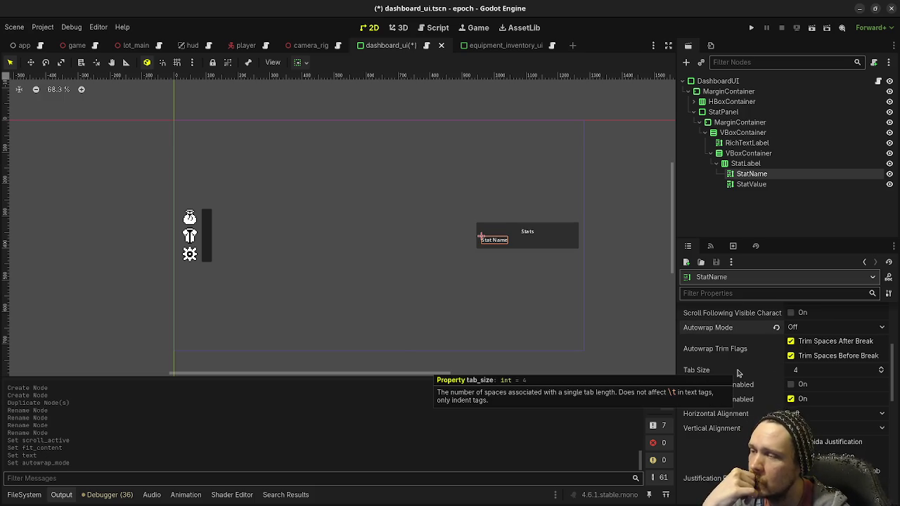
Step: Tick Horizontal Expand on StatName so it stretches across the row
{"action": "scroll", "coordinate": [741, 393], "scroll_direction": "down", "scroll_amount": 5}
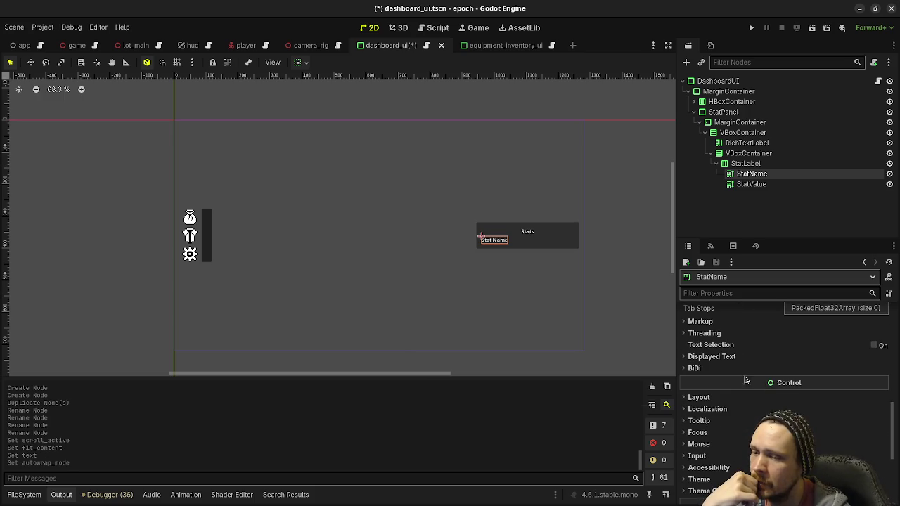
{"action": "scroll", "coordinate": [734, 404], "scroll_direction": "down", "scroll_amount": 2}
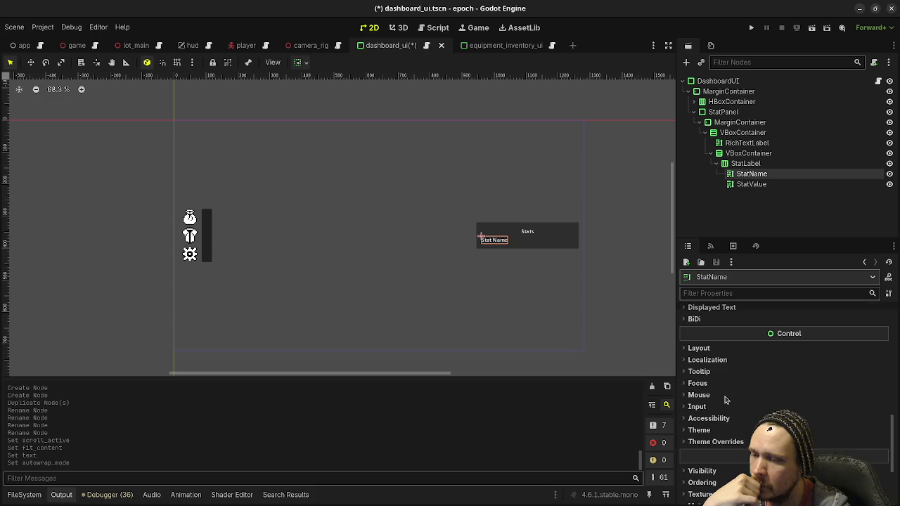
{"action": "left_click", "coordinate": [724, 349]}
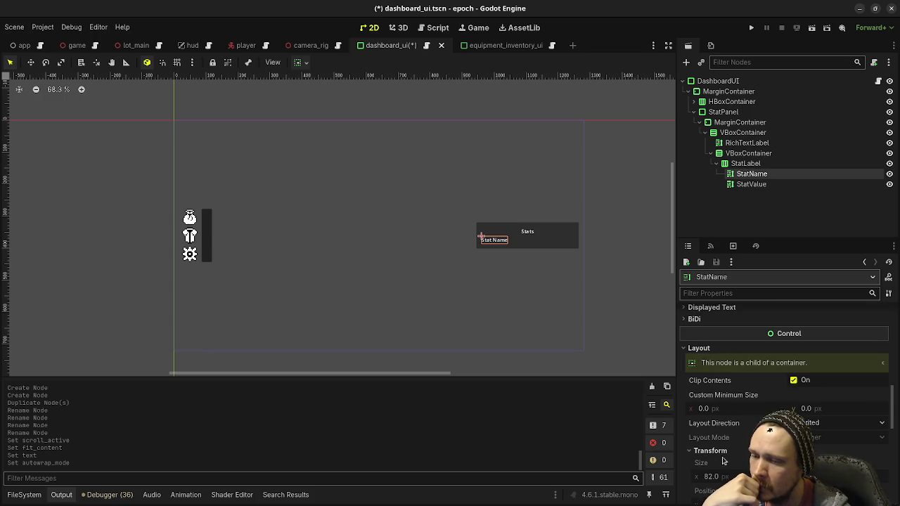
{"action": "left_click", "coordinate": [720, 462]}
{"action": "scroll", "coordinate": [724, 421], "scroll_direction": "down", "scroll_amount": 3}
{"action": "left_click", "coordinate": [804, 415]}
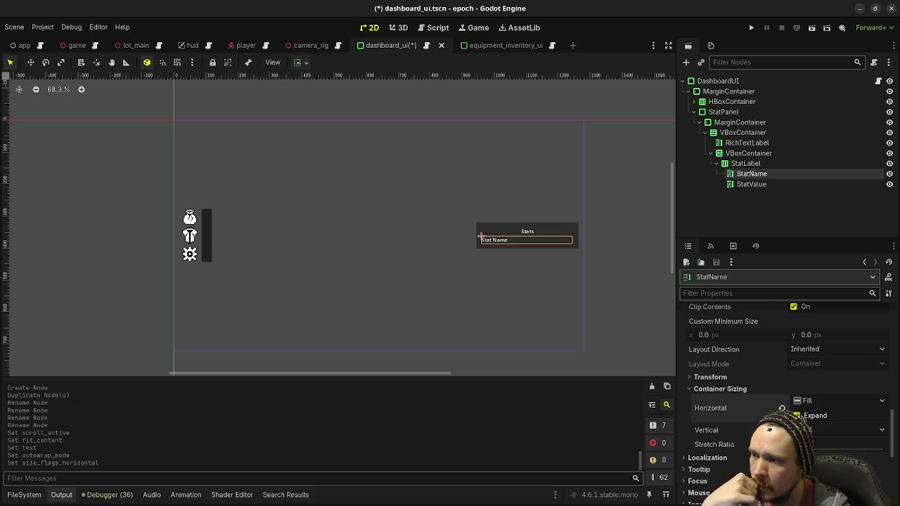
Step: Give StatValue Fit Content on, Scroll Active off and Autowrap Mode Off
{"action": "left_click", "coordinate": [755, 184]}
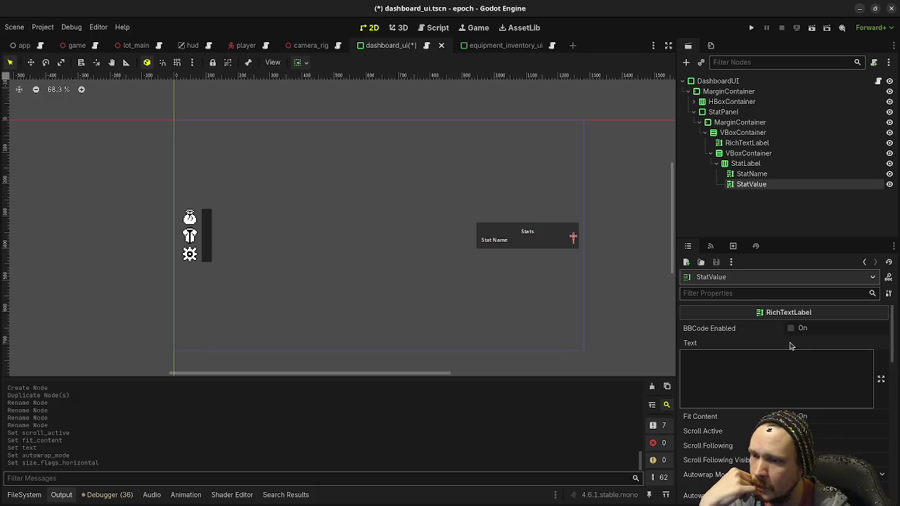
{"action": "left_click", "coordinate": [791, 430]}
{"action": "left_click", "coordinate": [791, 415]}
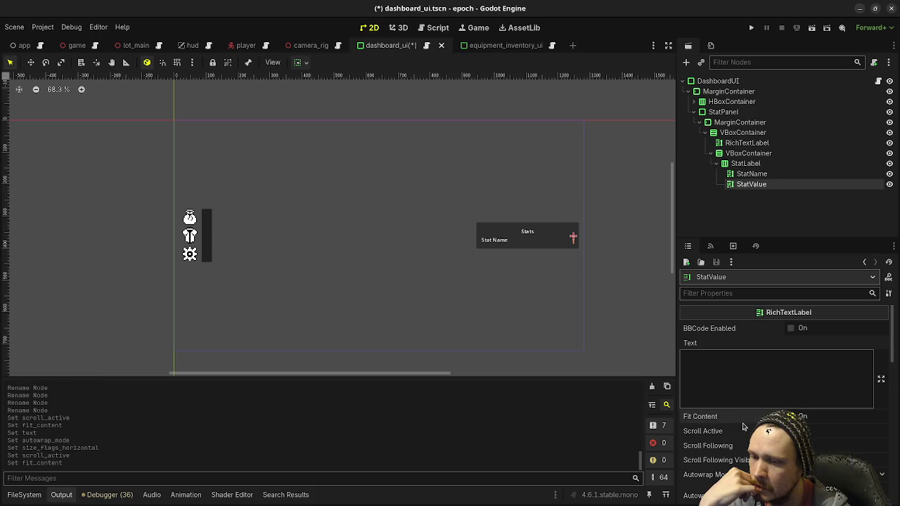
{"action": "scroll", "coordinate": [808, 351], "scroll_direction": "down", "scroll_amount": 5}
{"action": "left_click", "coordinate": [810, 327]}
{"action": "left_click", "coordinate": [805, 342]}
{"action": "scroll", "coordinate": [772, 343], "scroll_direction": "up", "scroll_amount": 2}
{"action": "scroll", "coordinate": [771, 343], "scroll_direction": "up", "scroll_amount": 2}
Step: Set StatValue's text to 100
{"action": "left_click", "coordinate": [723, 362]}
{"action": "type", "text": "100"}
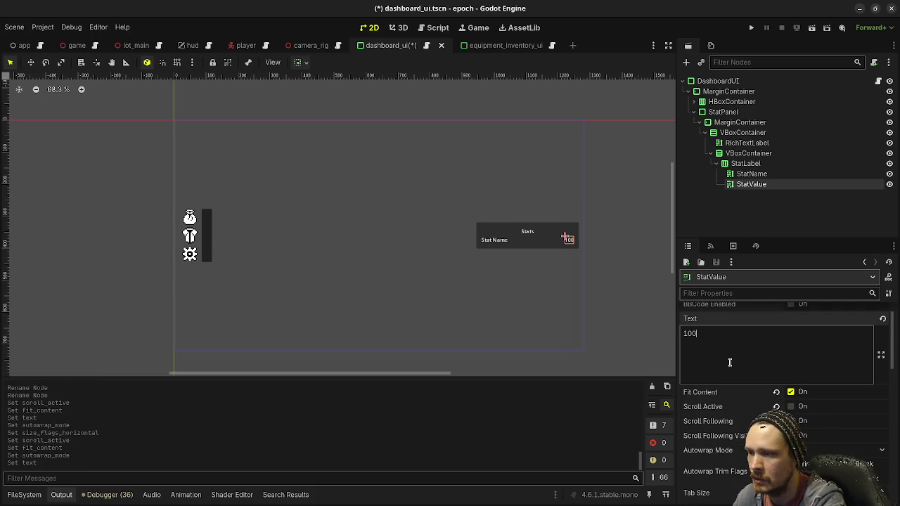
{"action": "scroll", "coordinate": [730, 362], "scroll_direction": "down", "scroll_amount": 2}
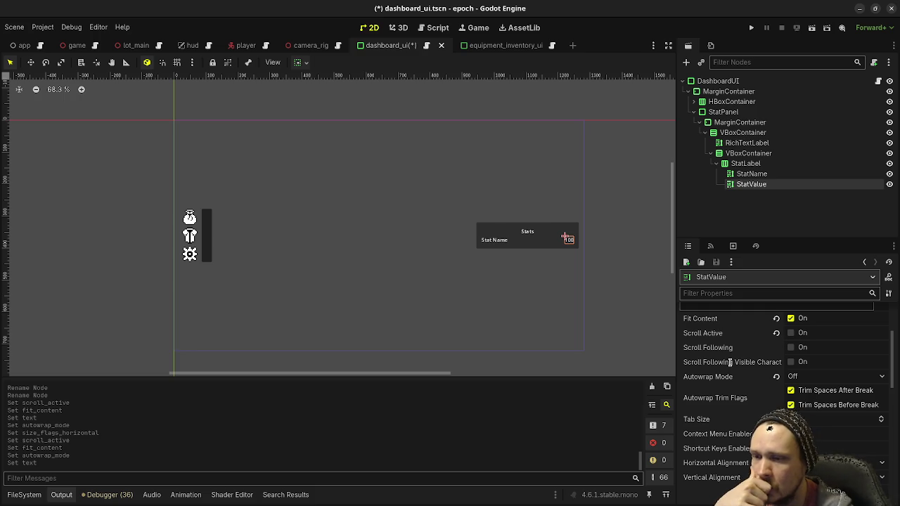
{"action": "scroll", "coordinate": [765, 391], "scroll_direction": "down", "scroll_amount": 2}
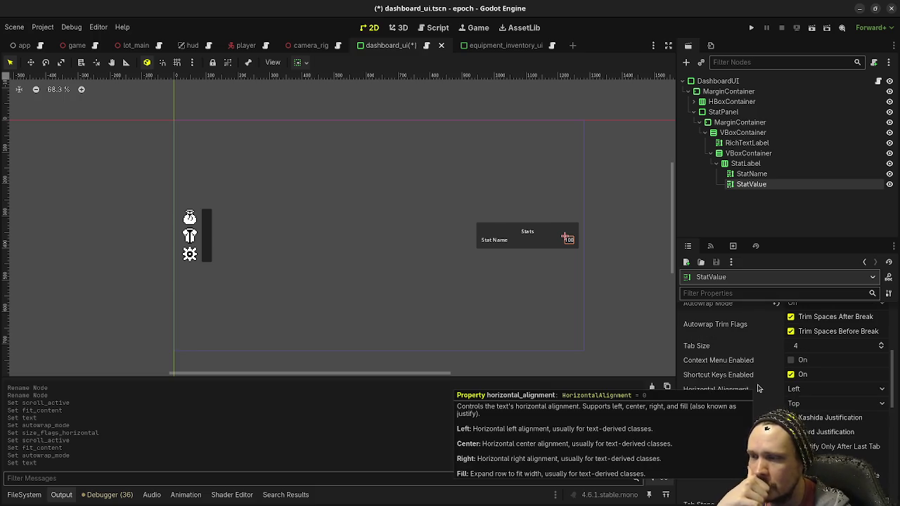
{"action": "scroll", "coordinate": [758, 389], "scroll_direction": "down", "scroll_amount": 5}
{"action": "scroll", "coordinate": [758, 388], "scroll_direction": "up", "scroll_amount": 3}
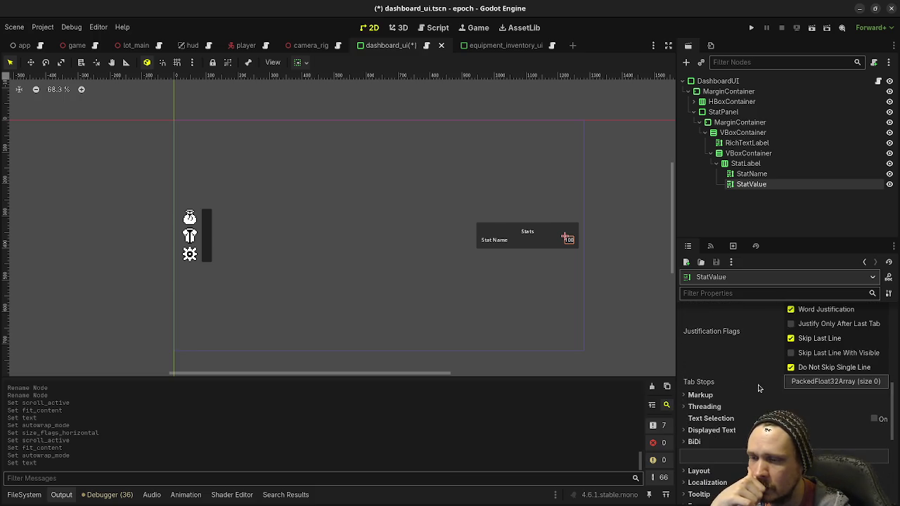
{"action": "scroll", "coordinate": [758, 386], "scroll_direction": "up", "scroll_amount": 5}
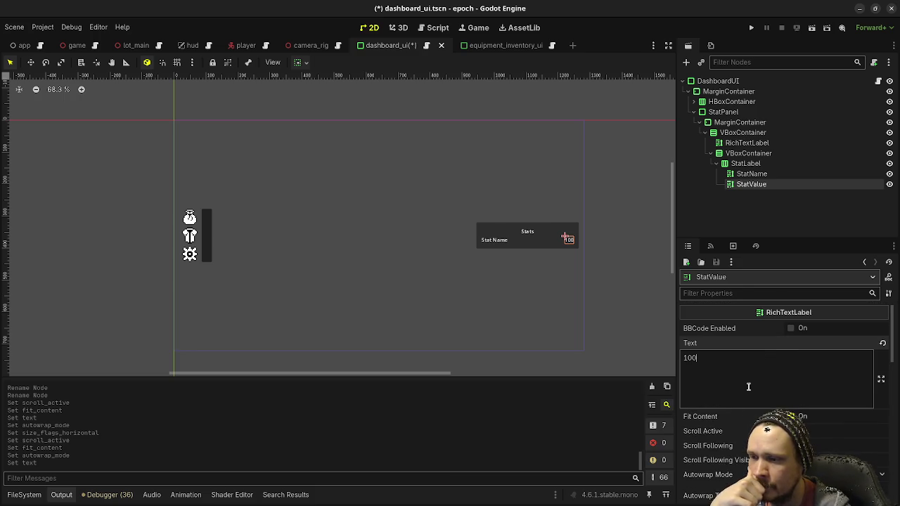
{"action": "type", "text": "000000"}
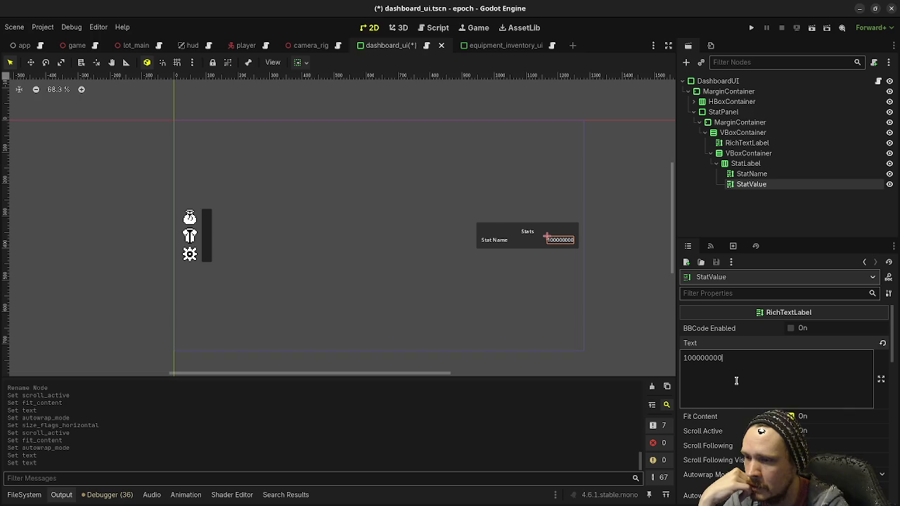
{"action": "key", "text": "BackSpace"}
{"action": "key", "text": "BackSpace"}
{"action": "key", "text": "BackSpace"}
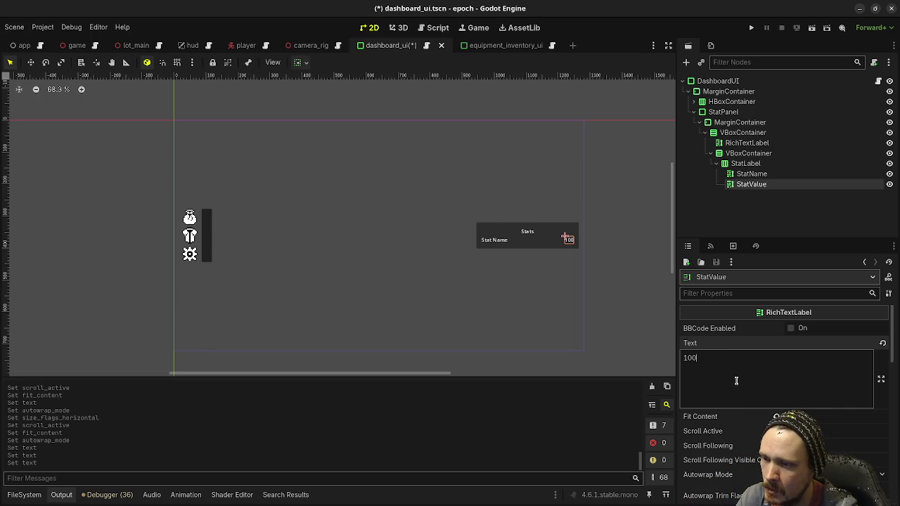
{"action": "left_click", "coordinate": [748, 166]}
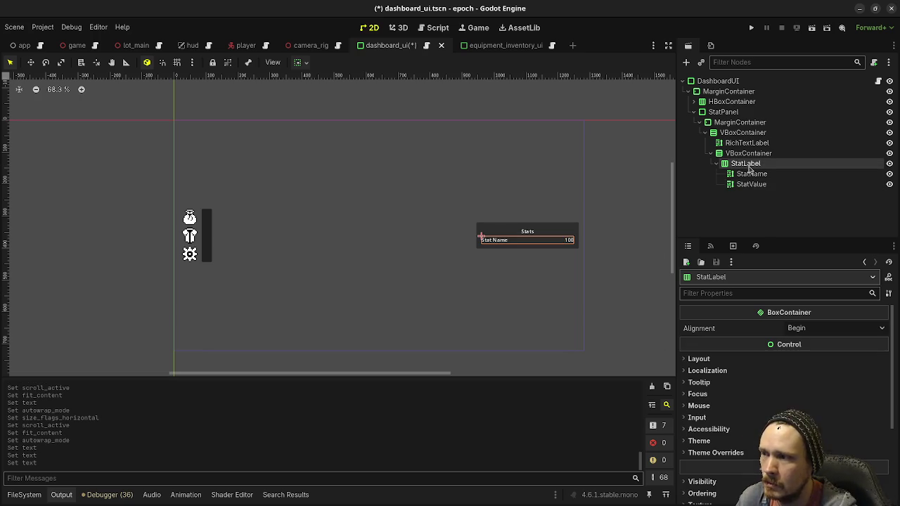
Step: Rename the StatLabel row to HealthStatLabel
{"action": "double_click", "coordinate": [749, 167]}
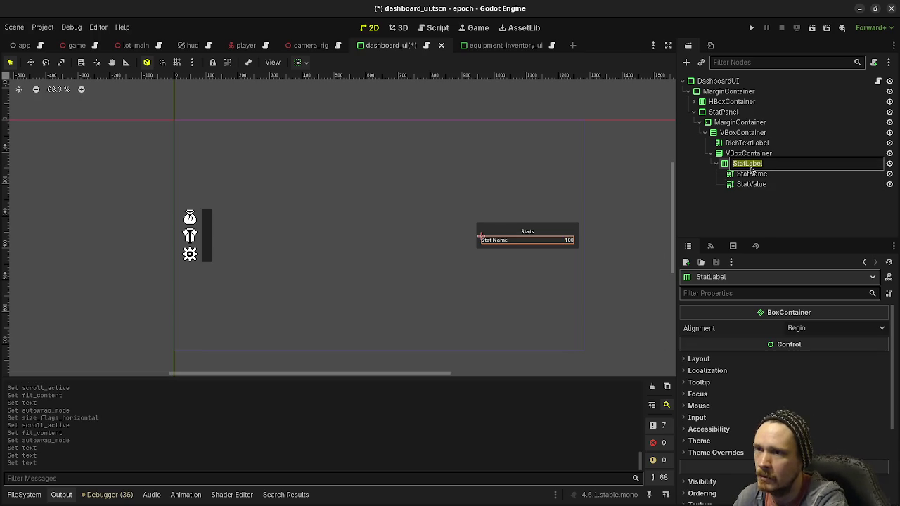
{"action": "type", "text": "Max"}
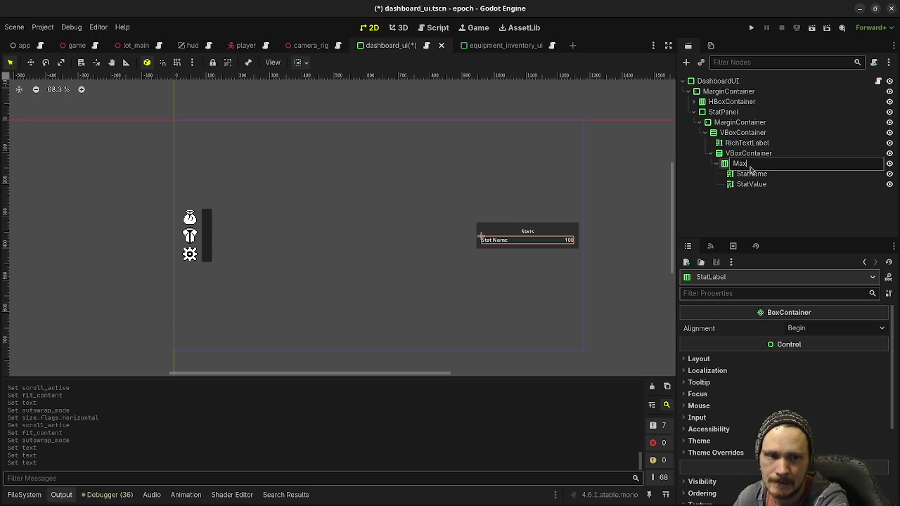
{"action": "key", "text": "BackSpace"}
{"action": "key", "text": "BackSpace"}
{"action": "type", "text": "Health"}
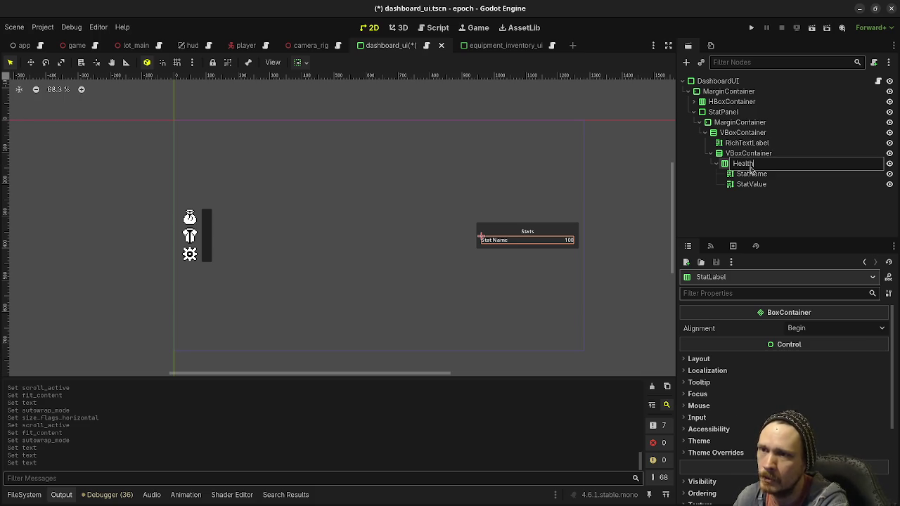
{"action": "type", "text": "StatLabel"}
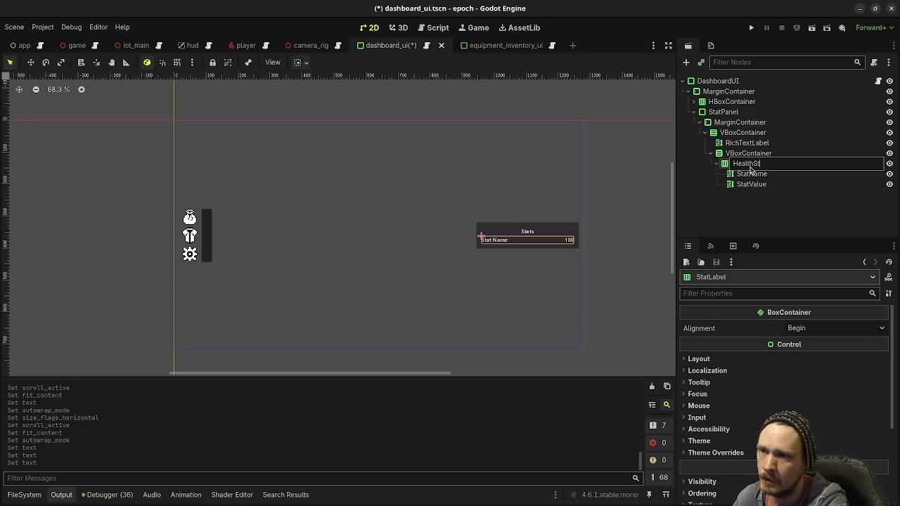
{"action": "key", "text": "Return"}
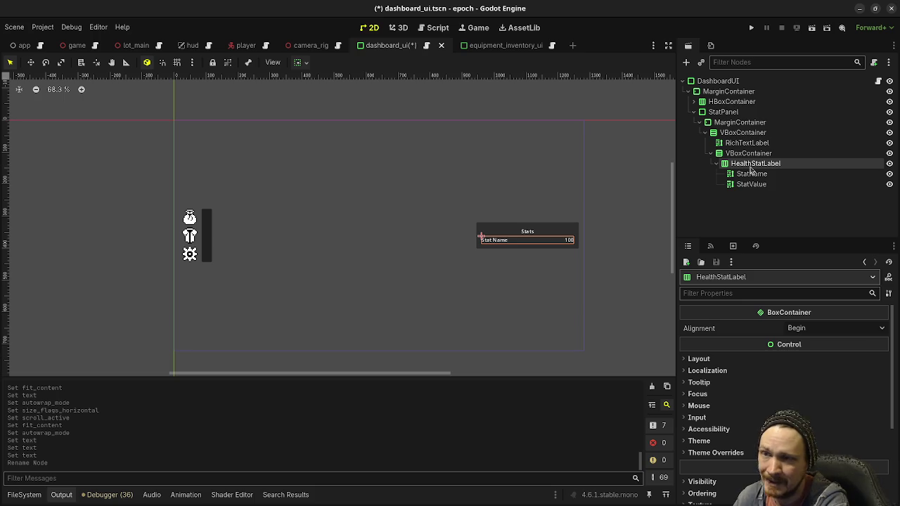
Step: Duplicate HealthStatLabel and name the copy HealthRegenStatLabel
{"action": "key", "text": "ctrl+d"}
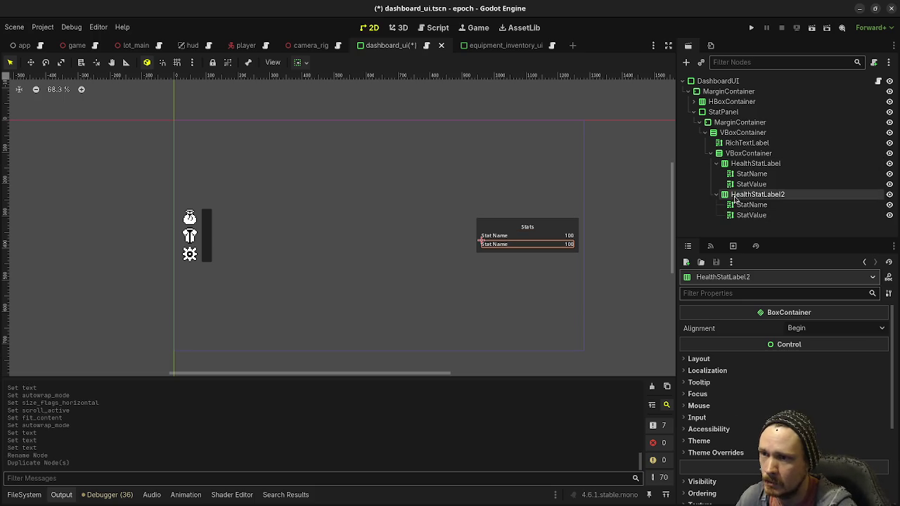
{"action": "left_click", "coordinate": [750, 196]}
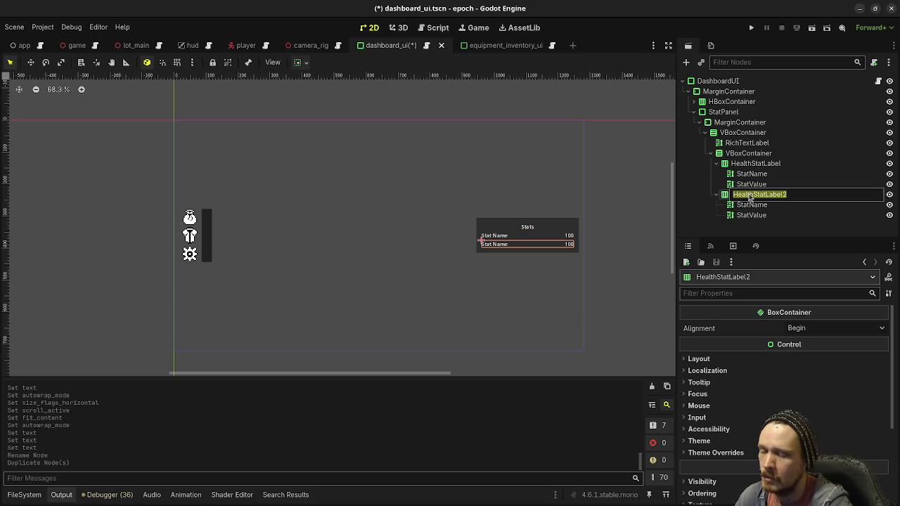
{"action": "left_click", "coordinate": [751, 198]}
{"action": "type", "text": "Regen"}
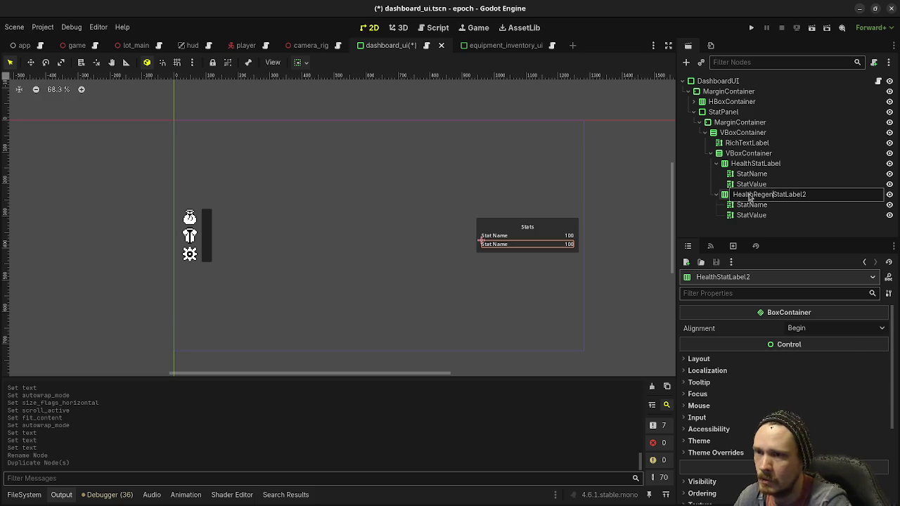
{"action": "left_click", "coordinate": [810, 190]}
{"action": "key", "text": "BackSpace"}
{"action": "key", "text": "Return"}
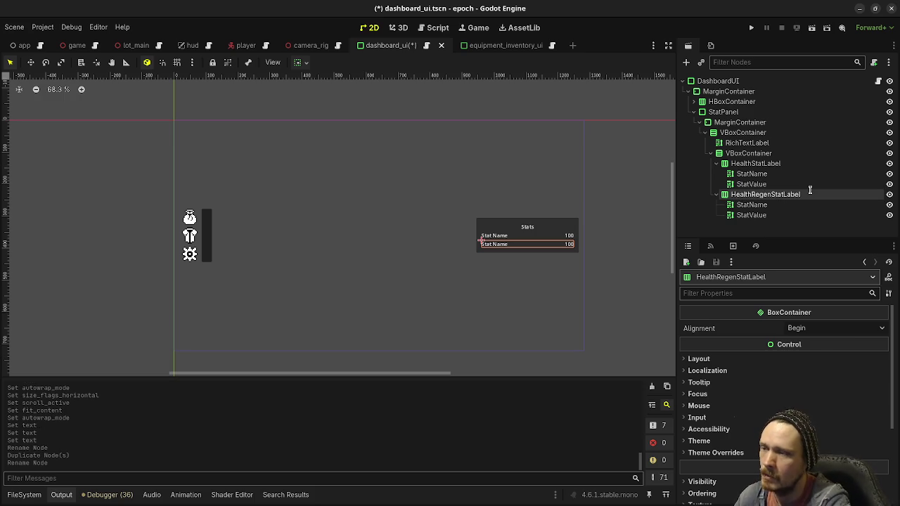
{"action": "left_click", "coordinate": [762, 173]}
Step: Set the health row's StatName text to 'Health'
{"action": "scroll", "coordinate": [759, 378], "scroll_direction": "up", "scroll_amount": 5}
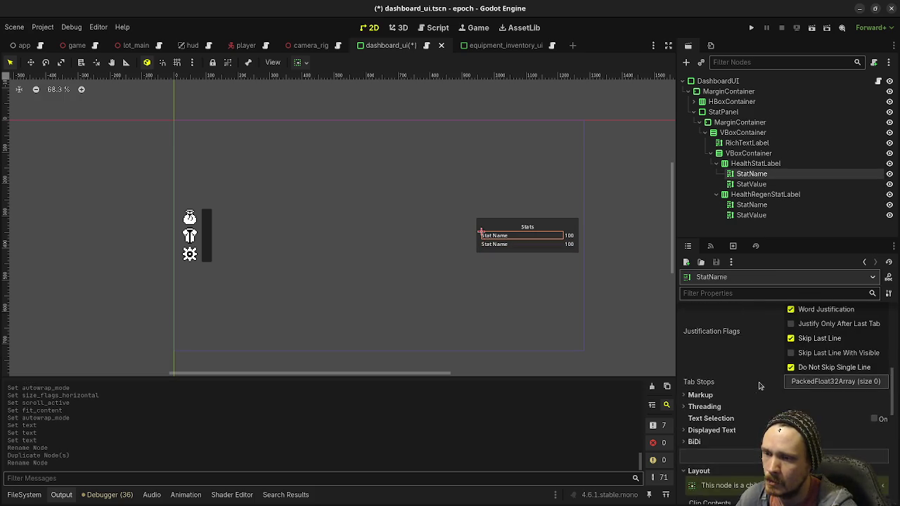
{"action": "scroll", "coordinate": [759, 377], "scroll_direction": "up", "scroll_amount": 3}
{"action": "triple_click", "coordinate": [756, 359]}
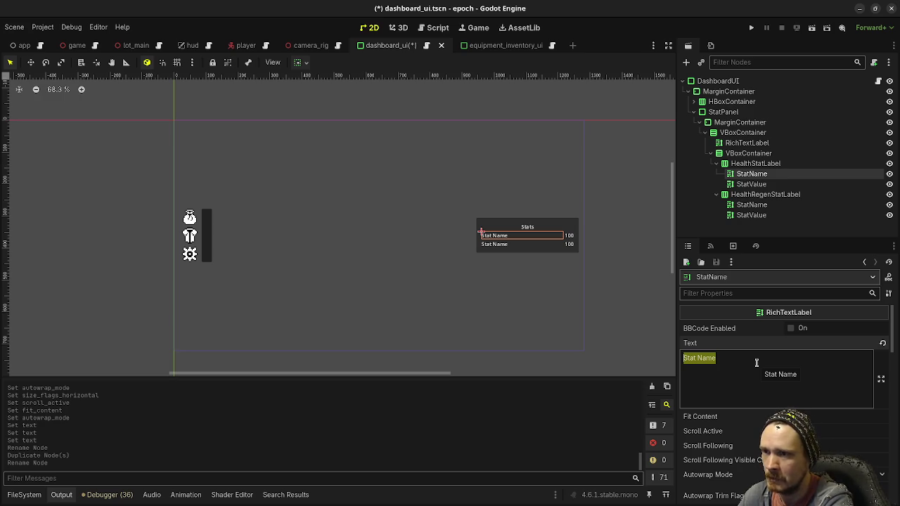
{"action": "type", "text": "Health"}
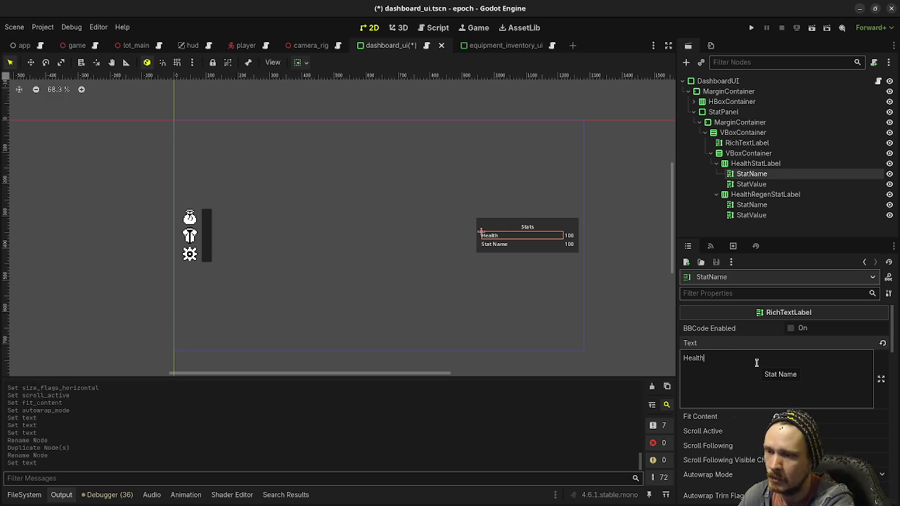
Step: Set the regen row's StatName text to 'Health Regen/s' and duplicate HealthRegenStatLabel
{"action": "left_click", "coordinate": [750, 205]}
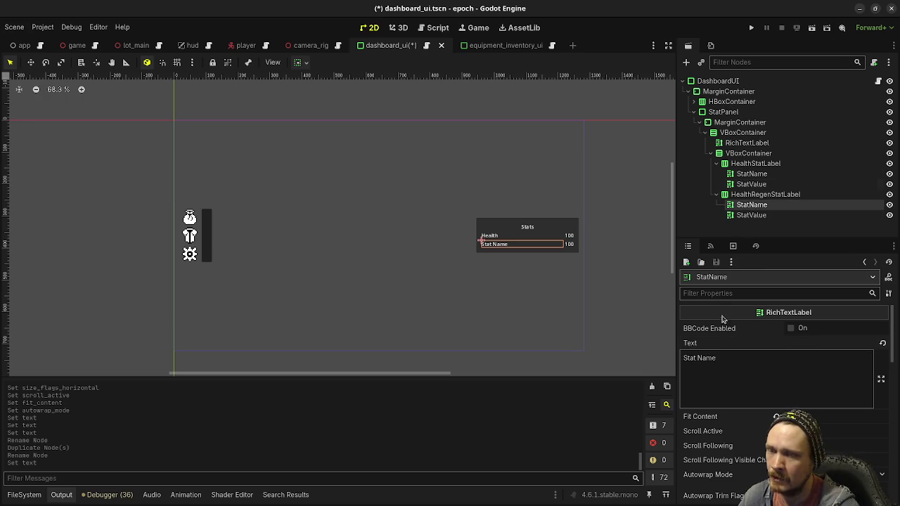
{"action": "left_click_drag", "start_coordinate": [720, 359], "coordinate": [667, 355]}
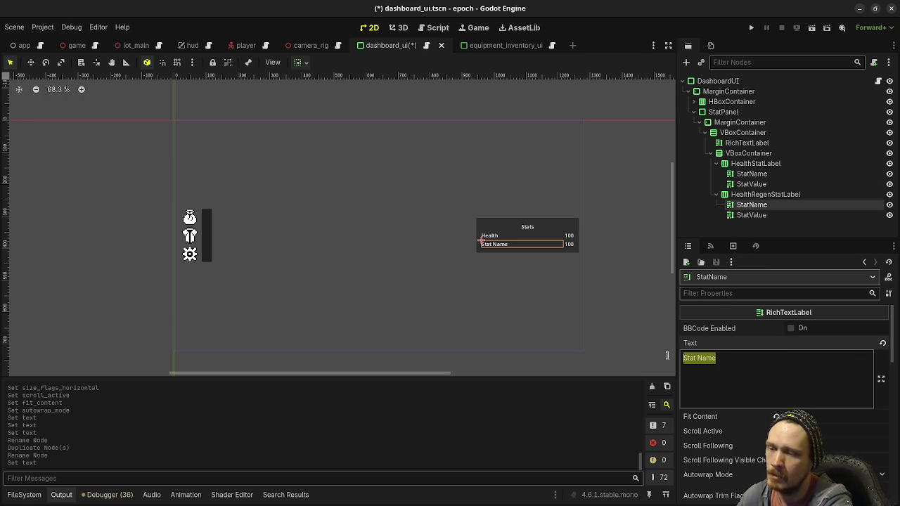
{"action": "type", "text": "Hea"}
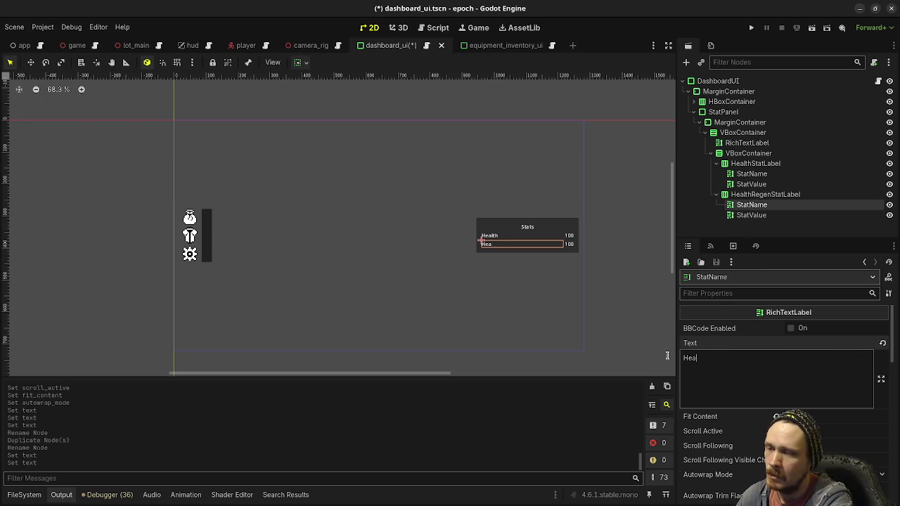
{"action": "type", "text": "lth Regen/s"}
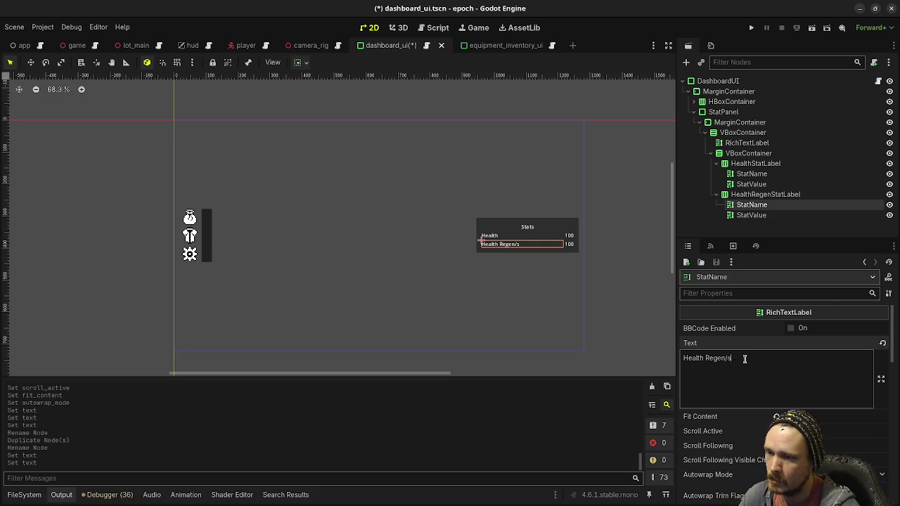
{"action": "left_click", "coordinate": [733, 197]}
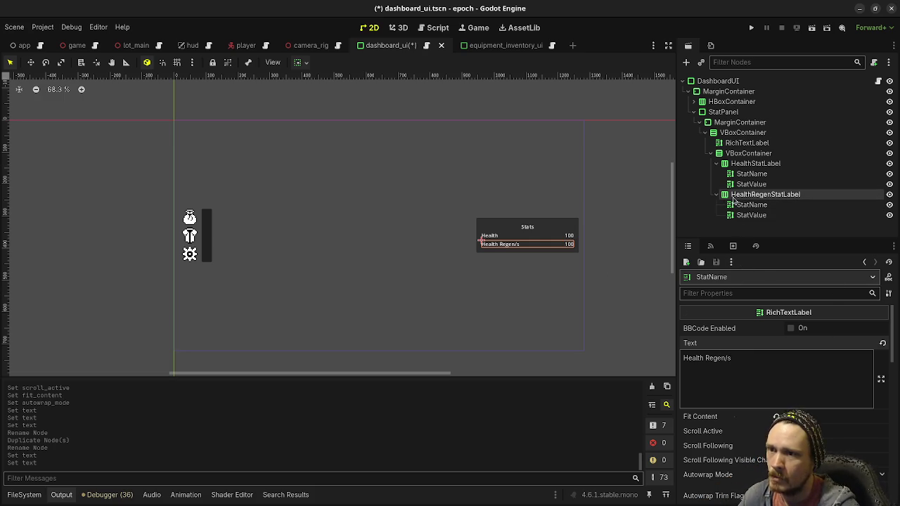
{"action": "key", "text": "ctrl+d"}
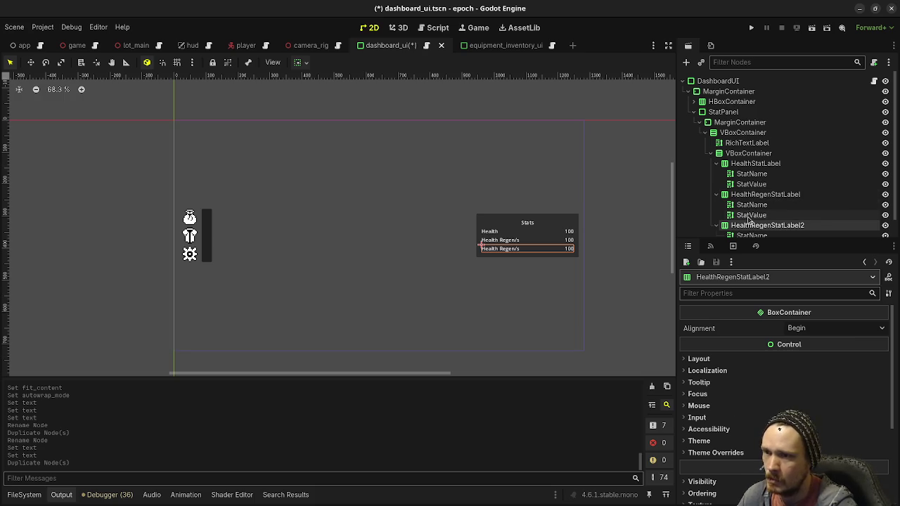
Step: Rename the copied row StaminaStatLabel and set its StatName text to 'Stamina'
{"action": "double_click", "coordinate": [748, 223]}
{"action": "type", "text": "StaminaStatLabel"}
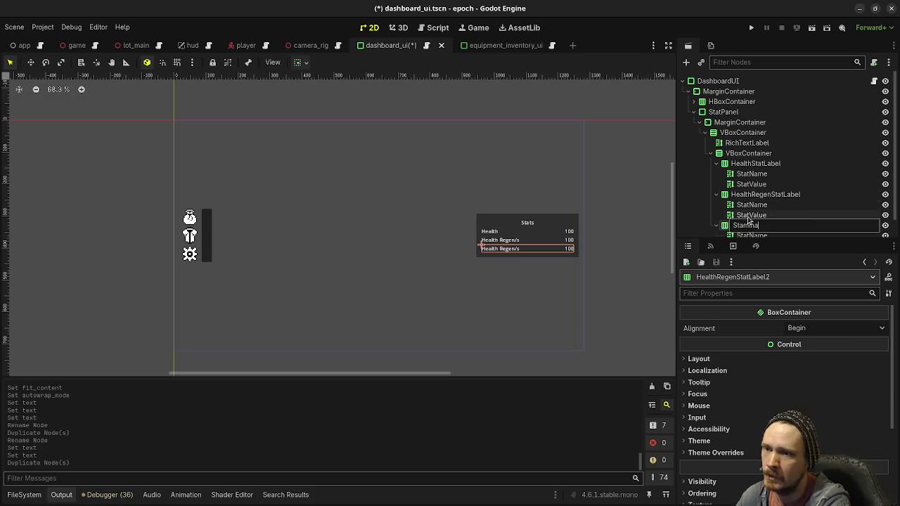
{"action": "key", "text": "Return"}
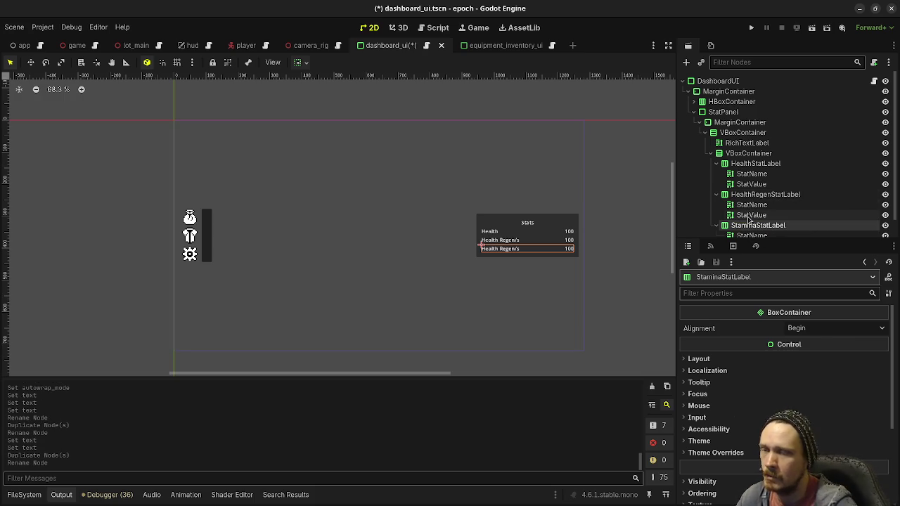
{"action": "scroll", "coordinate": [748, 220], "scroll_direction": "down", "scroll_amount": 1}
{"action": "left_click", "coordinate": [750, 217]}
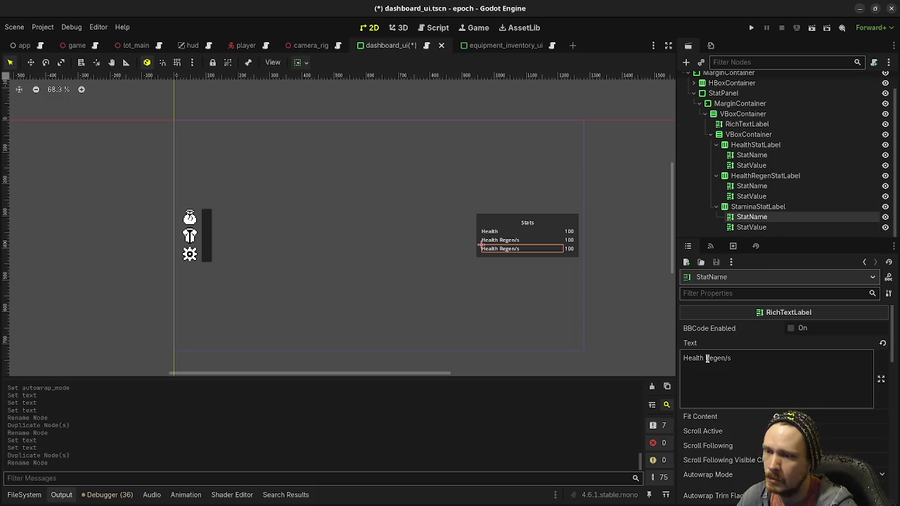
{"action": "left_click_drag", "start_coordinate": [747, 359], "coordinate": [681, 358]}
{"action": "type", "text": "Stamina"}
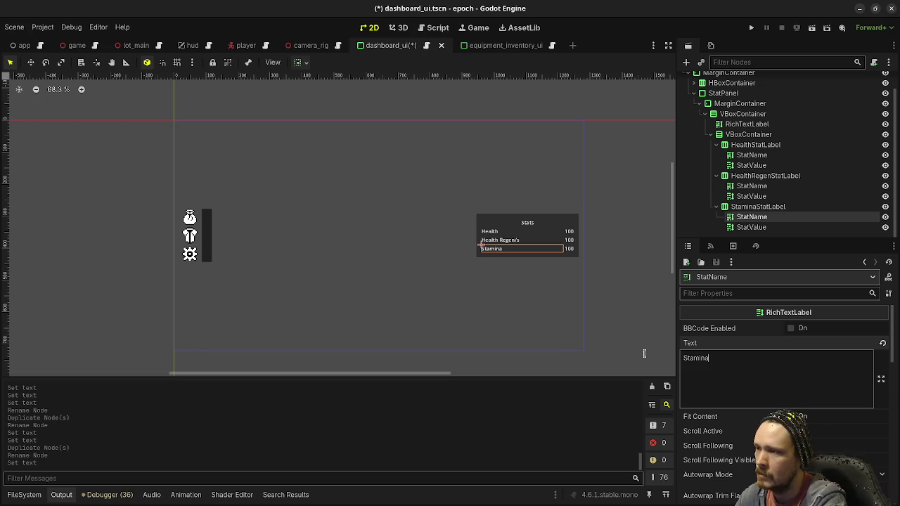
Step: Duplicate StaminaStatLabel and name the copy StaminaRegenStatLabel
{"action": "left_click", "coordinate": [756, 207]}
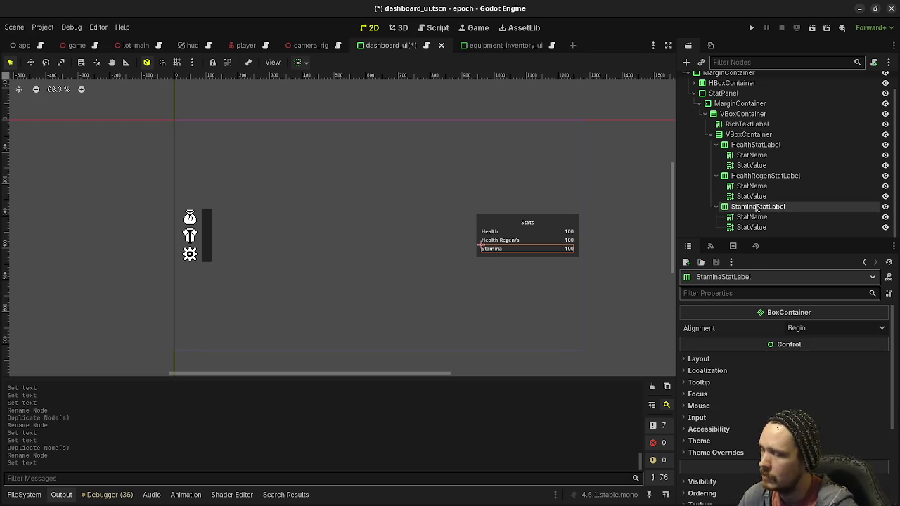
{"action": "key", "text": "ctrl+d"}
{"action": "double_click", "coordinate": [808, 227]}
{"action": "left_click", "coordinate": [809, 227]}
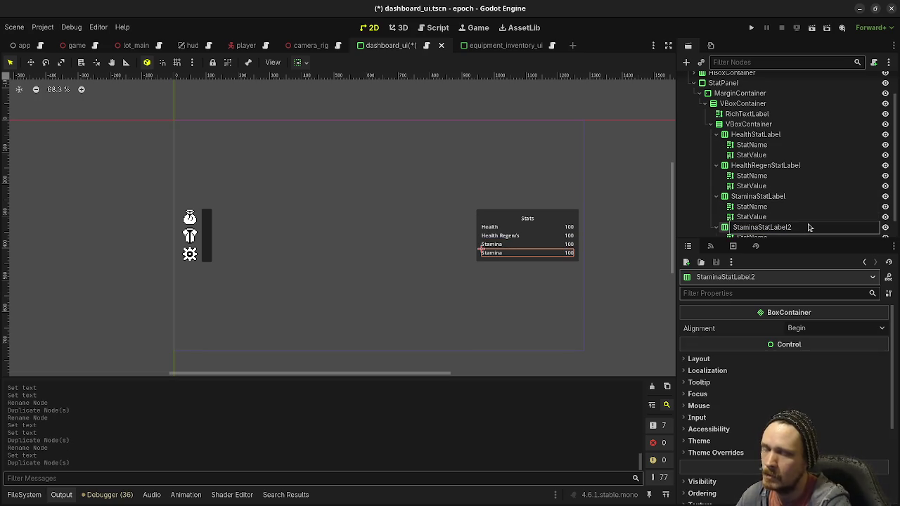
{"action": "type", "text": "Regen"}
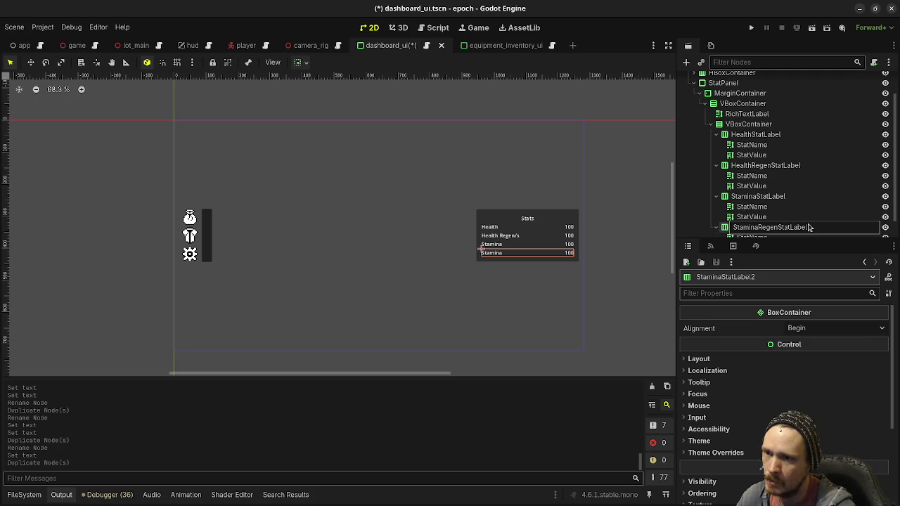
{"action": "key", "text": "Return"}
Step: Set the new row's StatName text to 'Stamina Regen /s' and save dashboard_ui
{"action": "scroll", "coordinate": [808, 227], "scroll_direction": "down", "scroll_amount": 1}
{"action": "left_click", "coordinate": [751, 216]}
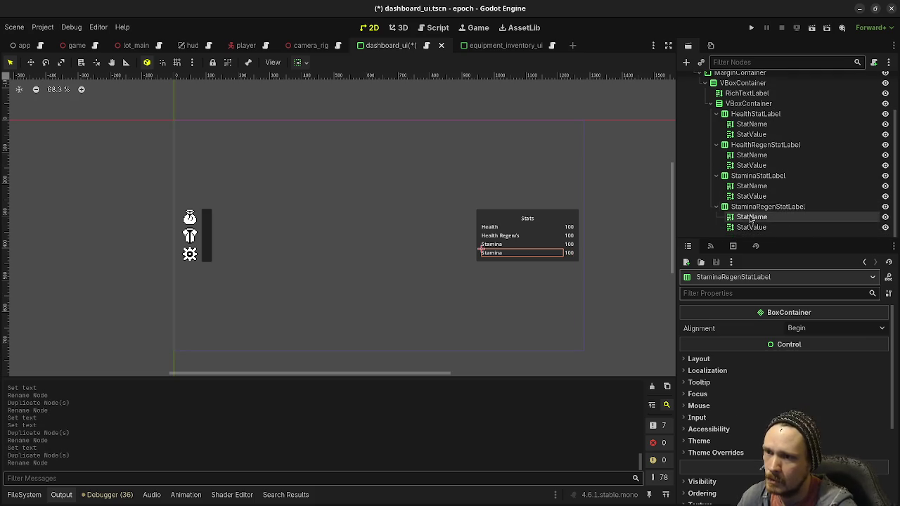
{"action": "left_click", "coordinate": [731, 359]}
{"action": "type", "text": "Regen /s"}
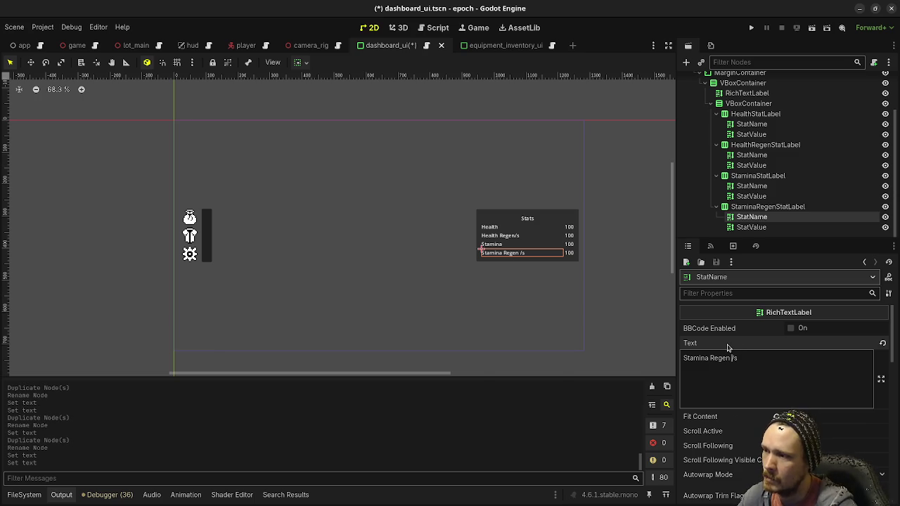
{"action": "key", "text": "BackSpace"}
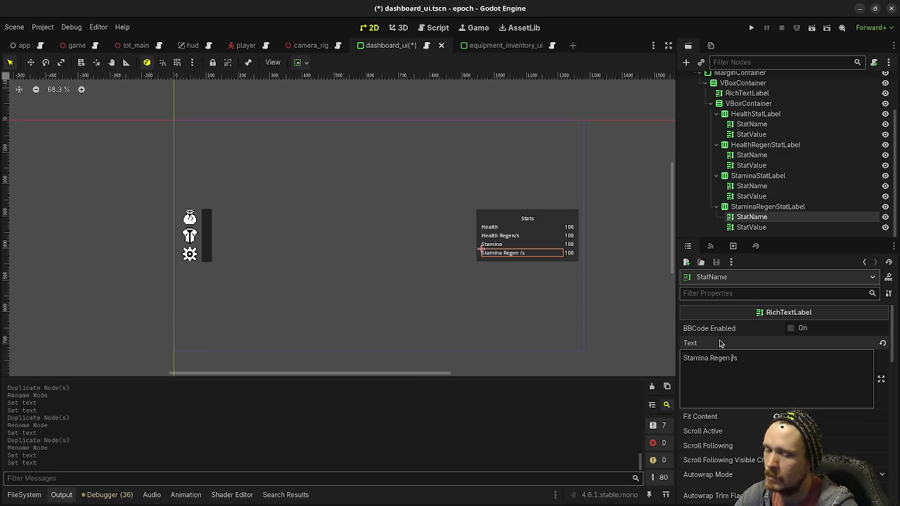
{"action": "left_click", "coordinate": [760, 208]}
{"action": "key", "text": "ctrl+s"}
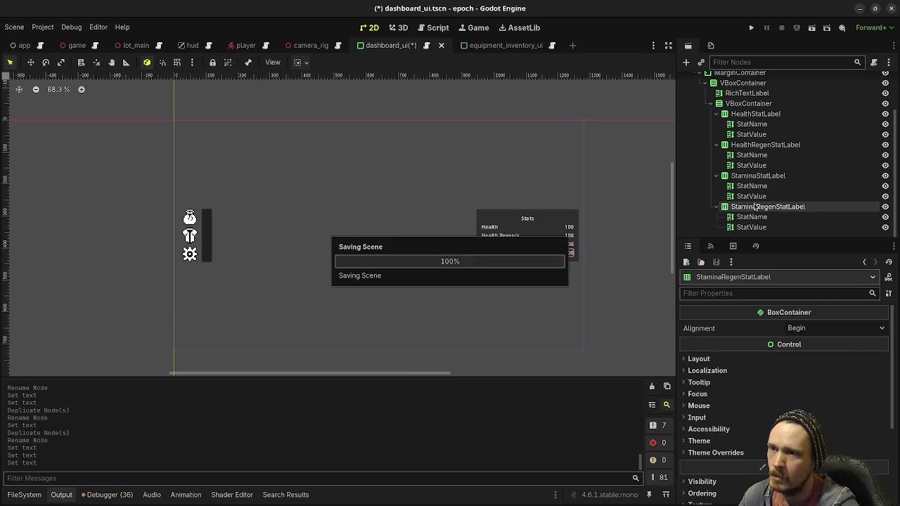
Step: Duplicate the Stamina Regen stat row and name the copy Movement Speed
{"action": "double_click", "coordinate": [740, 208]}
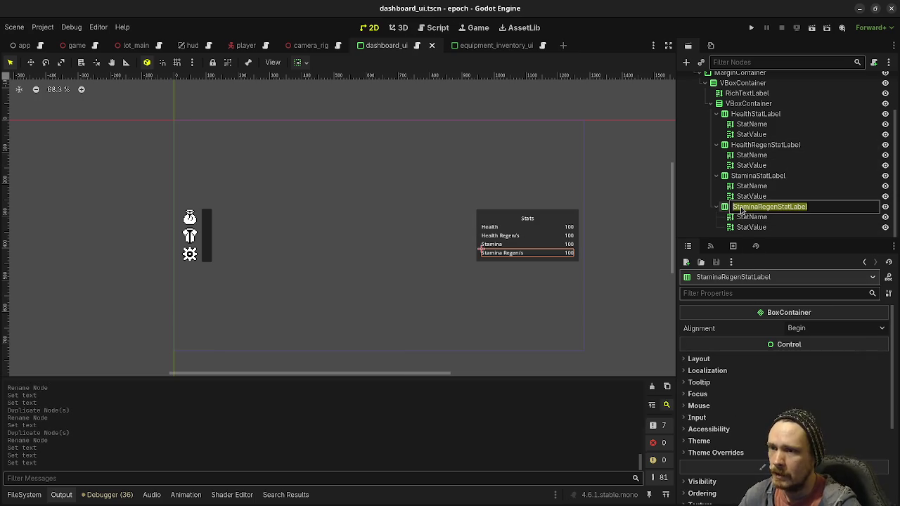
{"action": "double_click", "coordinate": [727, 212]}
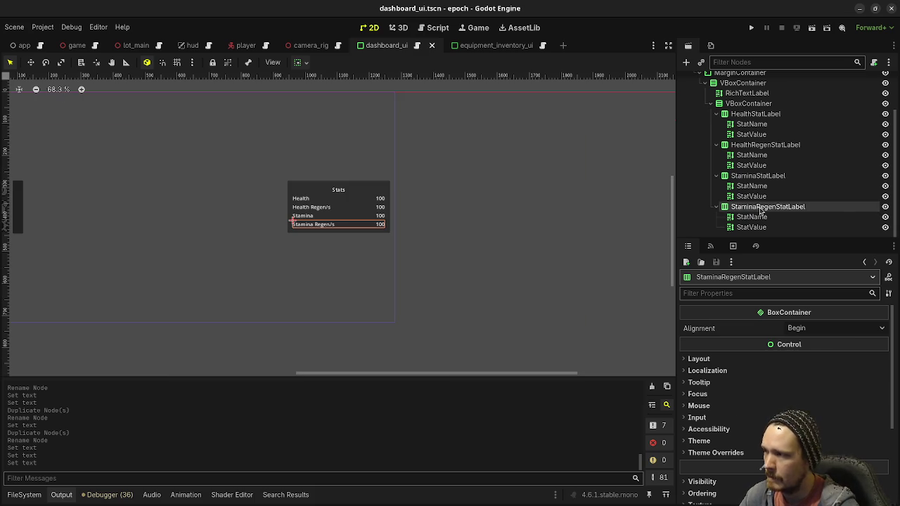
{"action": "key", "text": "ctrl+d"}
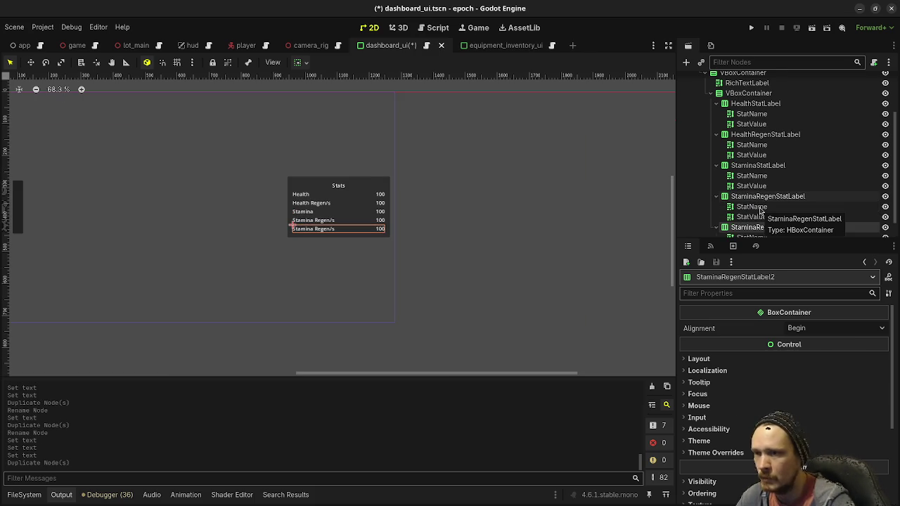
{"action": "key", "text": "F2"}
{"action": "type", "text": "Movement Speed"}
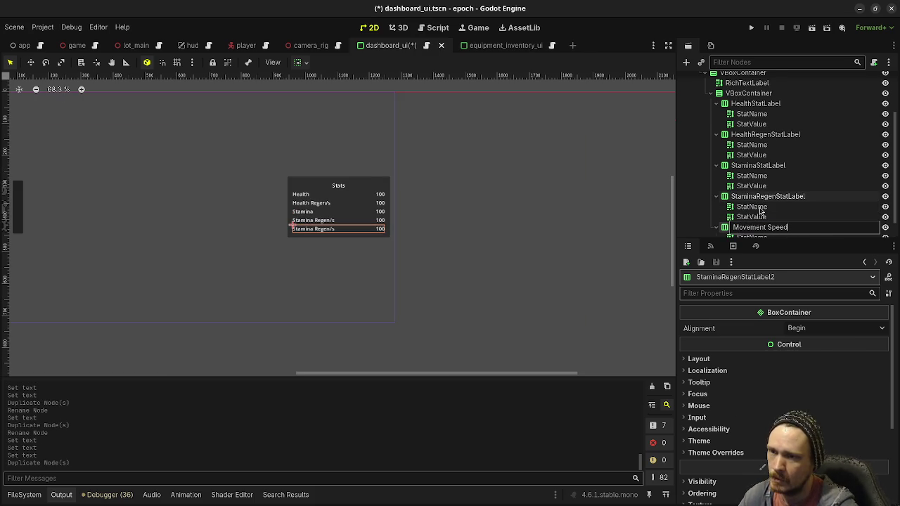
{"action": "key", "text": "Return"}
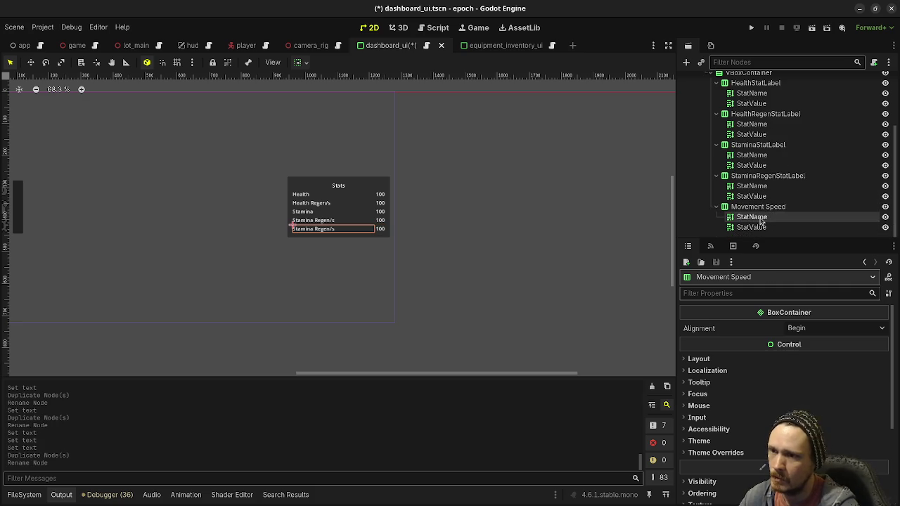
Step: Change the new row's StatName text to 'Movement Speed'
{"action": "left_click", "coordinate": [751, 216]}
{"action": "left_click_drag", "start_coordinate": [746, 359], "coordinate": [610, 357]}
{"action": "type", "text": "Movement Speed"}
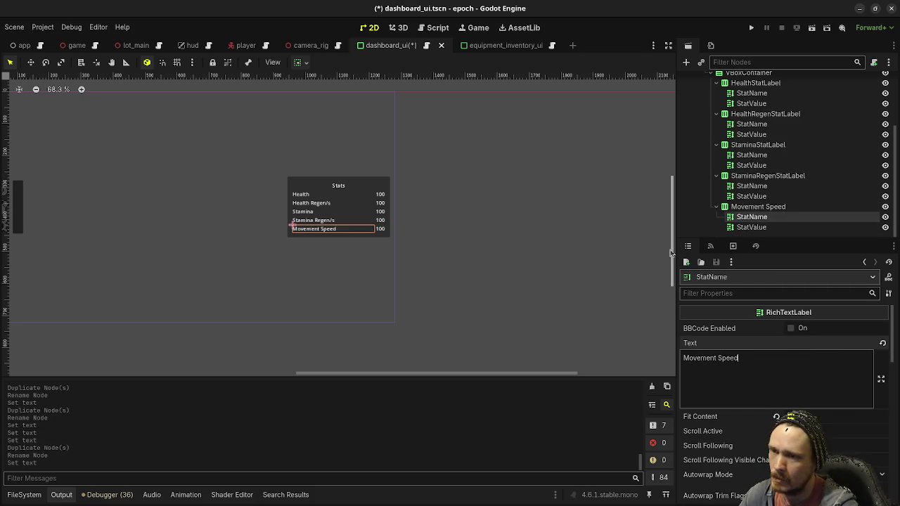
Step: Duplicate the Movement Speed row as ArmorStatLabel and rename the original MovementSpeedStatLabel
{"action": "left_click", "coordinate": [746, 206]}
{"action": "key", "text": "ctrl+d"}
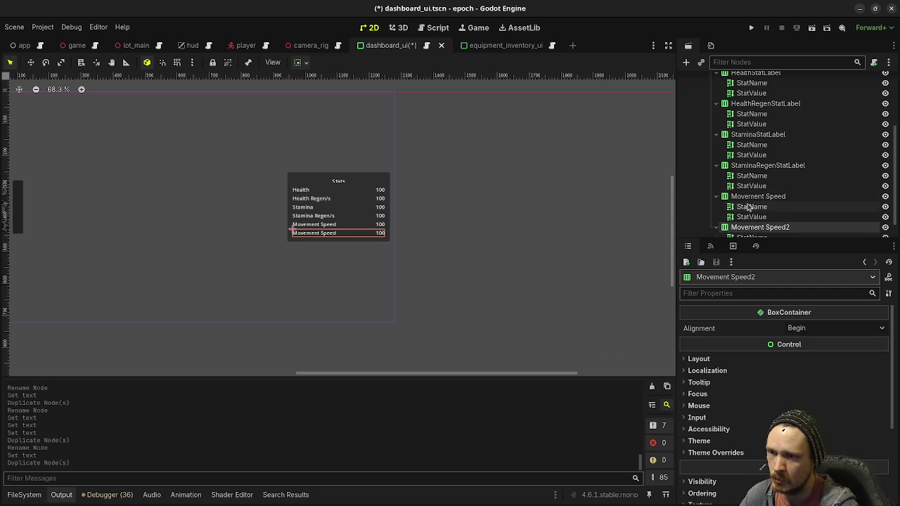
{"action": "key", "text": "F2"}
{"action": "type", "text": "ArmorStat"}
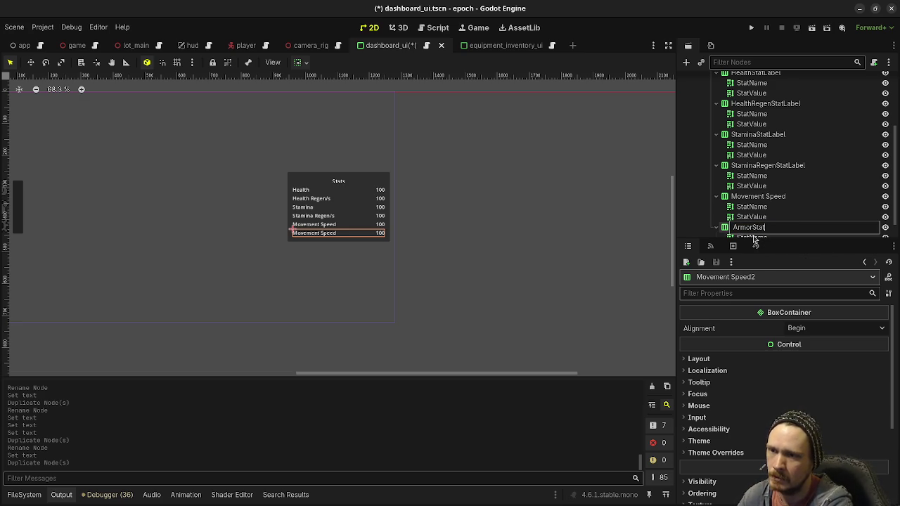
{"action": "type", "text": "Label"}
{"action": "key", "text": "Return"}
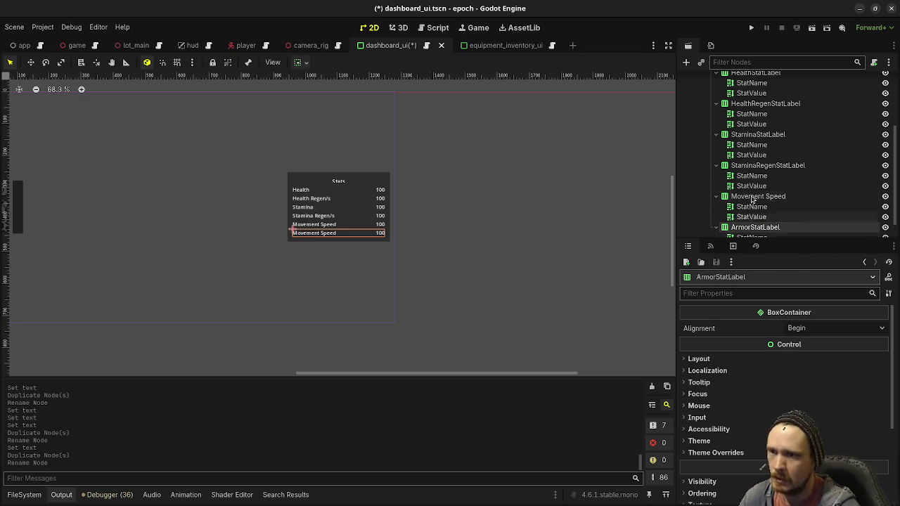
{"action": "double_click", "coordinate": [752, 197]}
{"action": "type", "text": "MovementSpeedStatLabel"}
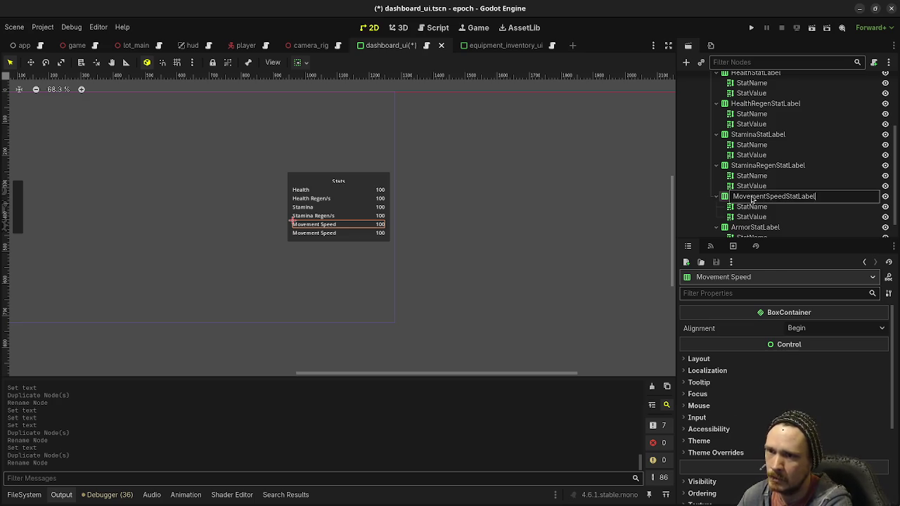
{"action": "key", "text": "Return"}
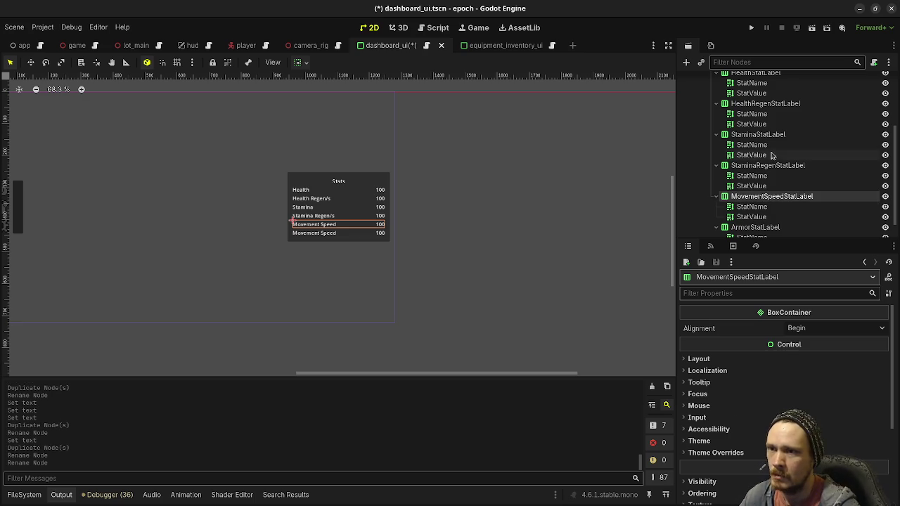
Step: Set ArmorStatLabel's StatName text to 'Armor' and save the dashboard_ui scene
{"action": "left_click", "coordinate": [764, 227]}
{"action": "left_click", "coordinate": [754, 217]}
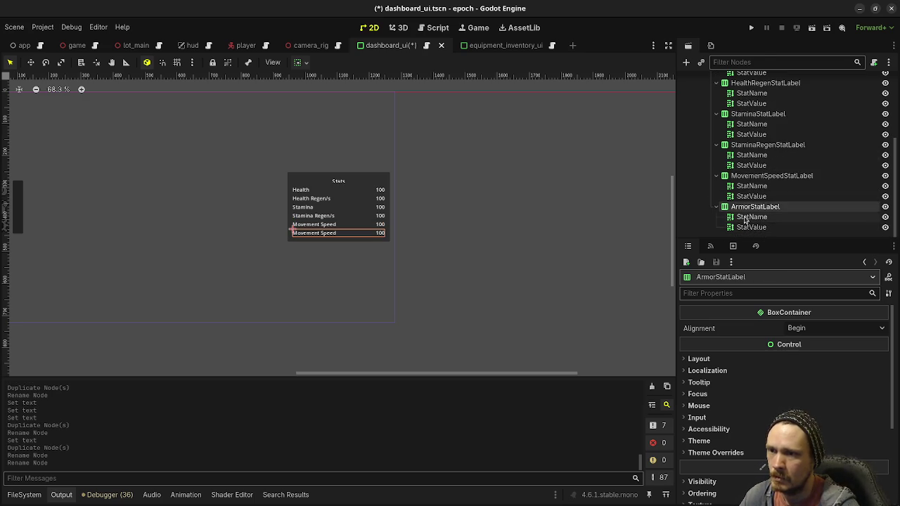
{"action": "left_click", "coordinate": [760, 357]}
{"action": "key", "text": "ctrl+a"}
{"action": "type", "text": "Ar"}
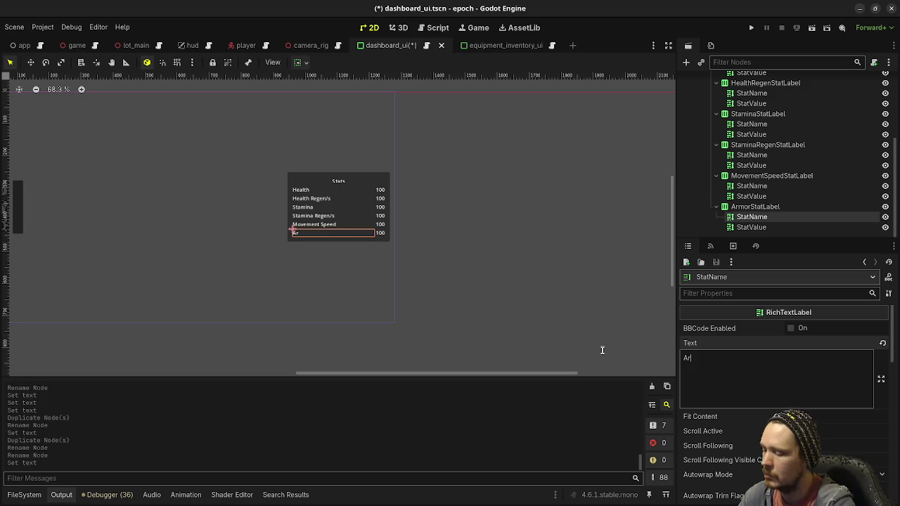
{"action": "key", "text": "ctrl+s"}
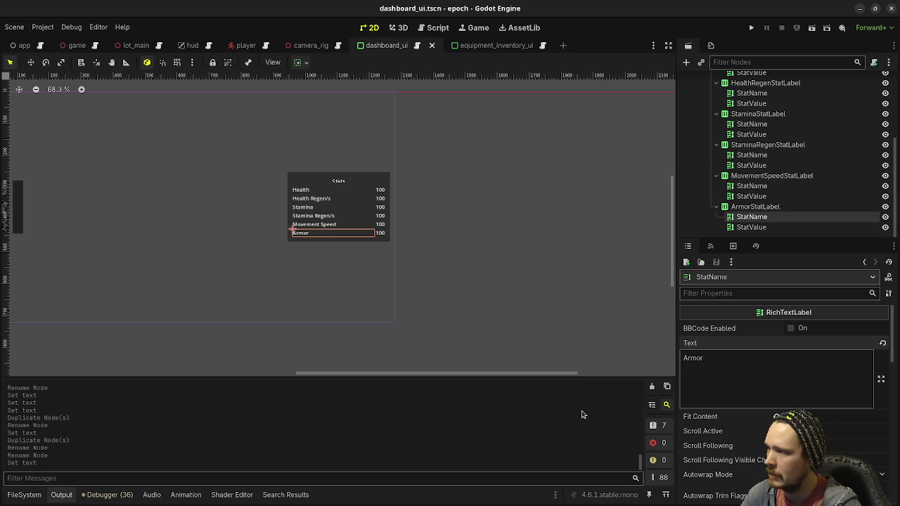
{"action": "left_click", "coordinate": [420, 29]}
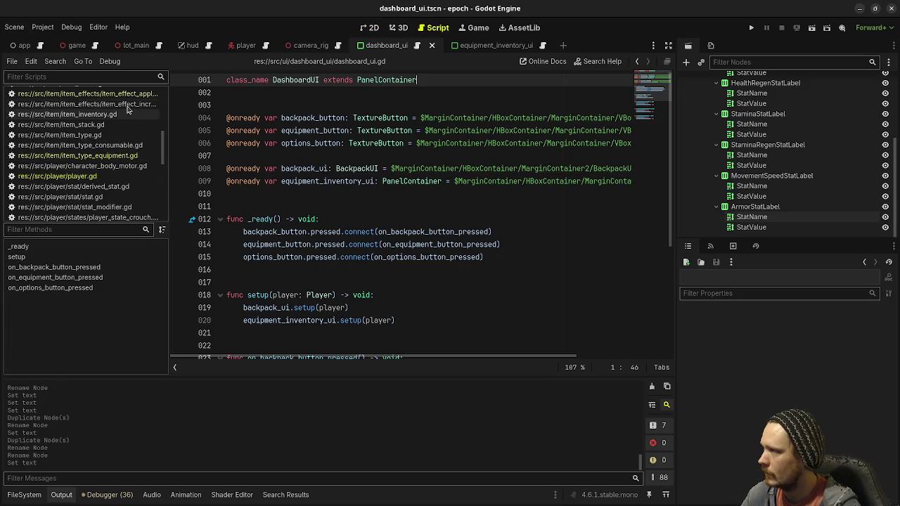
{"action": "left_click", "coordinate": [57, 176]}
{"action": "scroll", "coordinate": [342, 230], "scroll_direction": "up", "scroll_amount": 20}
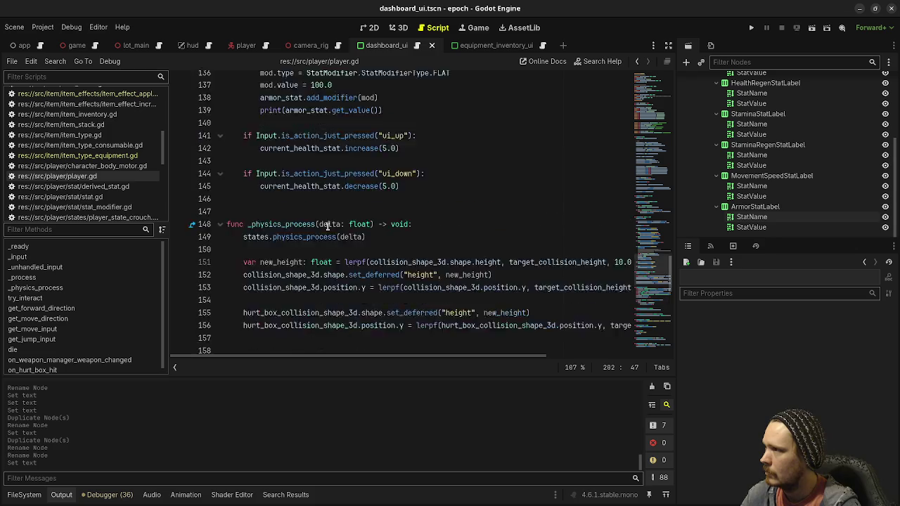
{"action": "scroll", "coordinate": [352, 235], "scroll_direction": "up", "scroll_amount": 10}
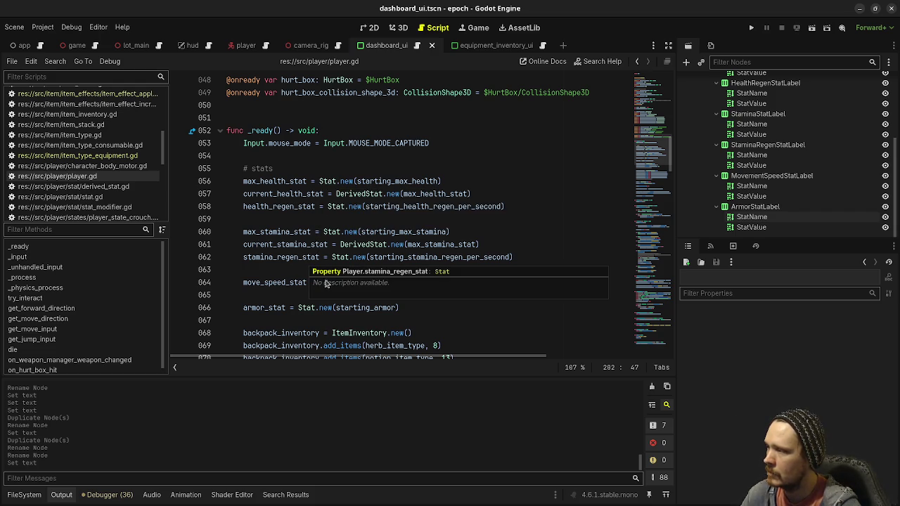
{"action": "scroll", "coordinate": [275, 312], "scroll_direction": "down", "scroll_amount": 2}
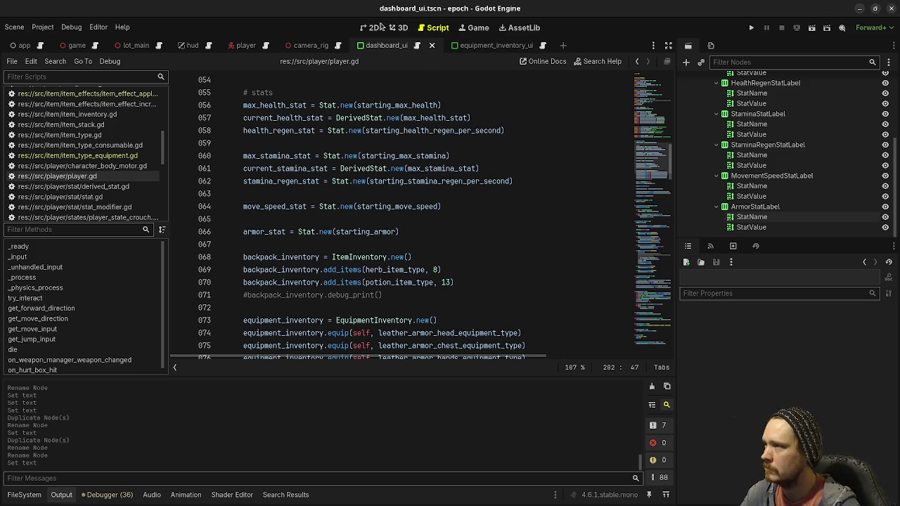
{"action": "left_click", "coordinate": [369, 28]}
{"action": "left_click", "coordinate": [779, 211]}
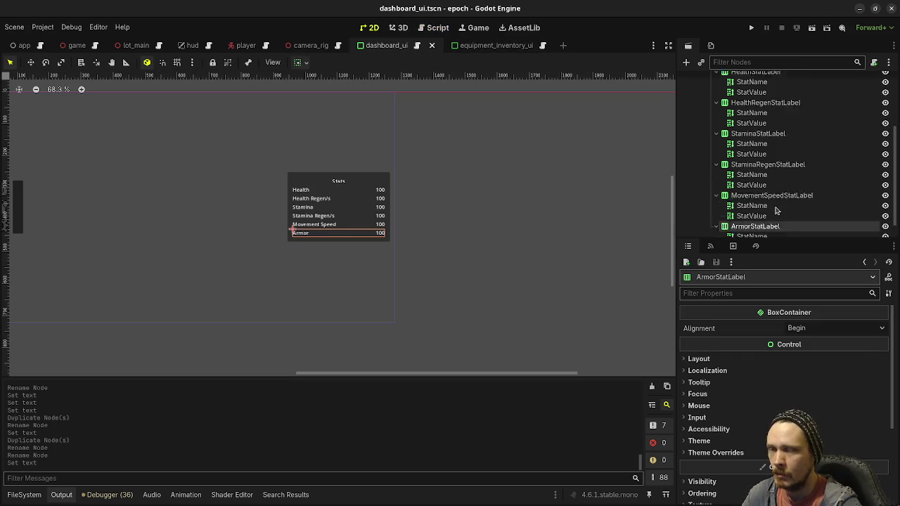
{"action": "scroll", "coordinate": [773, 209], "scroll_direction": "up", "scroll_amount": 3}
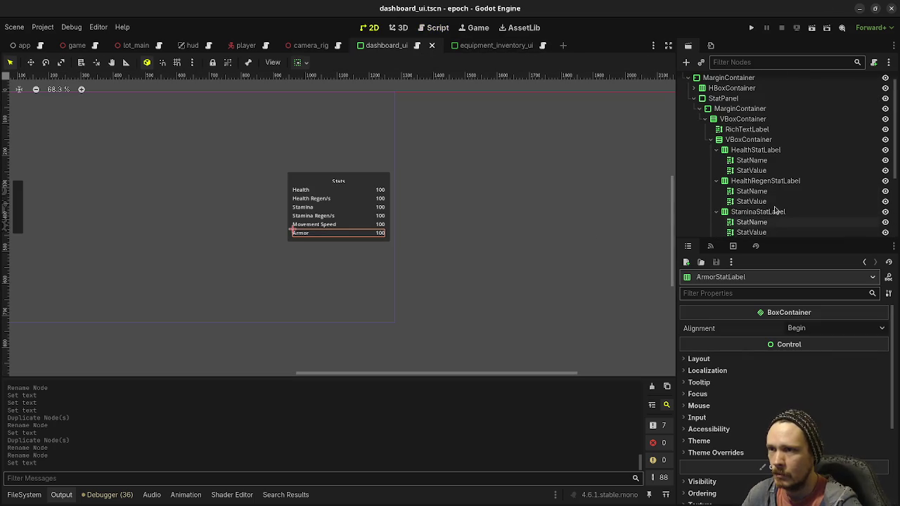
{"action": "left_click", "coordinate": [710, 139]}
{"action": "left_click", "coordinate": [877, 82]}
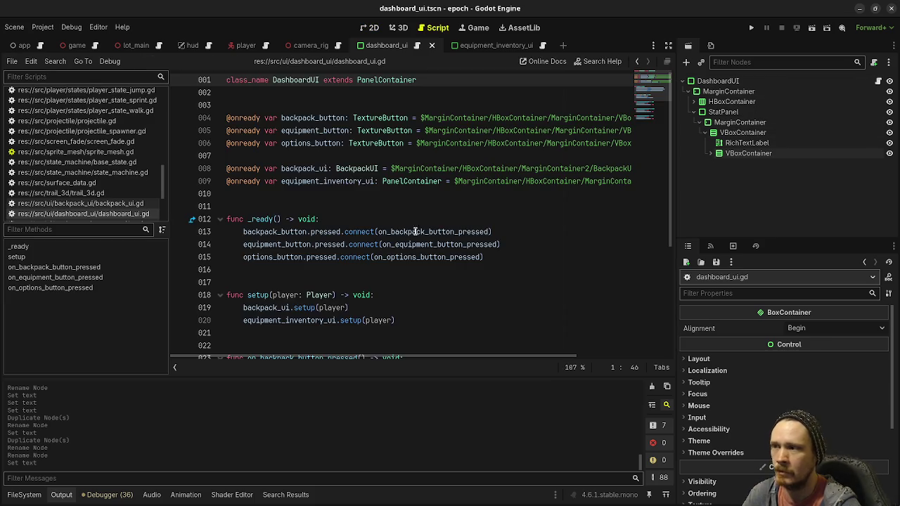
{"action": "scroll", "coordinate": [558, 243], "scroll_direction": "down", "scroll_amount": 4}
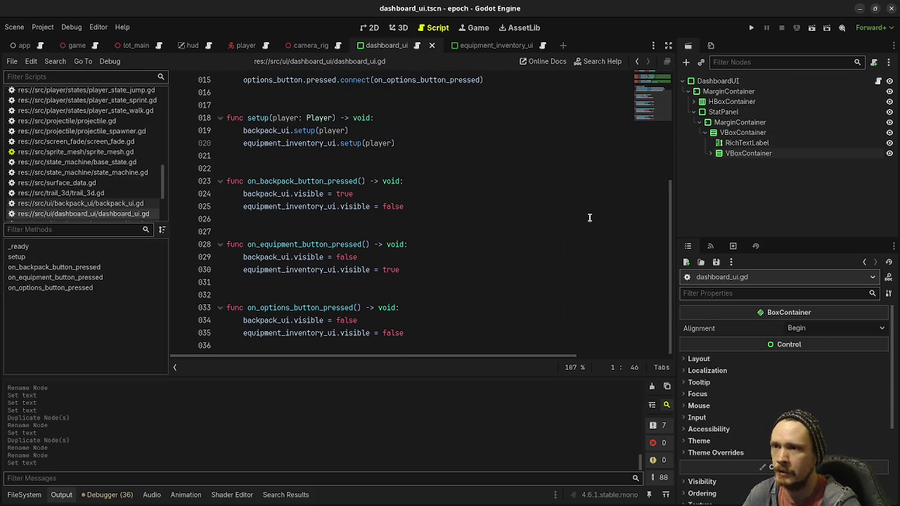
{"action": "left_click", "coordinate": [399, 28]}
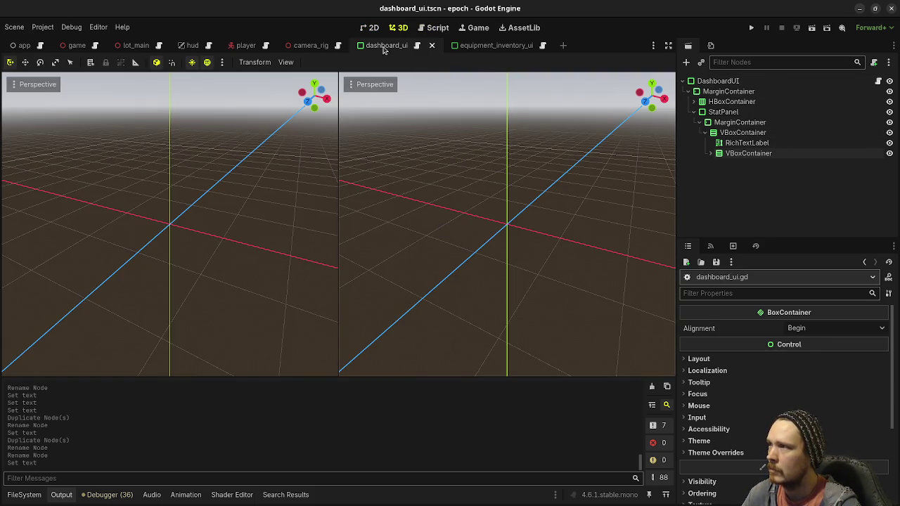
{"action": "left_click", "coordinate": [373, 27]}
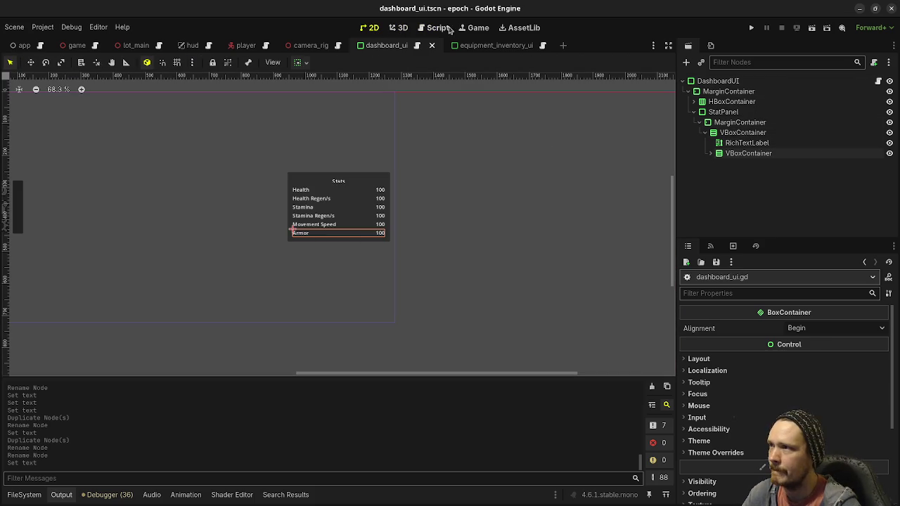
{"action": "left_click", "coordinate": [438, 27]}
{"action": "scroll", "coordinate": [383, 204], "scroll_direction": "up", "scroll_amount": 5}
{"action": "left_click", "coordinate": [382, 197]}
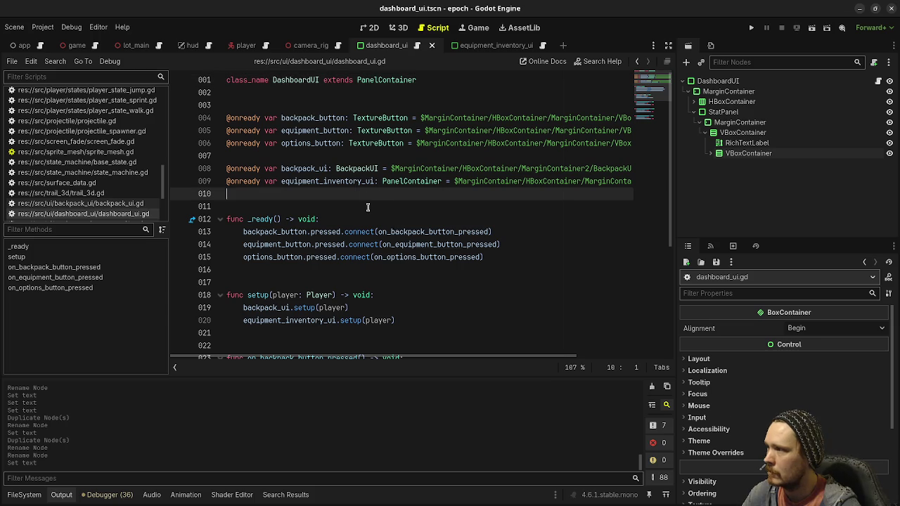
{"action": "key", "text": "Return"}
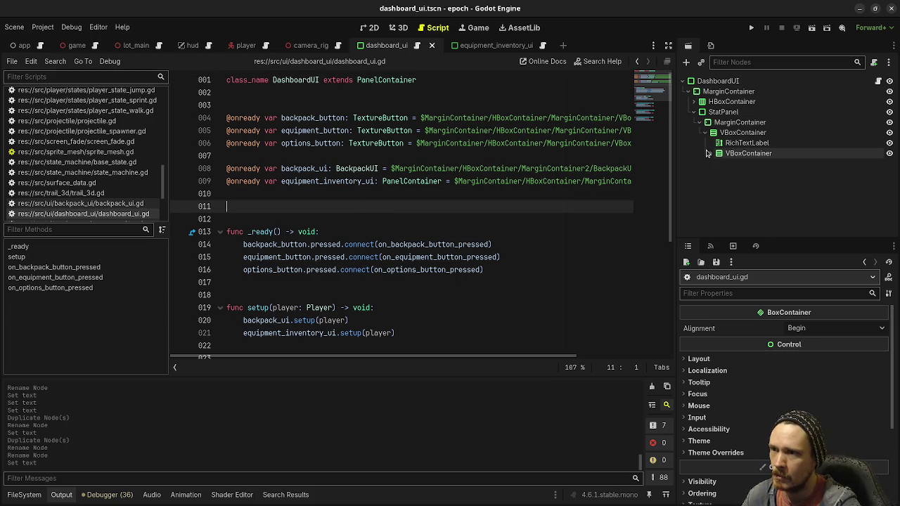
{"action": "left_click", "coordinate": [707, 153]}
{"action": "left_click_drag", "start_coordinate": [755, 163], "coordinate": [267, 206]}
{"action": "left_click_drag", "start_coordinate": [765, 194], "coordinate": [309, 218]}
{"action": "mouse_move", "coordinate": [734, 232]}
{"action": "left_mouse_down"}
{"action": "mouse_move", "coordinate": [394, 229]}
{"action": "mouse_move", "coordinate": [400, 233]}
{"action": "left_mouse_up"}
{"action": "scroll", "coordinate": [728, 226], "scroll_direction": "down", "scroll_amount": 1}
{"action": "left_click_drag", "start_coordinate": [752, 216], "coordinate": [295, 244]}
{"action": "scroll", "coordinate": [754, 220], "scroll_direction": "down", "scroll_amount": 3}
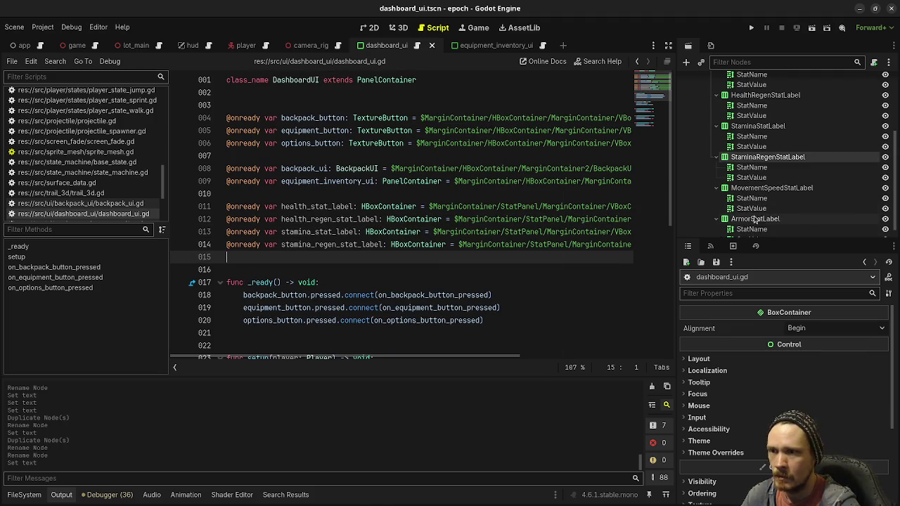
{"action": "mouse_move", "coordinate": [772, 188]}
{"action": "left_mouse_down"}
{"action": "mouse_move", "coordinate": [380, 239]}
{"action": "mouse_move", "coordinate": [383, 256]}
{"action": "left_mouse_up"}
{"action": "scroll", "coordinate": [780, 183], "scroll_direction": "down", "scroll_amount": 1}
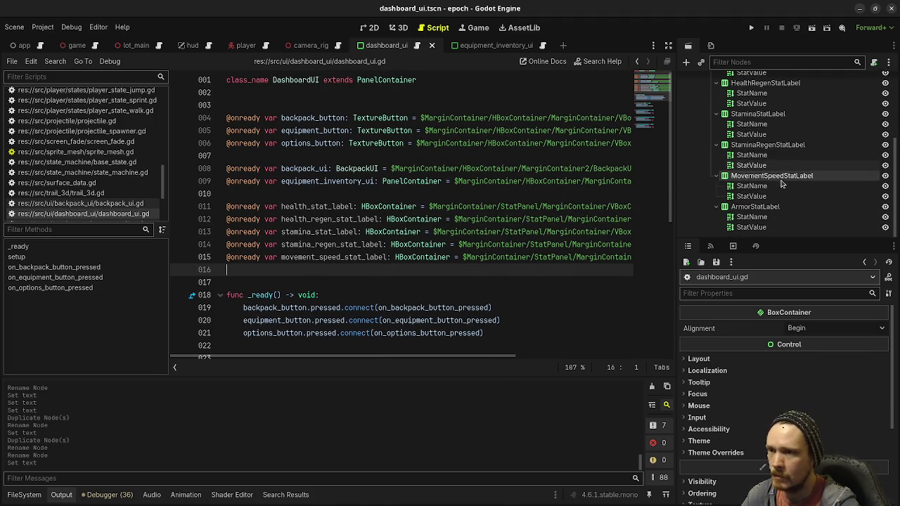
{"action": "mouse_move", "coordinate": [755, 206]}
{"action": "left_mouse_down"}
{"action": "mouse_move", "coordinate": [421, 242]}
{"action": "mouse_move", "coordinate": [420, 269]}
{"action": "left_mouse_up"}
{"action": "key", "text": "ctrl+s"}
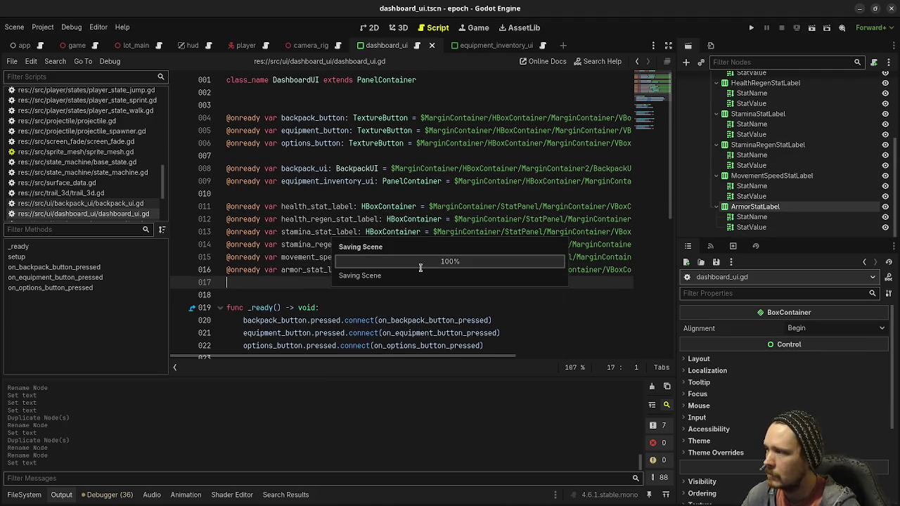
{"action": "scroll", "coordinate": [418, 194], "scroll_direction": "down", "scroll_amount": 2}
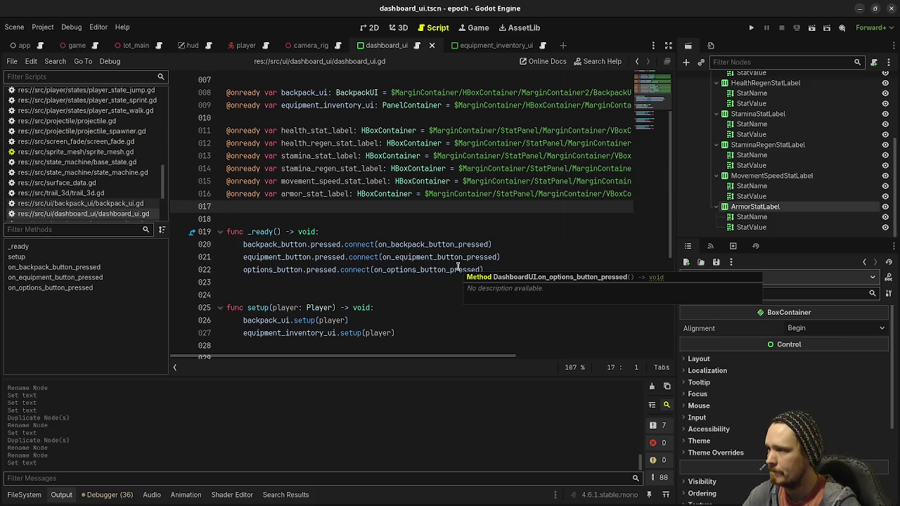
{"action": "scroll", "coordinate": [458, 267], "scroll_direction": "down", "scroll_amount": 4}
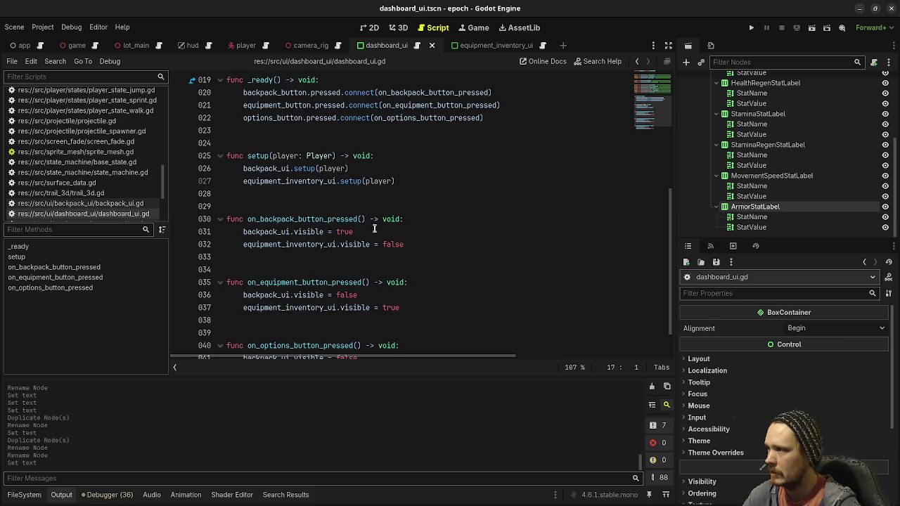
Step: Add a new line at the end of setup(), discarding a started player. line
{"action": "left_click", "coordinate": [398, 185]}
{"action": "key", "text": "Return"}
{"action": "key", "text": "Return"}
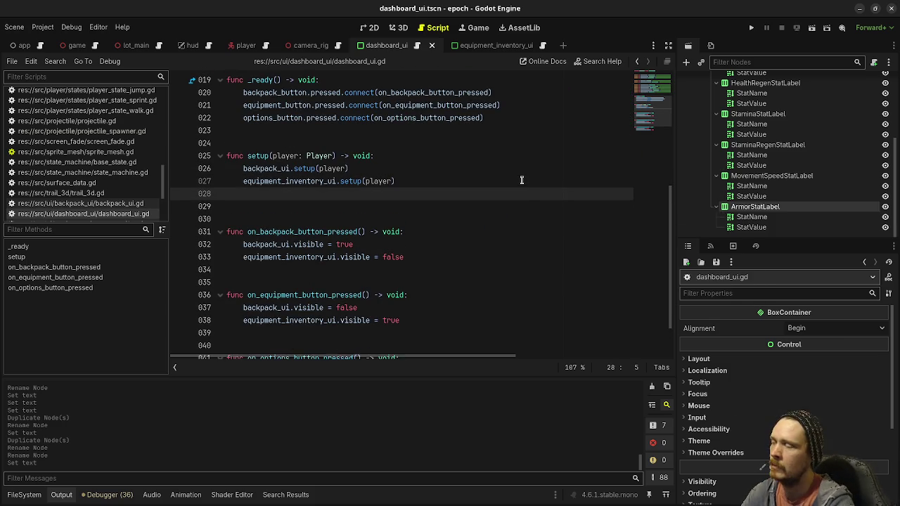
{"action": "type", "text": "player."}
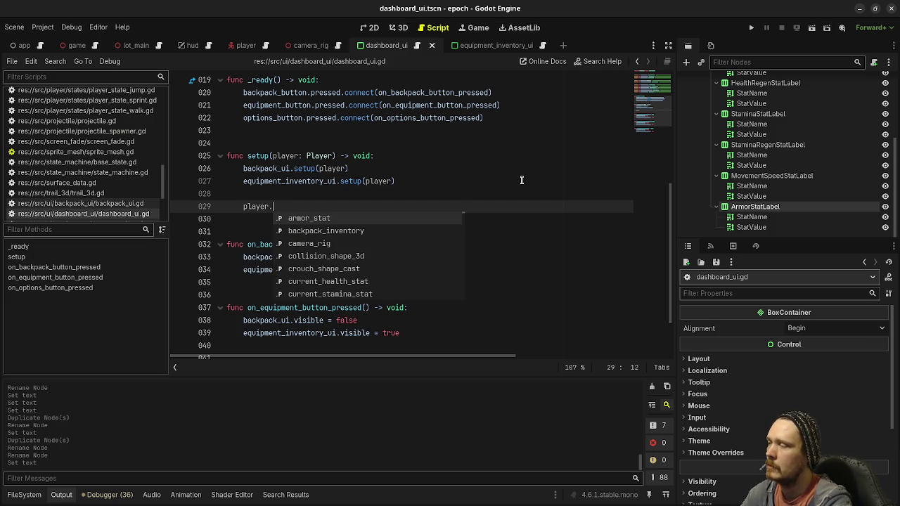
{"action": "key", "text": "BackSpace"}
{"action": "key", "text": "BackSpace"}
{"action": "key", "text": "BackSpace"}
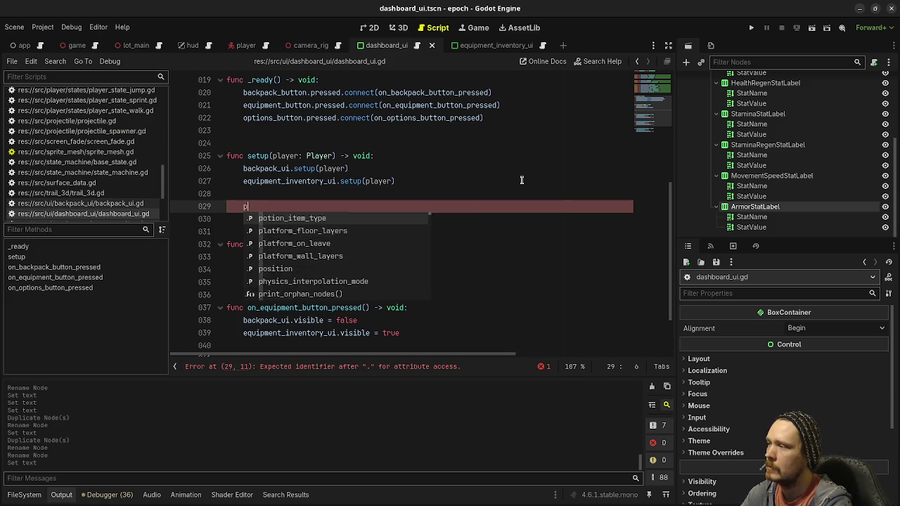
{"action": "scroll", "coordinate": [521, 180], "scroll_direction": "down", "scroll_amount": 2}
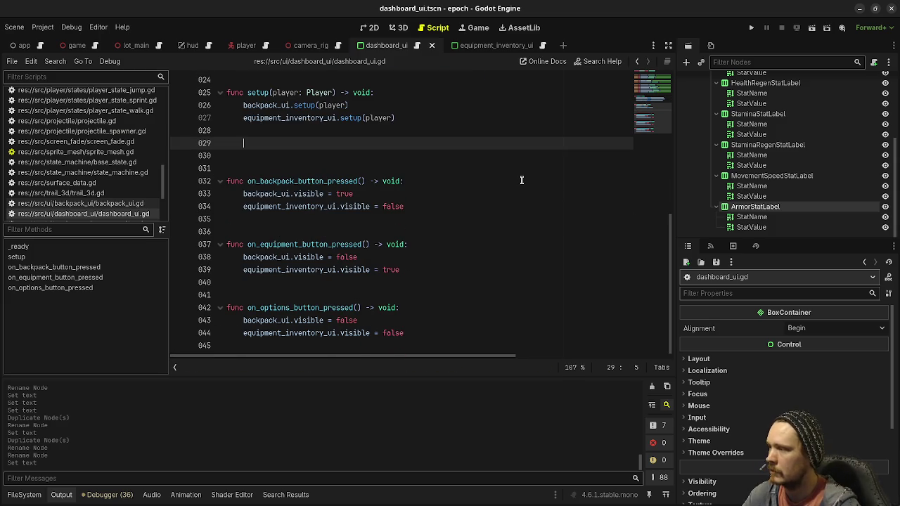
Step: Add 'func update_health_stat_label(value: float) -> void:' at the end of dashboard_ui.gd
{"action": "left_click", "coordinate": [393, 345]}
{"action": "key", "text": "Return"}
{"action": "key", "text": "Return"}
{"action": "type", "text": "func update_health-stat"}
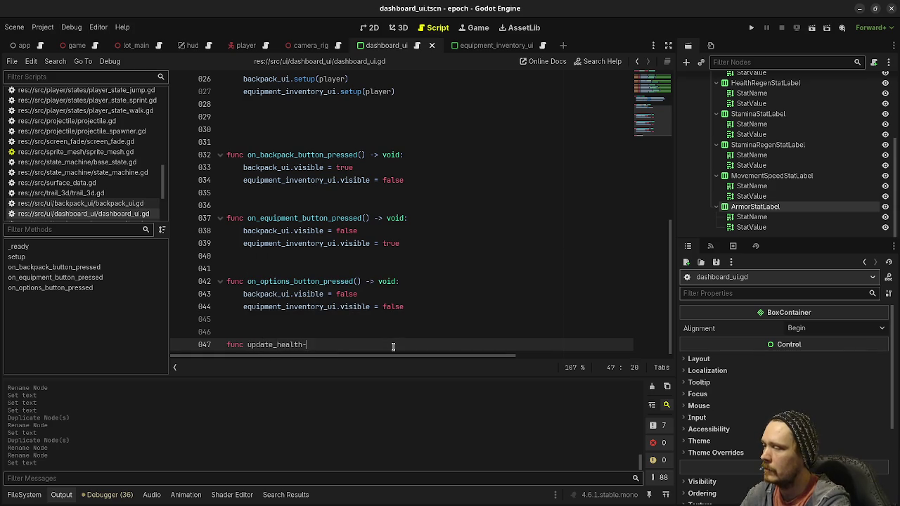
{"action": "key", "text": "BackSpace"}
{"action": "key", "text": "BackSpace"}
{"action": "key", "text": "BackSpace"}
{"action": "type", "text": "_stat"}
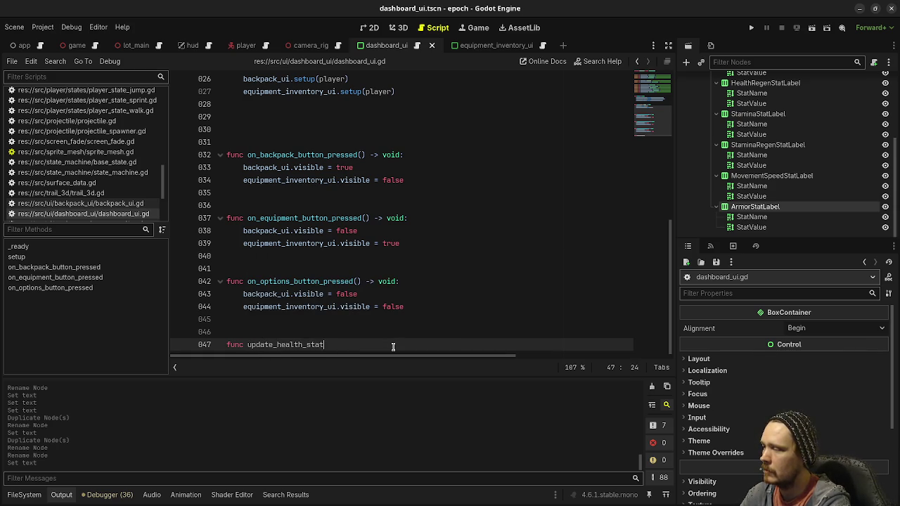
{"action": "type", "text": "_label(value: float"}
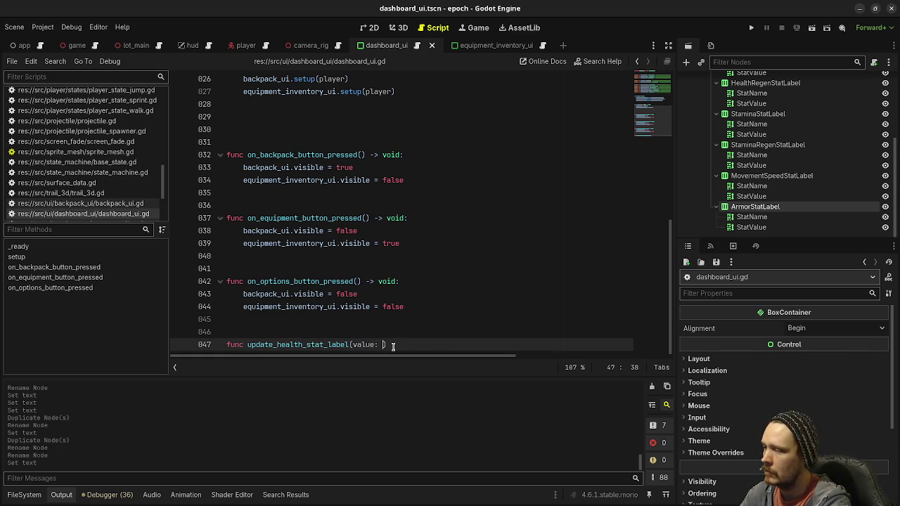
{"action": "type", "text": ") -> "}
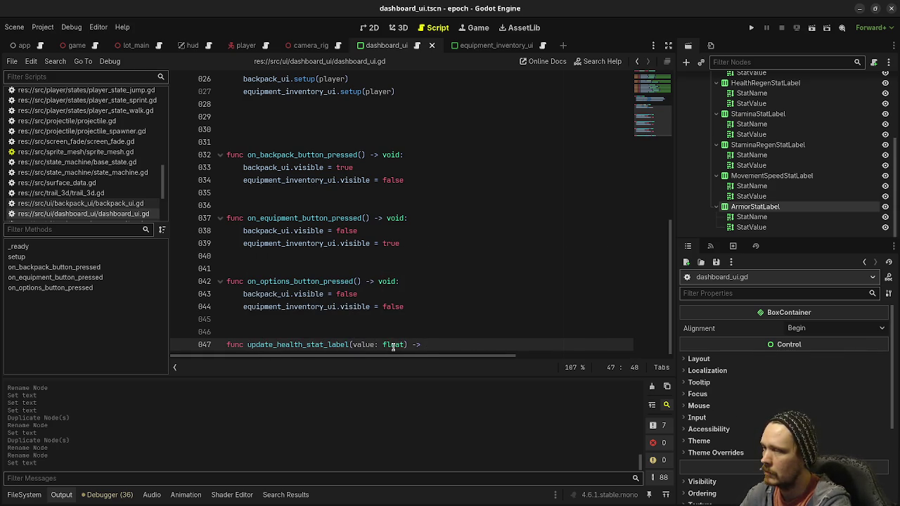
{"action": "type", "text": "void:"}
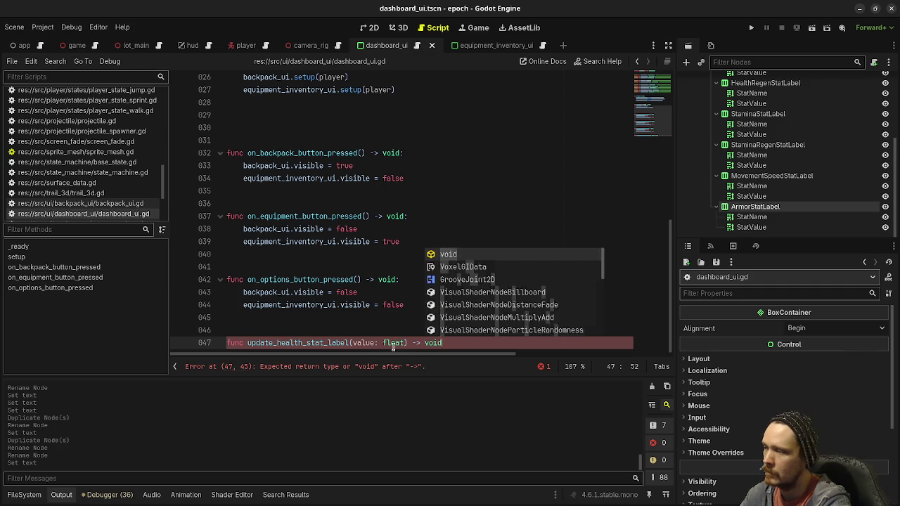
{"action": "key", "text": "Return"}
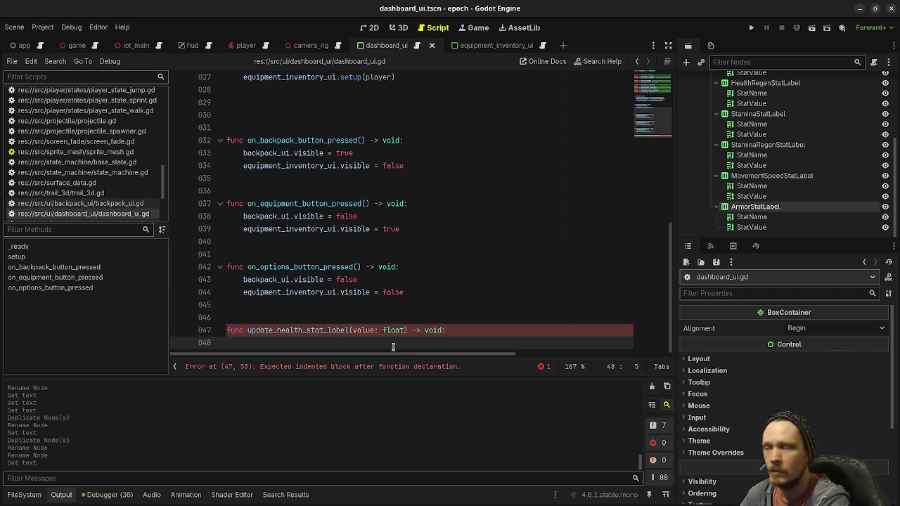
{"action": "scroll", "coordinate": [454, 195], "scroll_direction": "up", "scroll_amount": 4}
{"action": "left_click", "coordinate": [281, 256]}
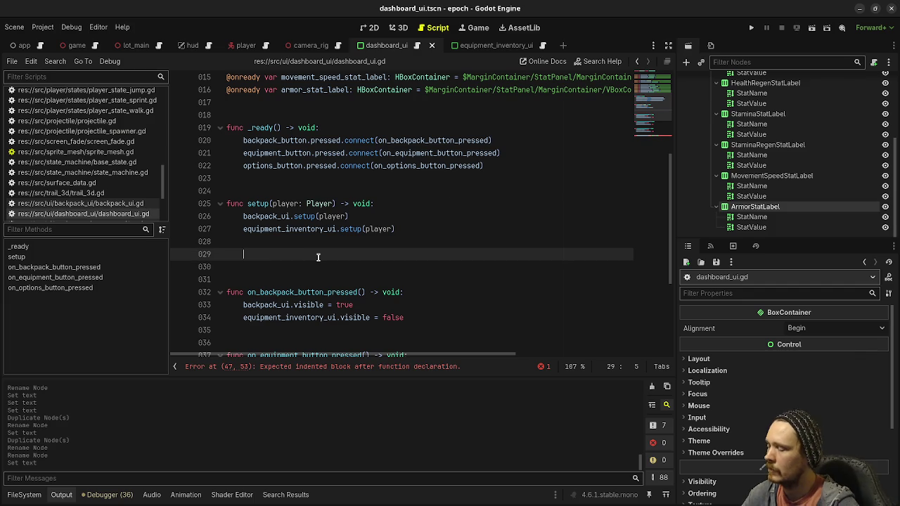
Step: In setup(), connect player.max_health_stat.value_changed to on_player_max_health_stat_value_changed
{"action": "type", "text": "player.max"}
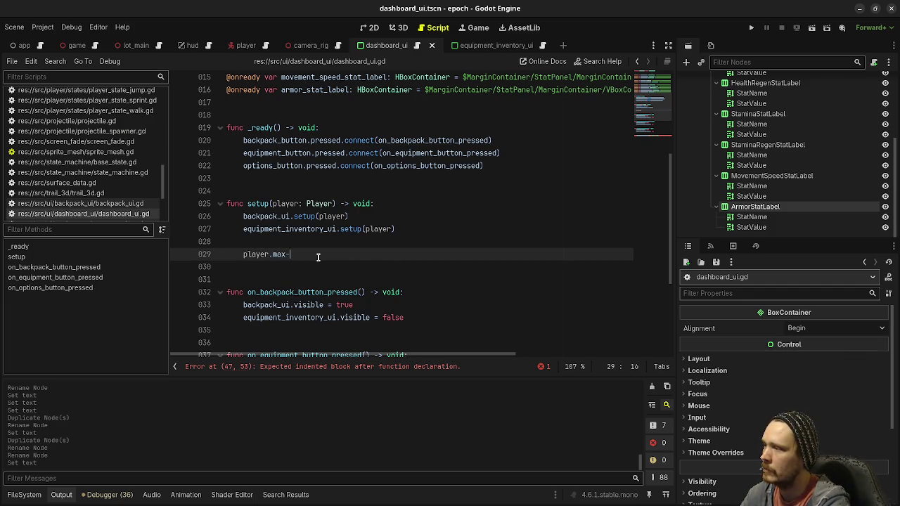
{"action": "type", "text": "_hea"}
{"action": "key", "text": "Return"}
{"action": "type", "text": "."}
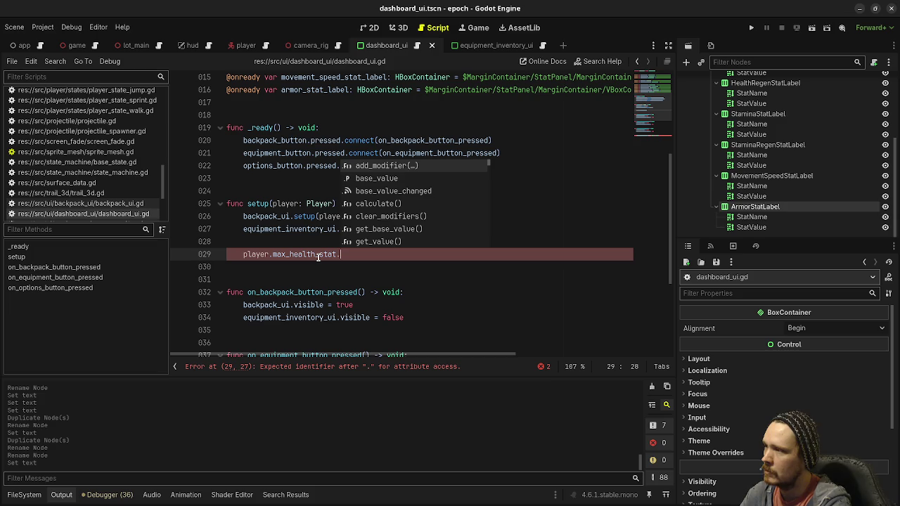
{"action": "type", "text": "value_changed"}
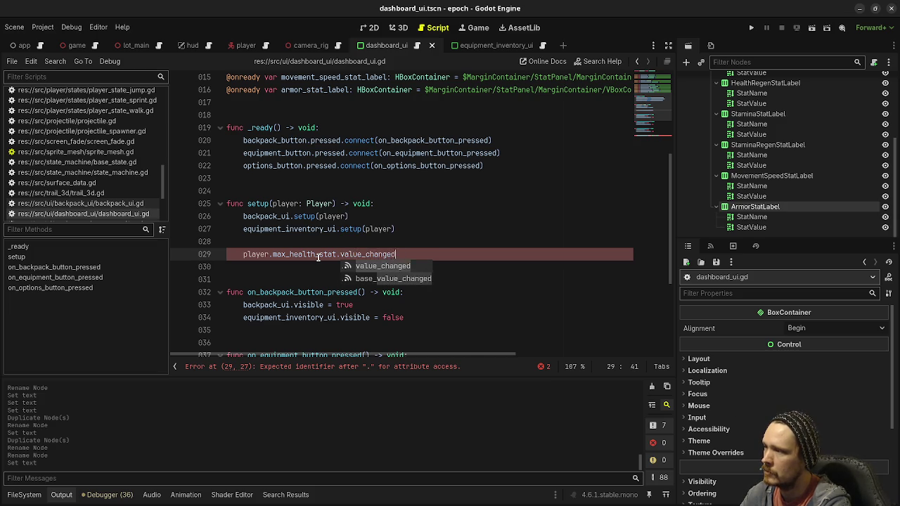
{"action": "type", "text": ".connect"}
{"action": "key", "text": "Return"}
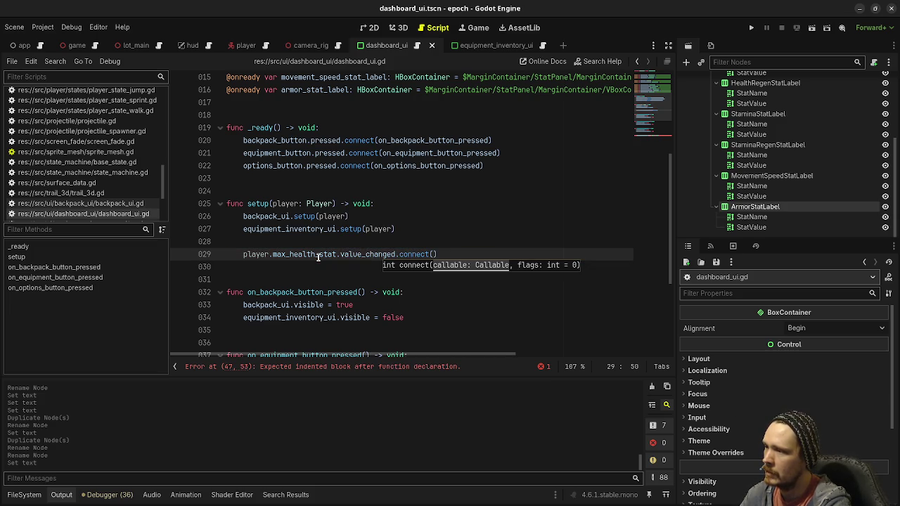
{"action": "type", "text": "on_"}
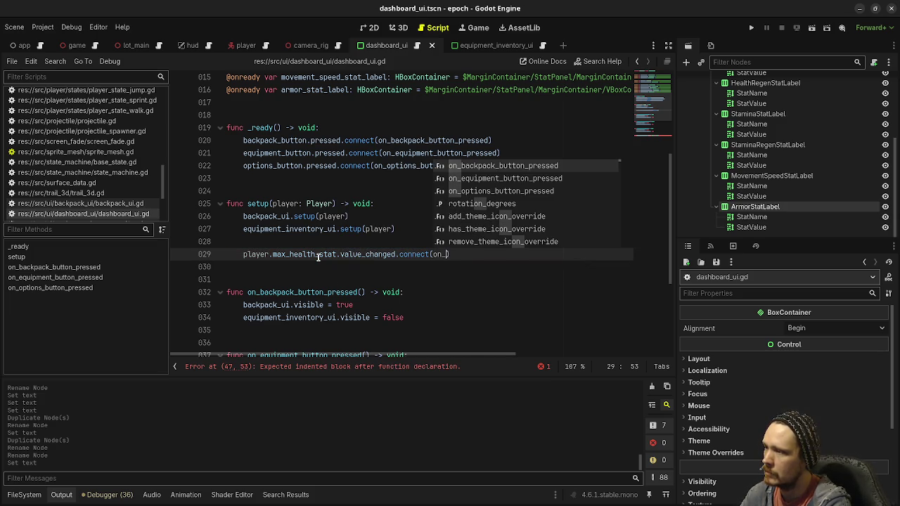
{"action": "type", "text": "player_max_heal"}
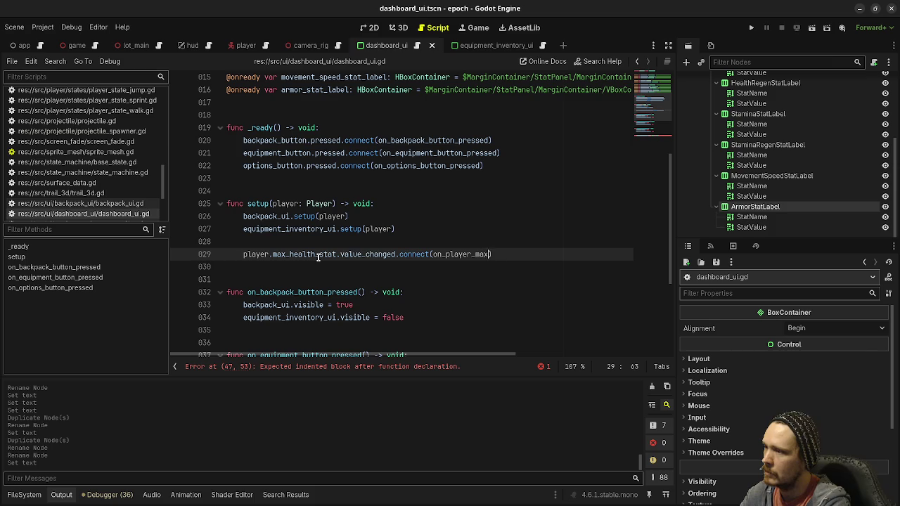
{"action": "type", "text": "th_stat_value"}
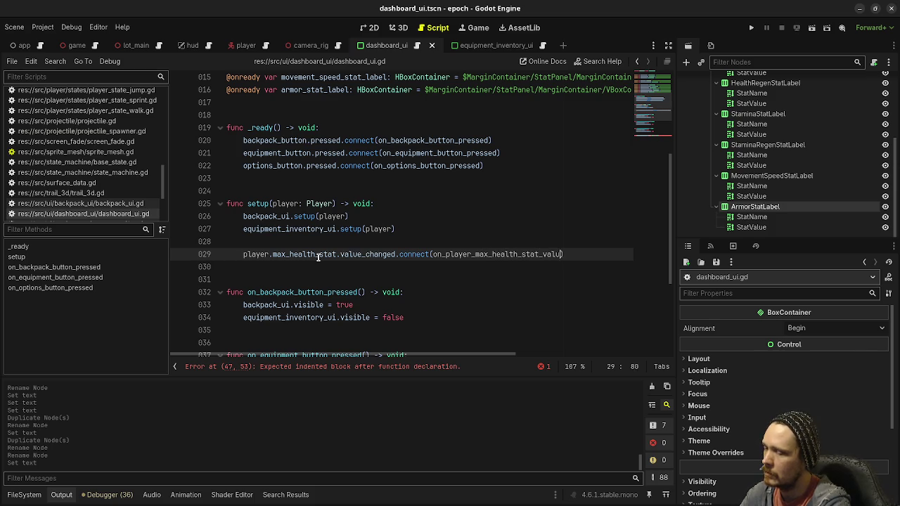
{"action": "type", "text": "_changed)"}
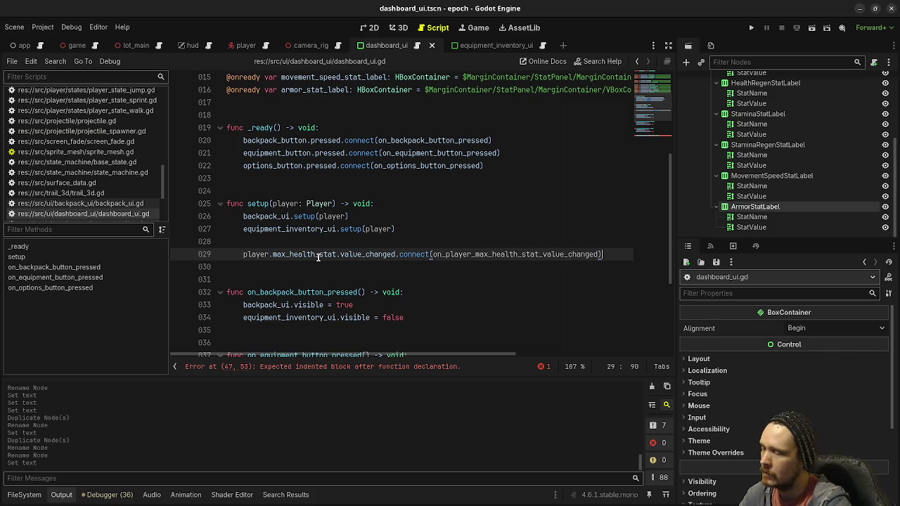
Step: Rename the line 47 function to on_player_max_health_stat_value_changed
{"action": "double_click", "coordinate": [477, 255]}
{"action": "key", "text": "ctrl+c"}
{"action": "scroll", "coordinate": [313, 267], "scroll_direction": "down", "scroll_amount": 4}
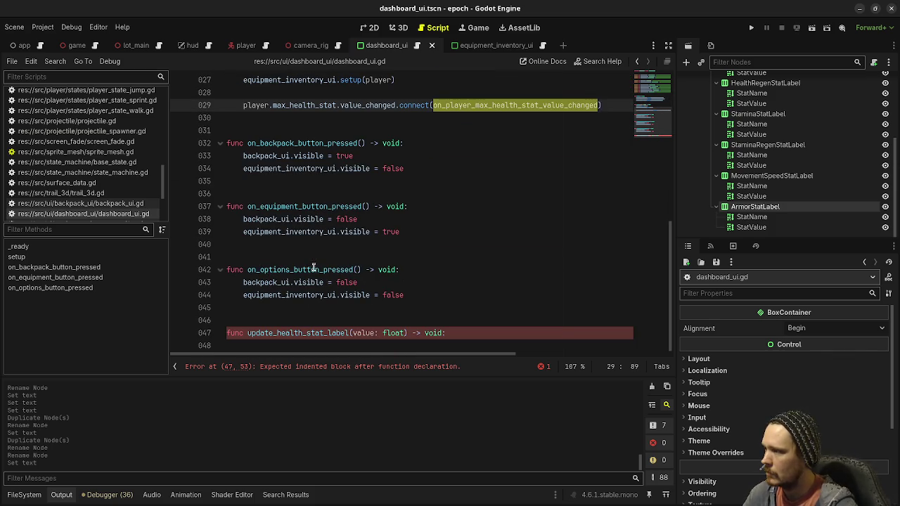
{"action": "double_click", "coordinate": [280, 328]}
{"action": "key", "text": "ctrl+v"}
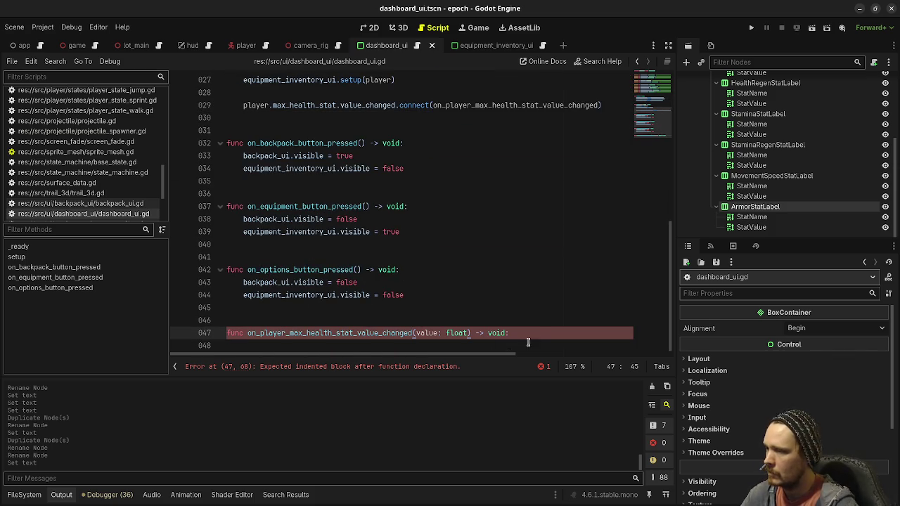
{"action": "left_click", "coordinate": [535, 336]}
{"action": "key", "text": "Return"}
Step: Check the signals defined in stat.gd, then return to dashboard_ui.gd
{"action": "scroll", "coordinate": [387, 158], "scroll_direction": "up", "scroll_amount": 4}
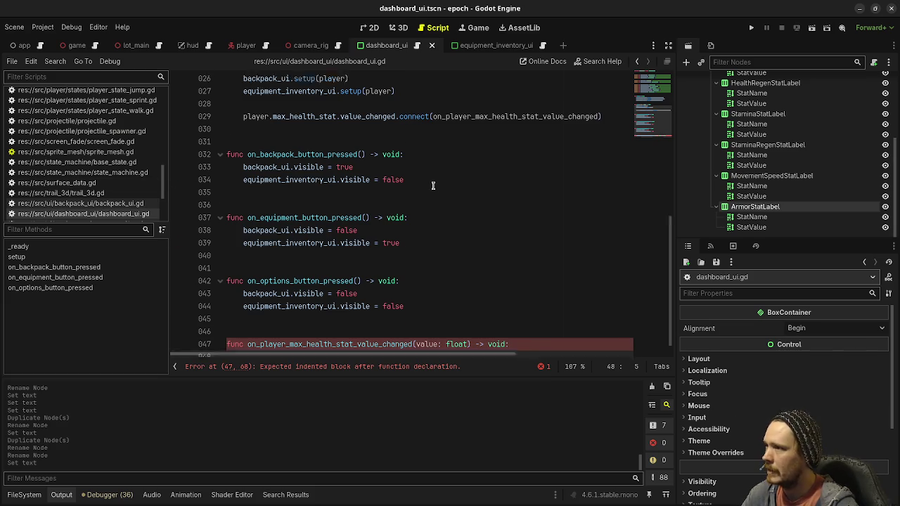
{"action": "scroll", "coordinate": [427, 177], "scroll_direction": "up", "scroll_amount": 2}
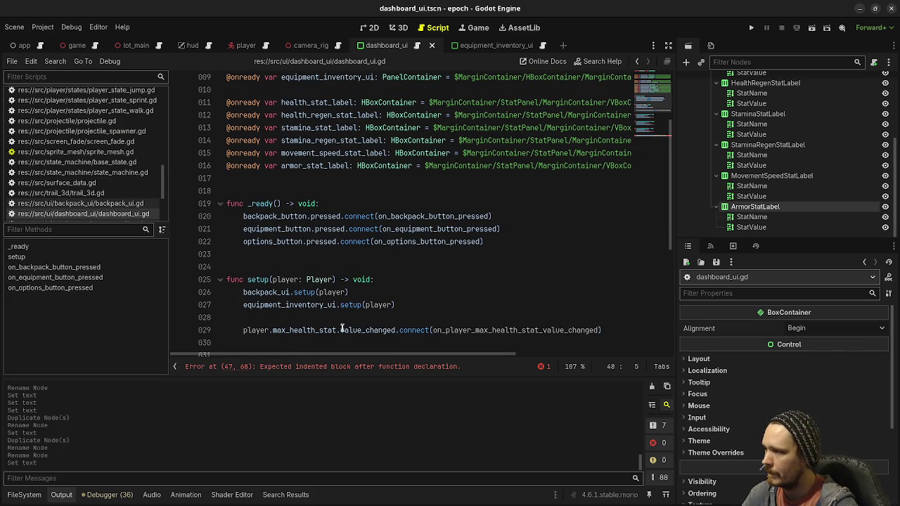
{"action": "scroll", "coordinate": [80, 147], "scroll_direction": "up", "scroll_amount": 3}
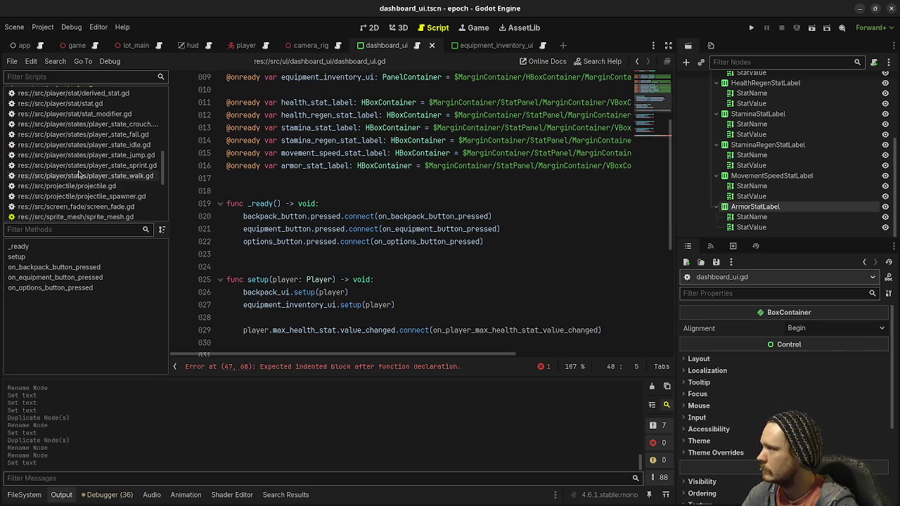
{"action": "left_click", "coordinate": [79, 114]}
{"action": "left_click", "coordinate": [86, 104]}
{"action": "scroll", "coordinate": [368, 171], "scroll_direction": "up", "scroll_amount": 7}
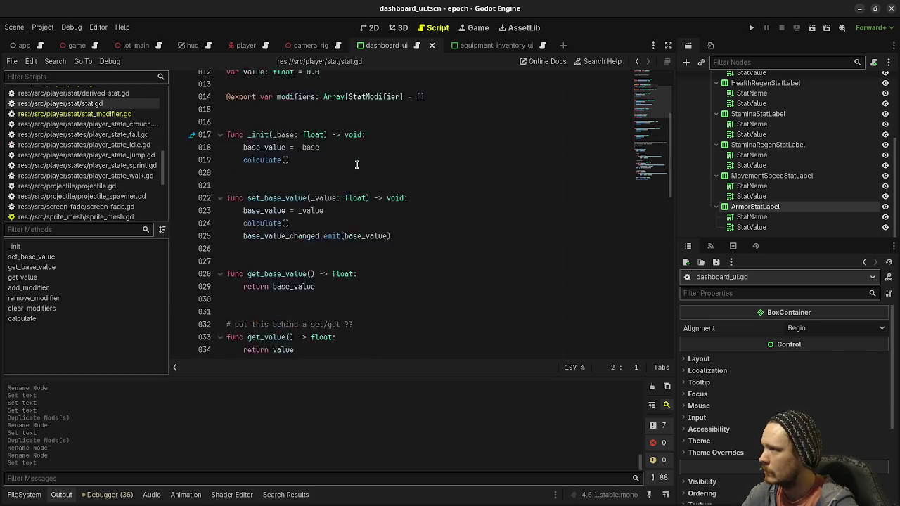
{"action": "scroll", "coordinate": [81, 162], "scroll_direction": "down", "scroll_amount": 4}
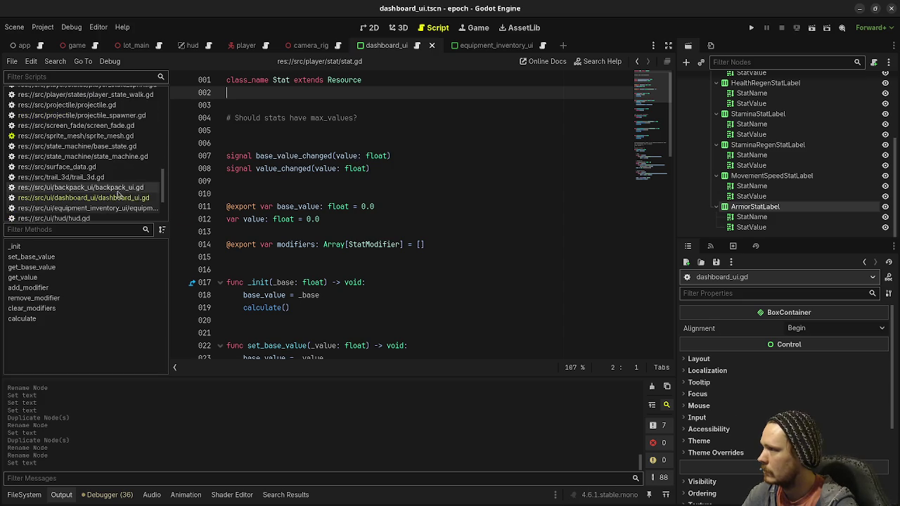
{"action": "left_click", "coordinate": [83, 197]}
Step: Make the handler set health_stat_label.text = str(value) and save the script
{"action": "scroll", "coordinate": [339, 241], "scroll_direction": "down", "scroll_amount": 6}
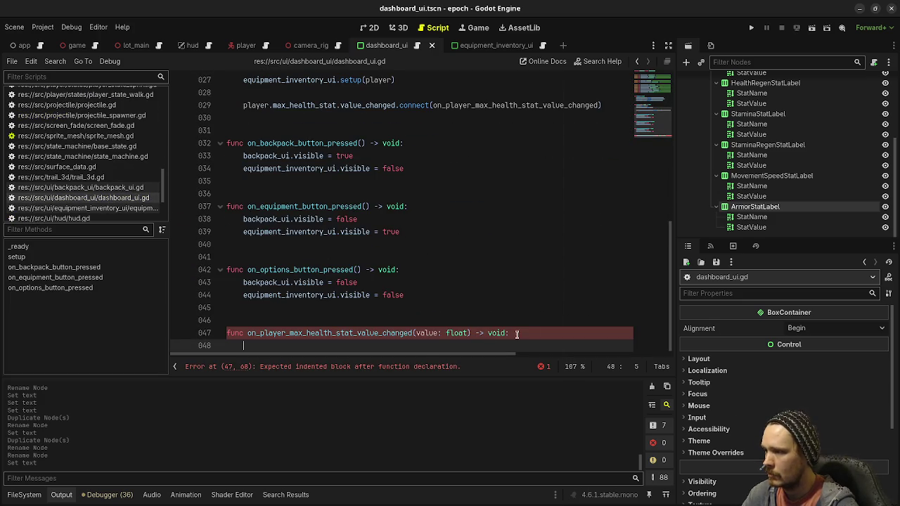
{"action": "type", "text": "h"}
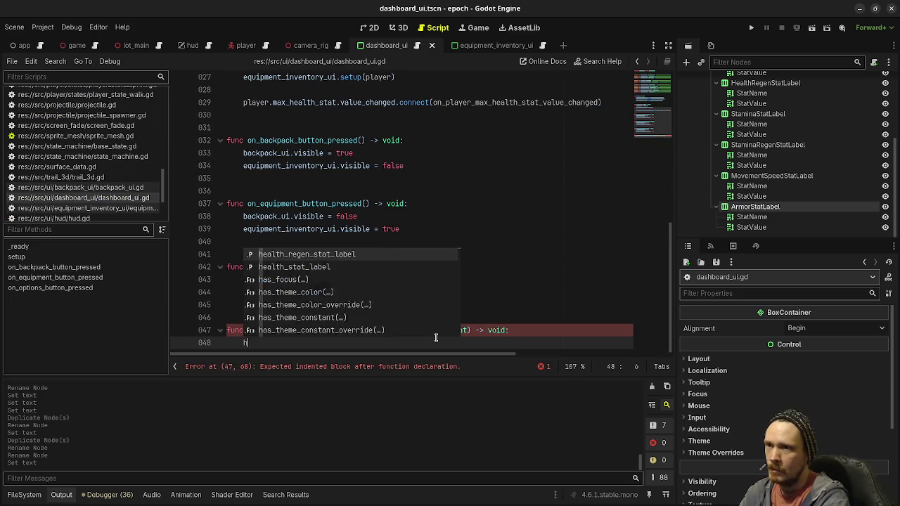
{"action": "type", "text": "ealth_sta"}
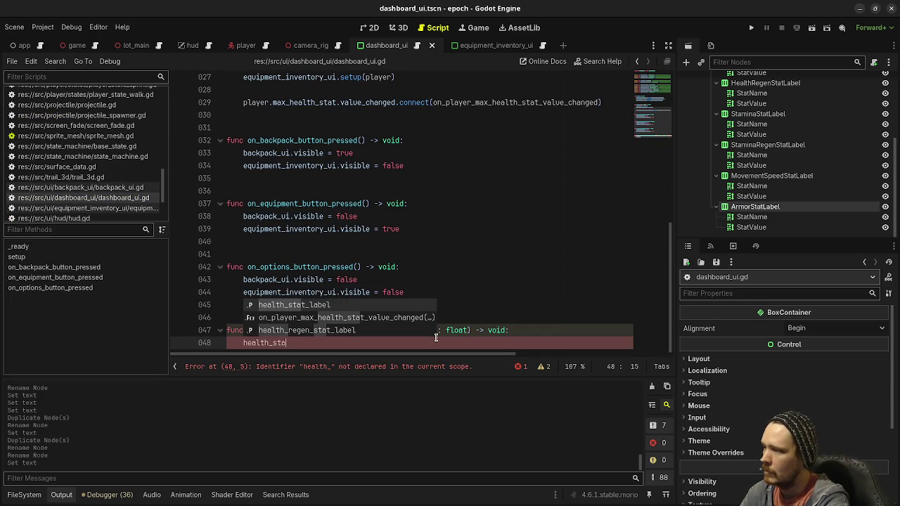
{"action": "type", "text": "t_label.text = "}
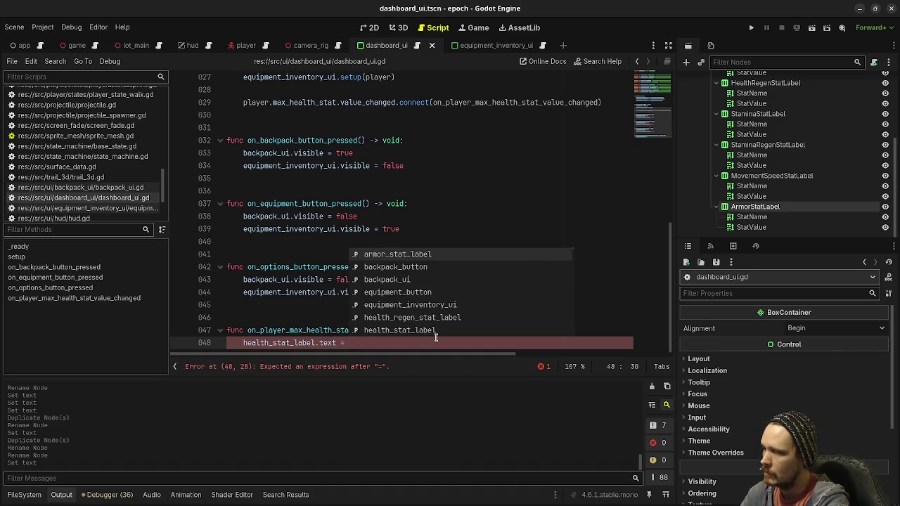
{"action": "type", "text": "value"}
{"action": "key", "text": "BackSpace"}
{"action": "key", "text": "BackSpace"}
{"action": "key", "text": "BackSpace"}
{"action": "type", "text": "st"}
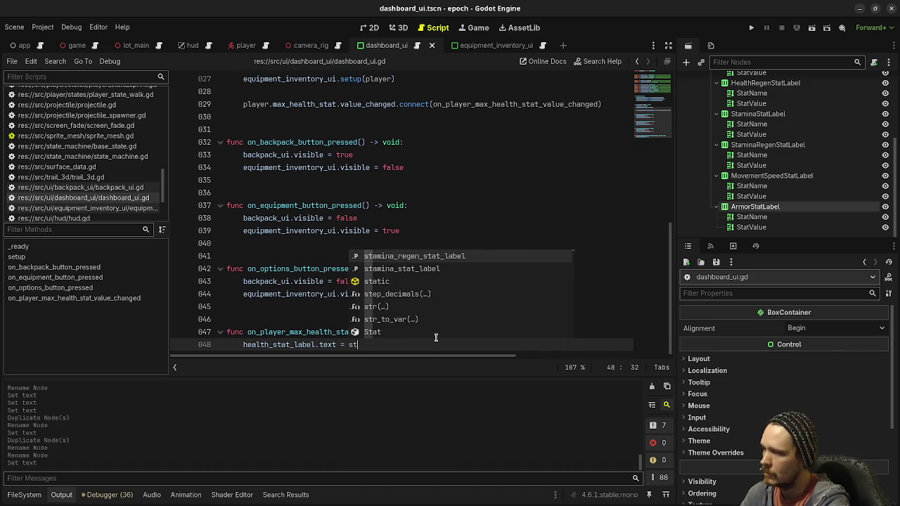
{"action": "type", "text": "r(value)"}
{"action": "key", "text": "ctrl+s"}
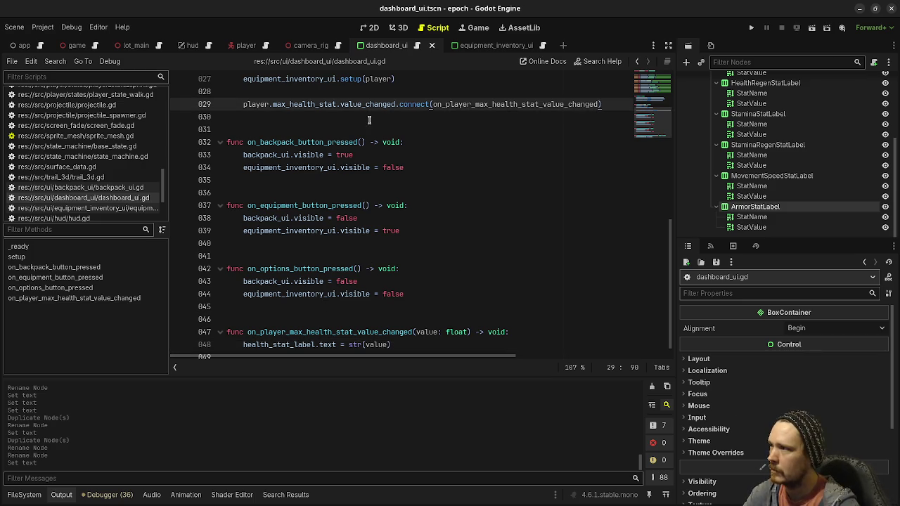
Step: Call on_player_max_health_stat_value_changed(player.max_health_stat.get_value()) once in setup() before connecting
{"action": "scroll", "coordinate": [369, 120], "scroll_direction": "up", "scroll_amount": 2}
{"action": "left_click", "coordinate": [338, 169]}
{"action": "key", "text": "Return"}
{"action": "type", "text": "on_player"}
{"action": "key", "text": "Return"}
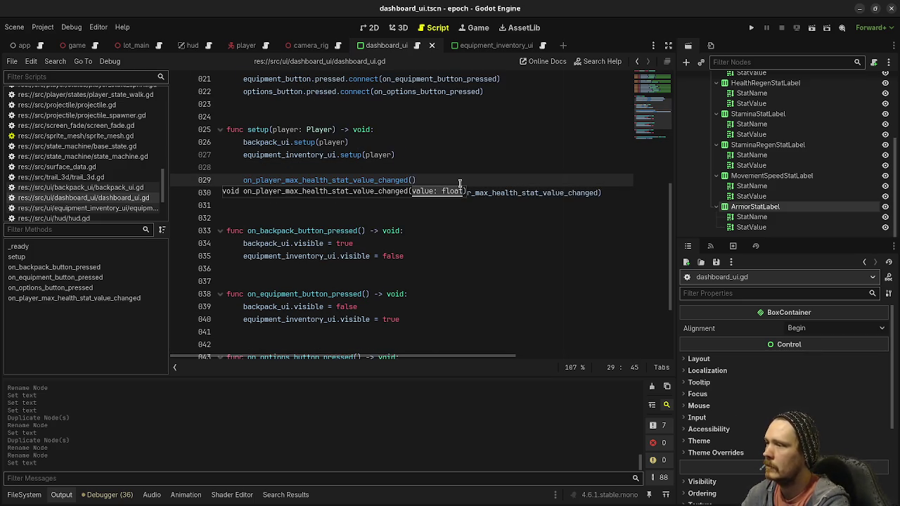
{"action": "type", "text": "player.max_"}
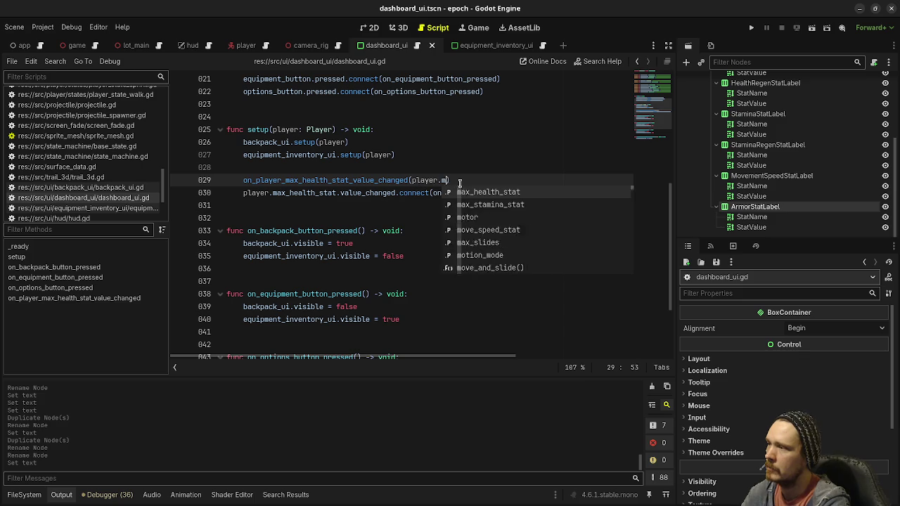
{"action": "type", "text": "health_stat.get_valu"}
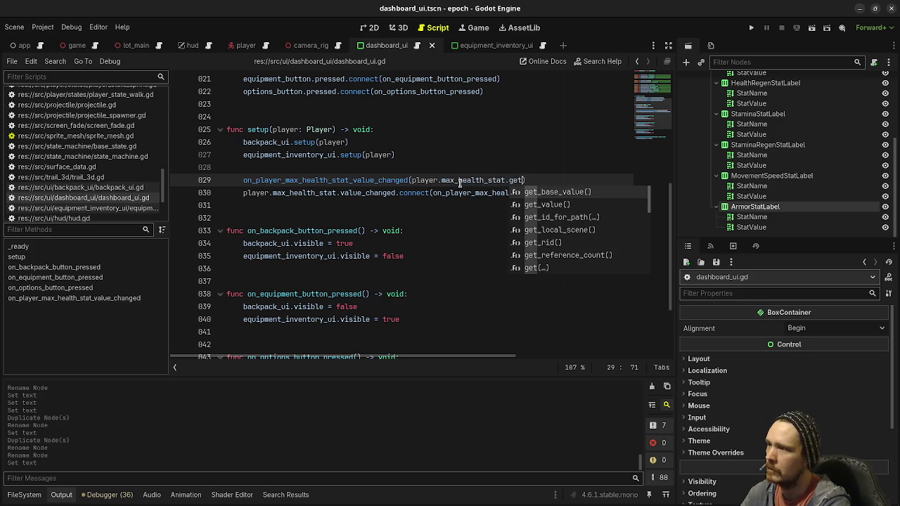
{"action": "key", "text": "Return"}
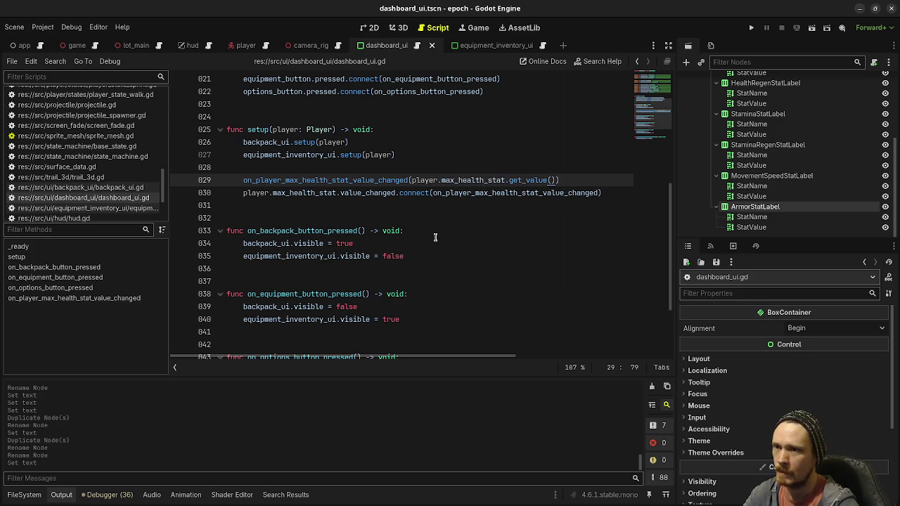
{"action": "left_click", "coordinate": [25, 494]}
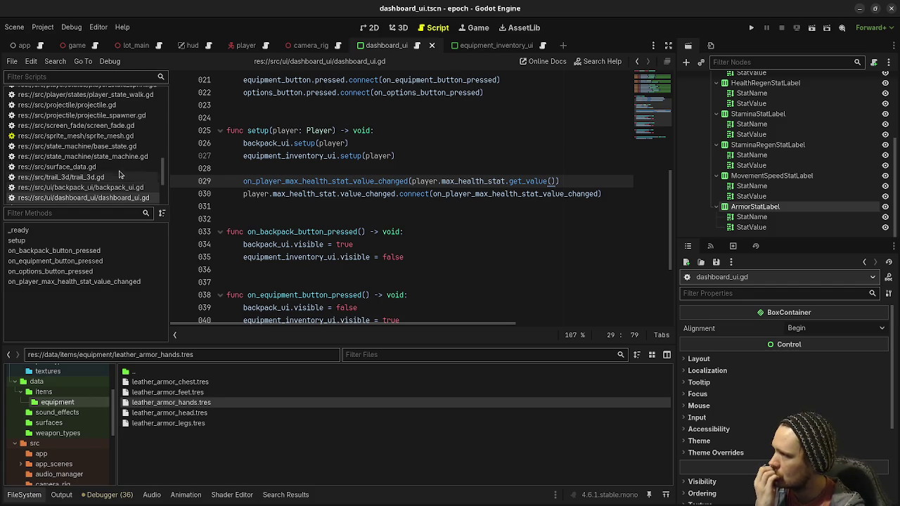
Step: Create item_effect_apply_modifier_max_health.gd in the item_effects folder via New Script
{"action": "scroll", "coordinate": [76, 418], "scroll_direction": "down", "scroll_amount": 3}
{"action": "scroll", "coordinate": [75, 413], "scroll_direction": "down", "scroll_amount": 3}
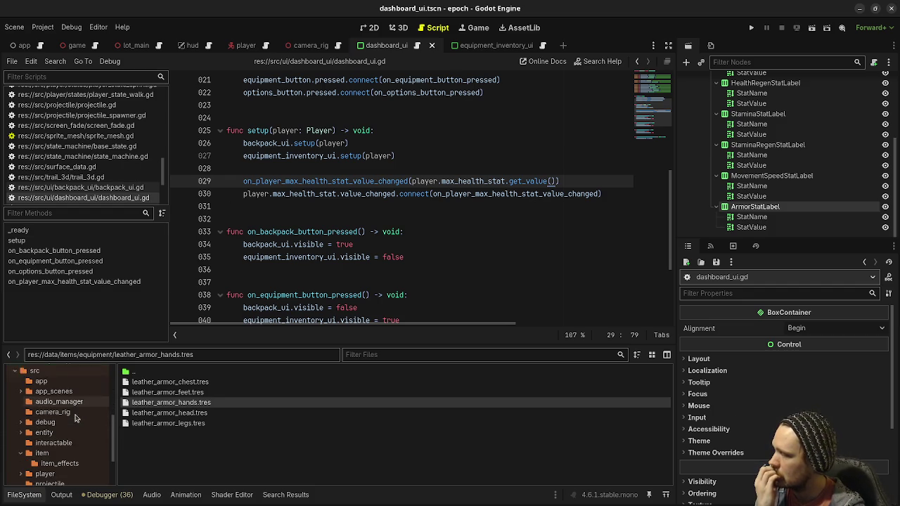
{"action": "scroll", "coordinate": [73, 407], "scroll_direction": "up", "scroll_amount": 2}
{"action": "scroll", "coordinate": [72, 409], "scroll_direction": "down", "scroll_amount": 3}
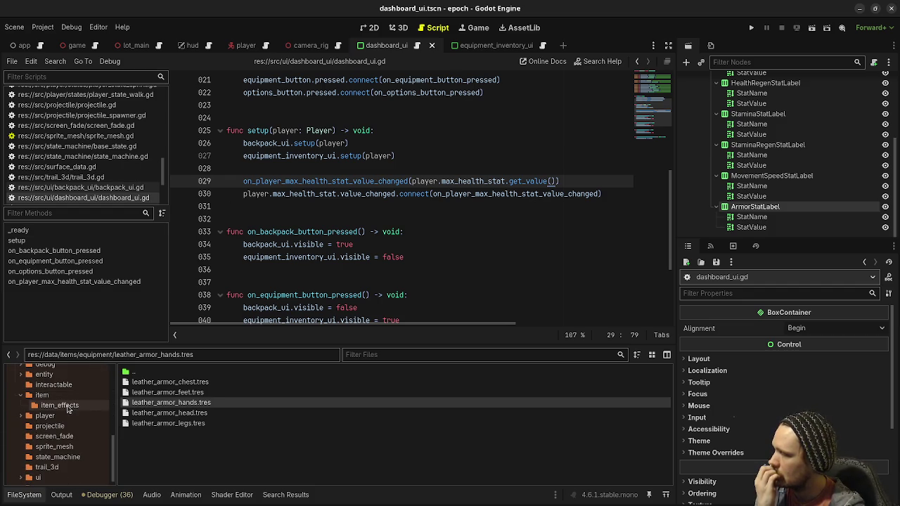
{"action": "left_click", "coordinate": [61, 404]}
{"action": "right_click", "coordinate": [175, 422]}
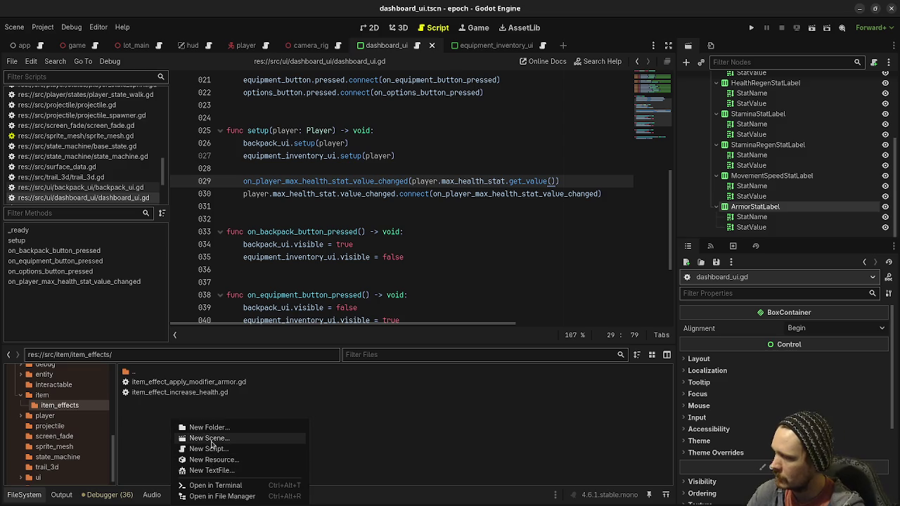
{"action": "left_click", "coordinate": [224, 448]}
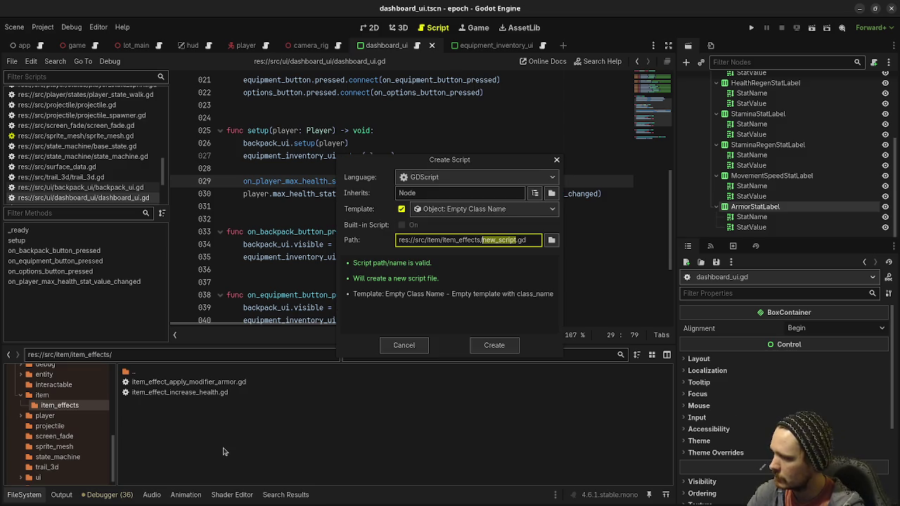
{"action": "type", "text": "item"}
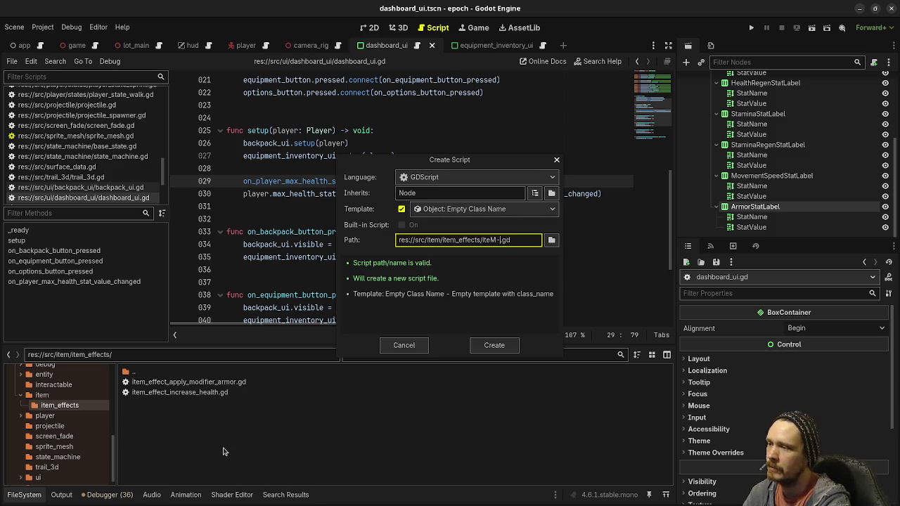
{"action": "type", "text": "_effect_"}
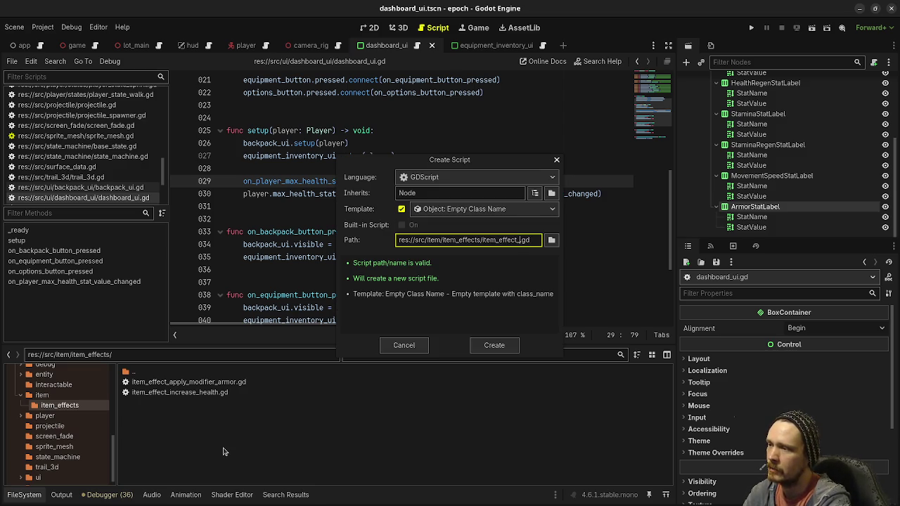
{"action": "type", "text": "apply_modifier_"}
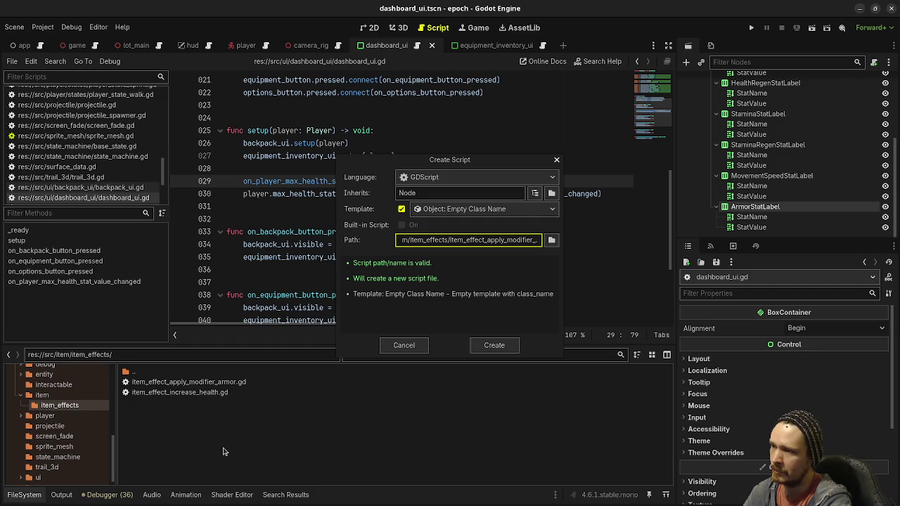
{"action": "type", "text": "max_health"}
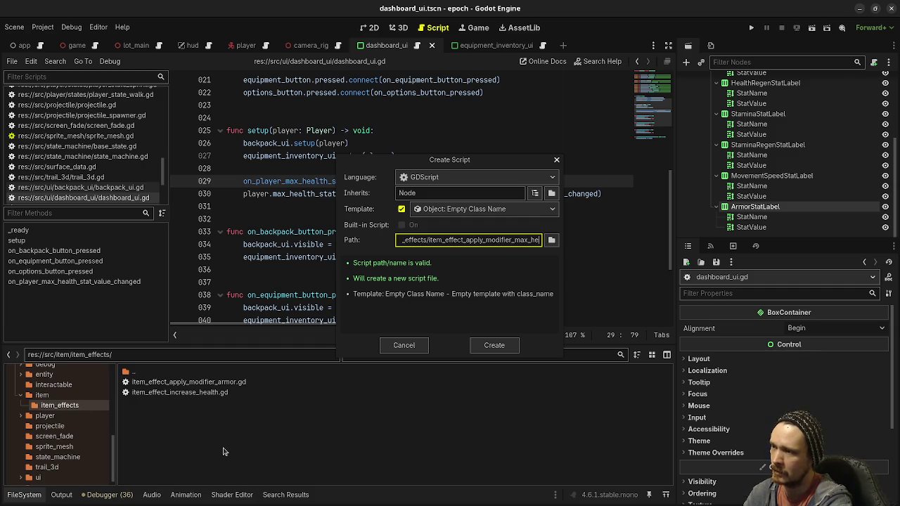
{"action": "key", "text": "Return"}
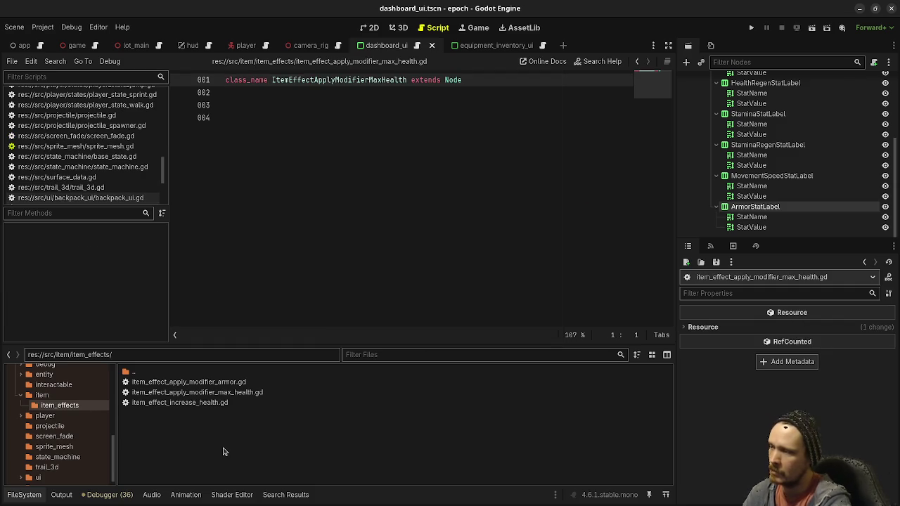
Step: Paste the armor effect script's code into the new max health script, tidy blank lines, and save
{"action": "double_click", "coordinate": [232, 386]}
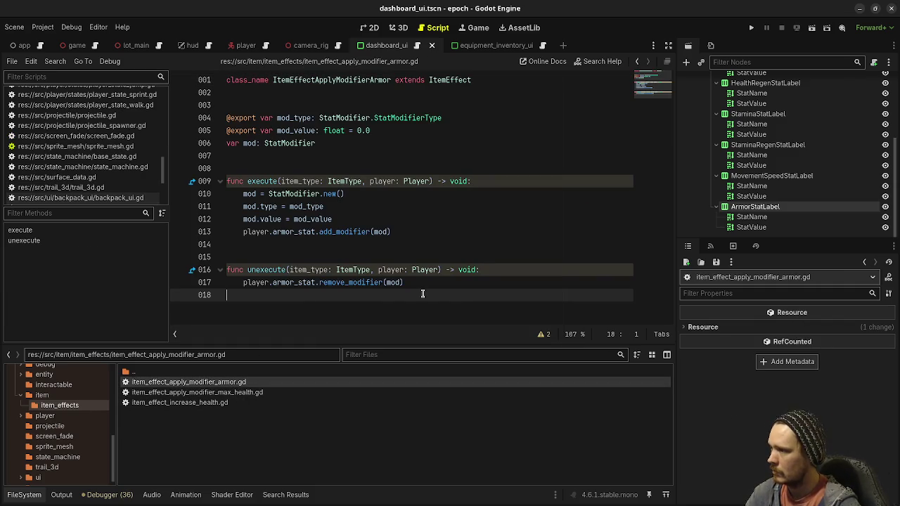
{"action": "key", "text": "shift+Up"}
{"action": "key", "text": "shift+Up"}
{"action": "key", "text": "shift+Up"}
{"action": "key", "text": "shift+Down"}
{"action": "key", "text": "ctrl+c"}
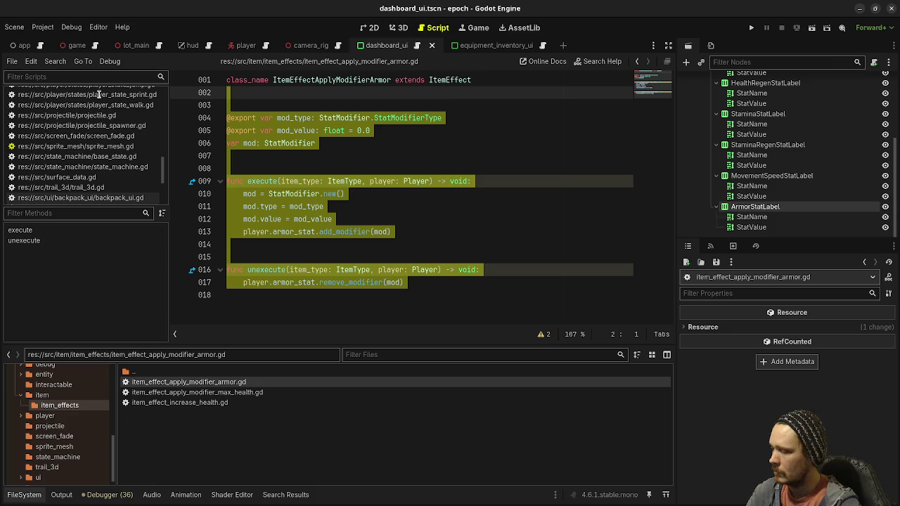
{"action": "double_click", "coordinate": [196, 392]}
{"action": "left_click", "coordinate": [402, 254]}
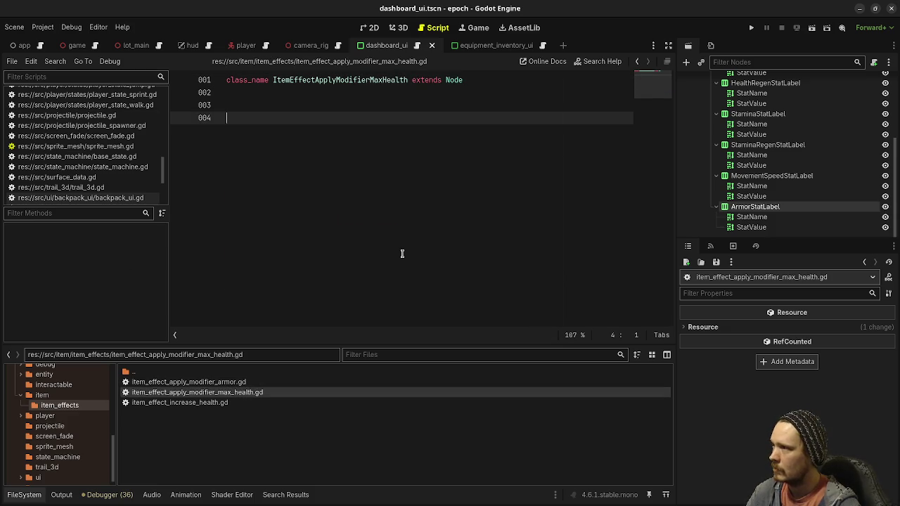
{"action": "key", "text": "ctrl+v"}
{"action": "left_click", "coordinate": [284, 131]}
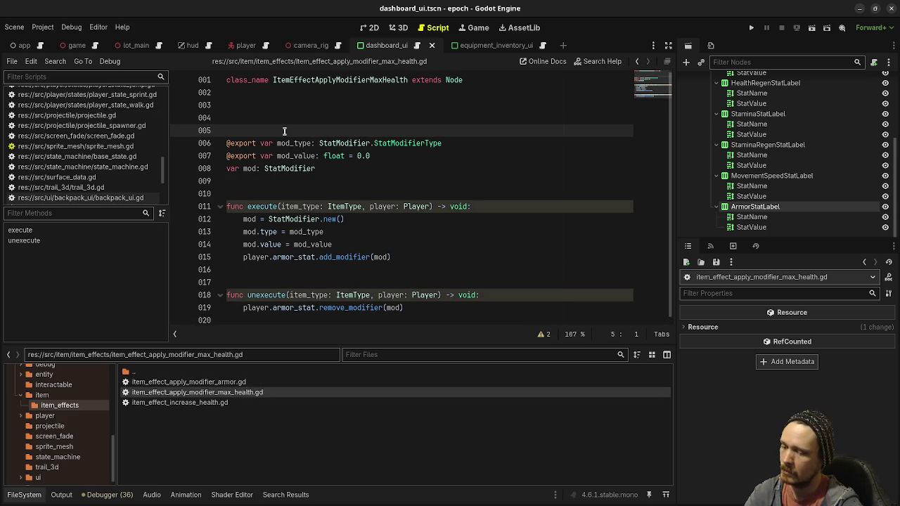
{"action": "key", "text": "BackSpace"}
{"action": "key", "text": "BackSpace"}
{"action": "left_click", "coordinate": [427, 199]}
{"action": "key", "text": "ctrl+s"}
Step: Replace armor_stat with max_health_stat on lines 13 and 17, then save
{"action": "left_click", "coordinate": [285, 232]}
{"action": "double_click", "coordinate": [286, 232]}
{"action": "type", "text": "max_health"}
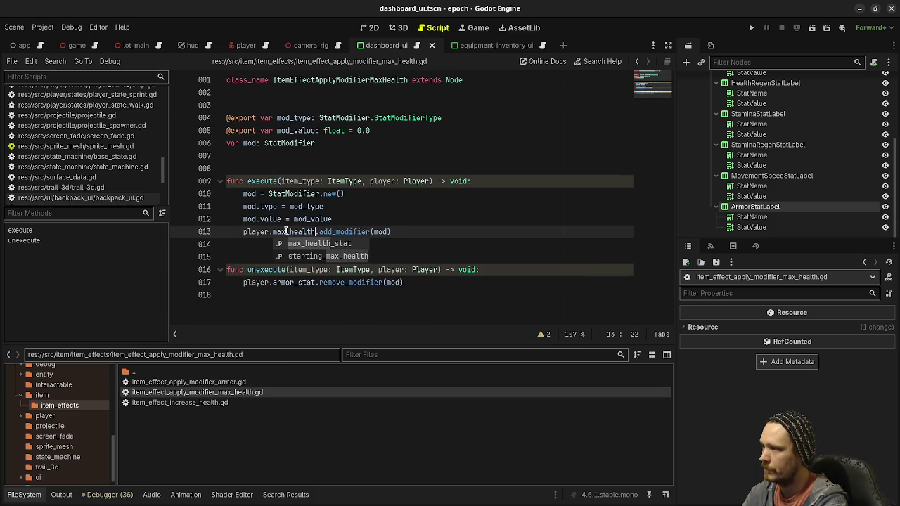
{"action": "key", "text": "Return"}
{"action": "double_click", "coordinate": [286, 231]}
{"action": "key", "text": "ctrl+c"}
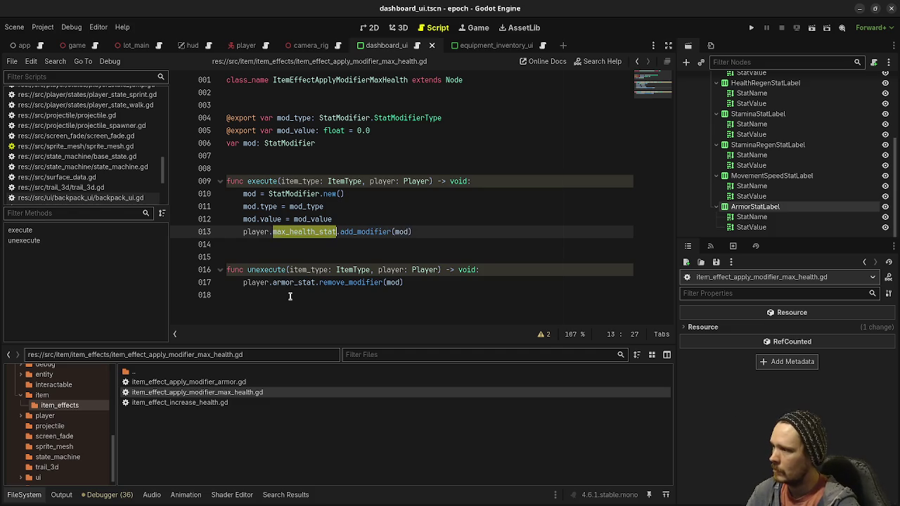
{"action": "double_click", "coordinate": [292, 281]}
{"action": "key", "text": "ctrl+v"}
{"action": "key", "text": "ctrl+s"}
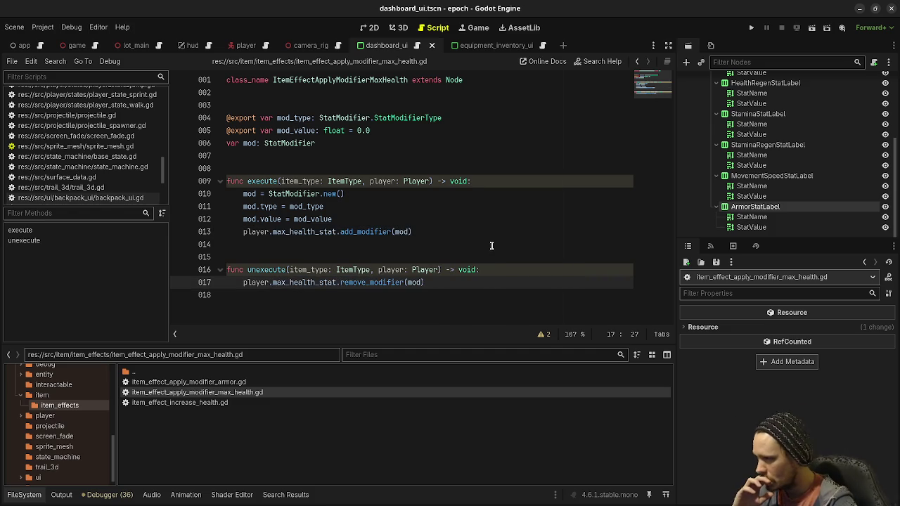
{"action": "scroll", "coordinate": [65, 407], "scroll_direction": "up", "scroll_amount": 5}
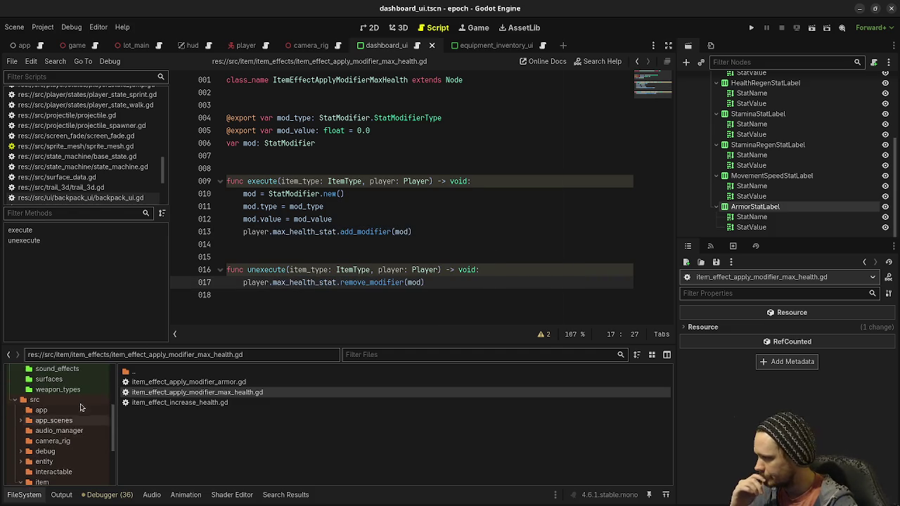
Step: Set leather_armor_head.tres's effect Mod Value to 50 and save the resource
{"action": "left_click", "coordinate": [65, 417]}
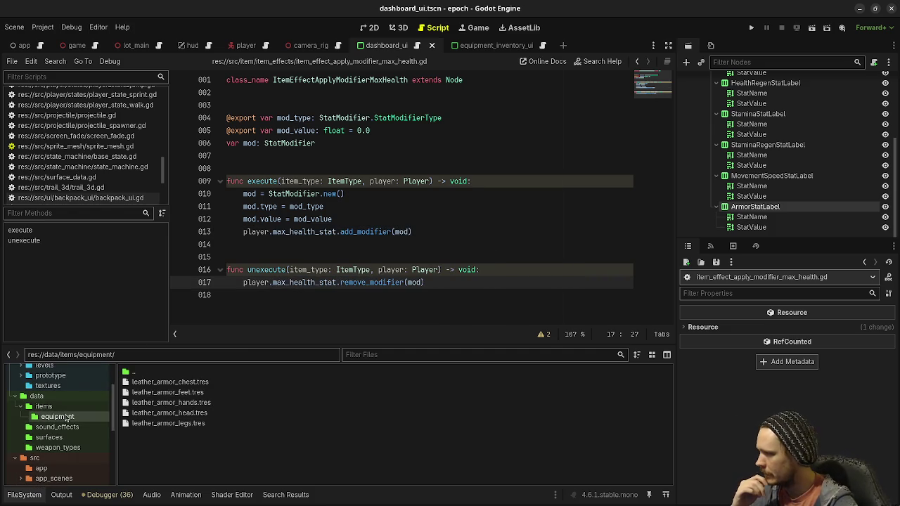
{"action": "left_click", "coordinate": [176, 413]}
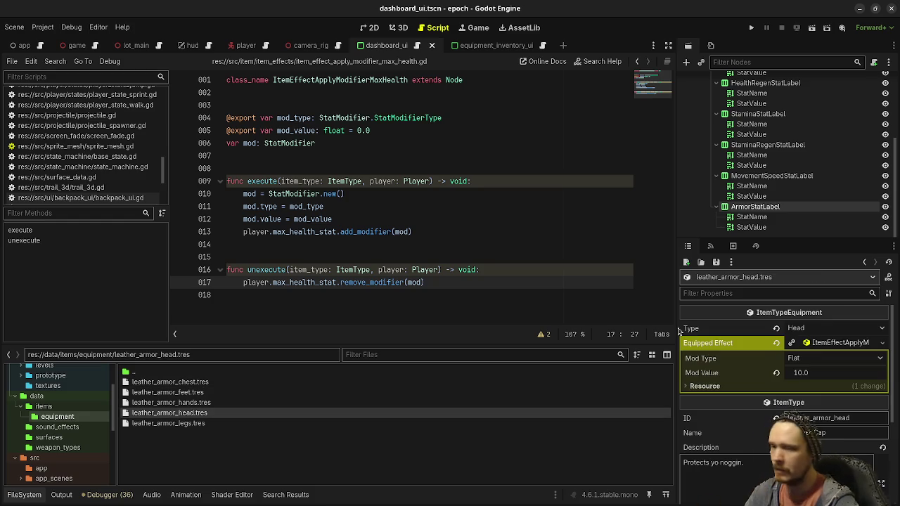
{"action": "left_click", "coordinate": [813, 378]}
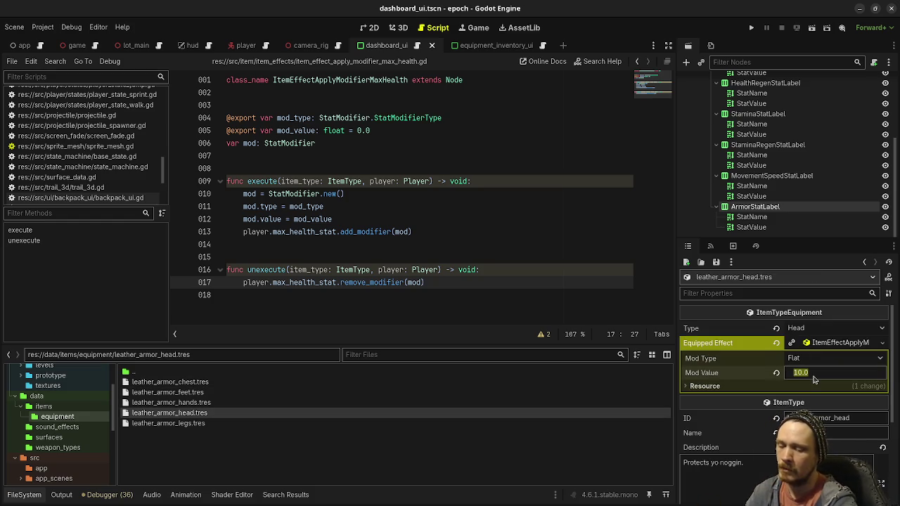
{"action": "type", "text": "50"}
{"action": "key", "text": "Return"}
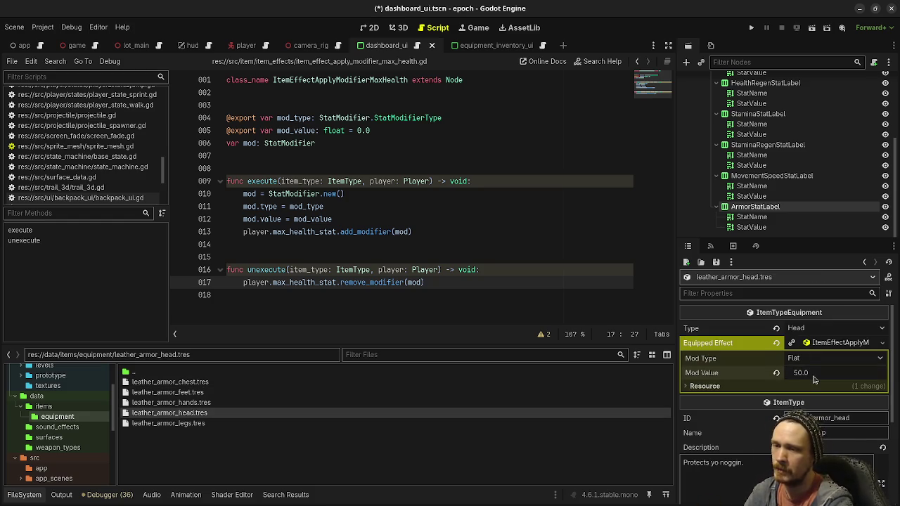
{"action": "key", "text": "ctrl+s"}
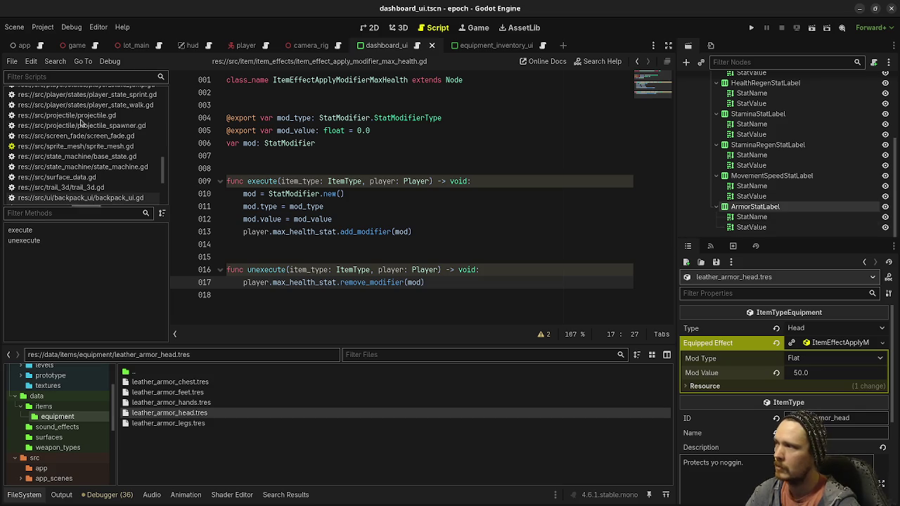
Step: In player.gd, comment out line 74 that equips the leather armor head, and save
{"action": "scroll", "coordinate": [84, 146], "scroll_direction": "up", "scroll_amount": 5}
{"action": "scroll", "coordinate": [94, 181], "scroll_direction": "up", "scroll_amount": 5}
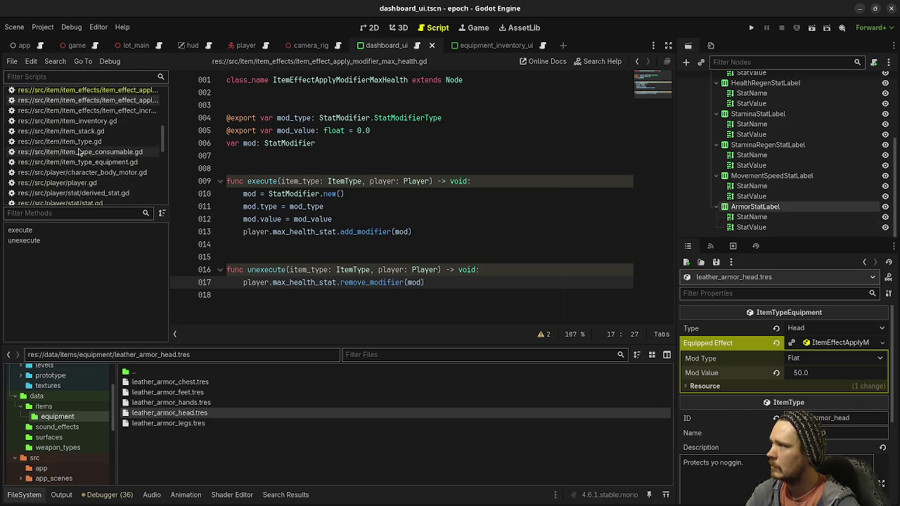
{"action": "scroll", "coordinate": [94, 180], "scroll_direction": "up", "scroll_amount": 5}
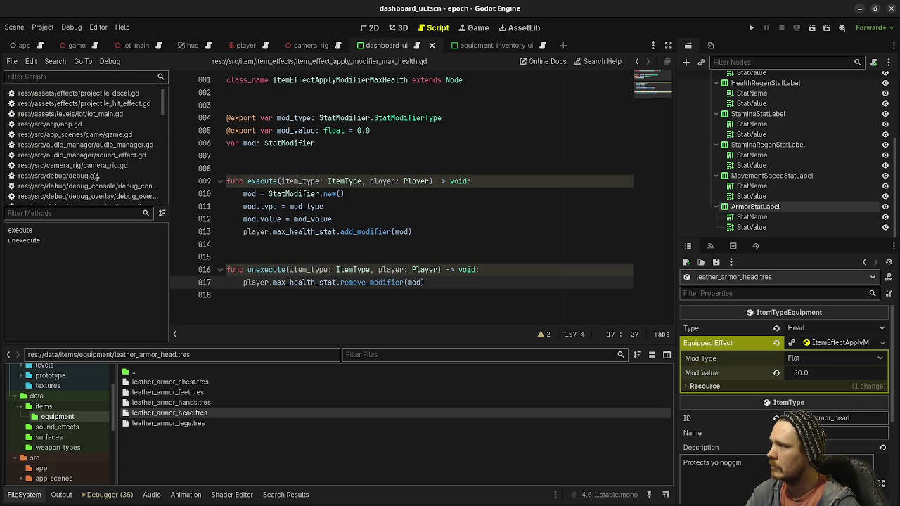
{"action": "scroll", "coordinate": [92, 171], "scroll_direction": "down", "scroll_amount": 4}
{"action": "scroll", "coordinate": [92, 171], "scroll_direction": "down", "scroll_amount": 10}
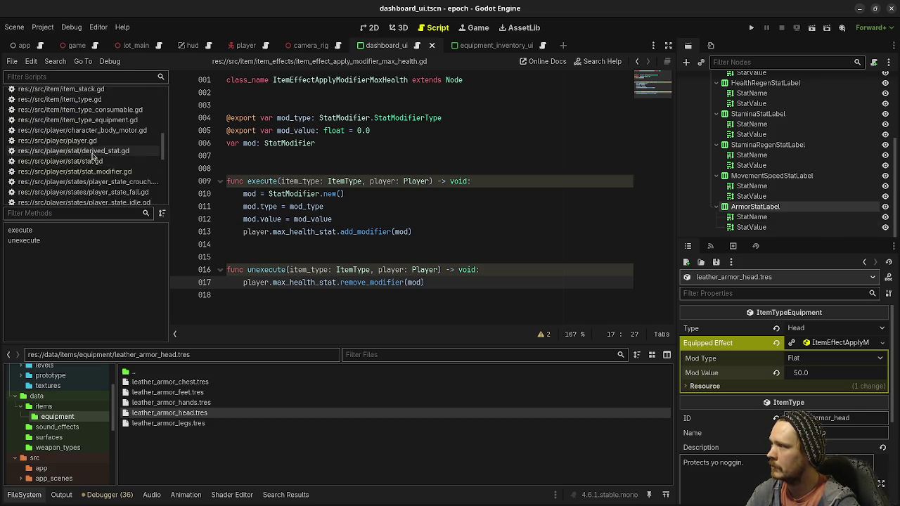
{"action": "scroll", "coordinate": [91, 162], "scroll_direction": "down", "scroll_amount": 3}
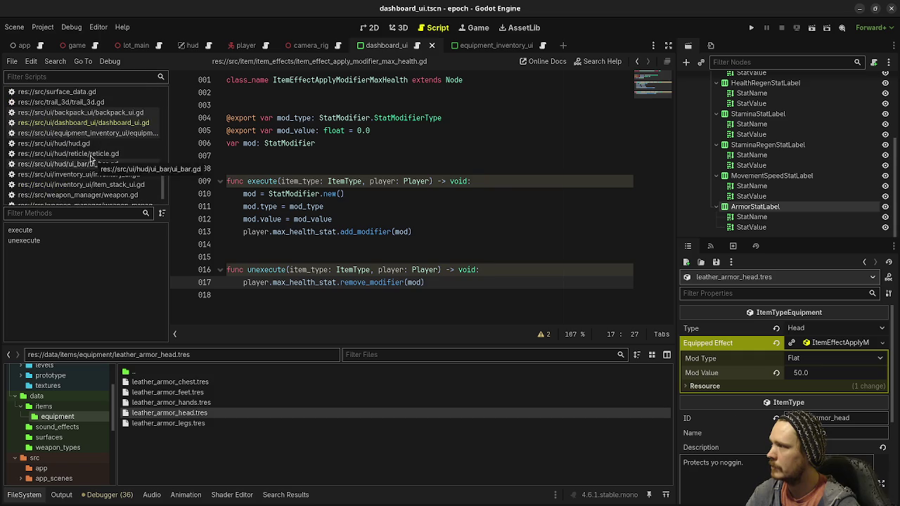
{"action": "scroll", "coordinate": [98, 163], "scroll_direction": "up", "scroll_amount": 6}
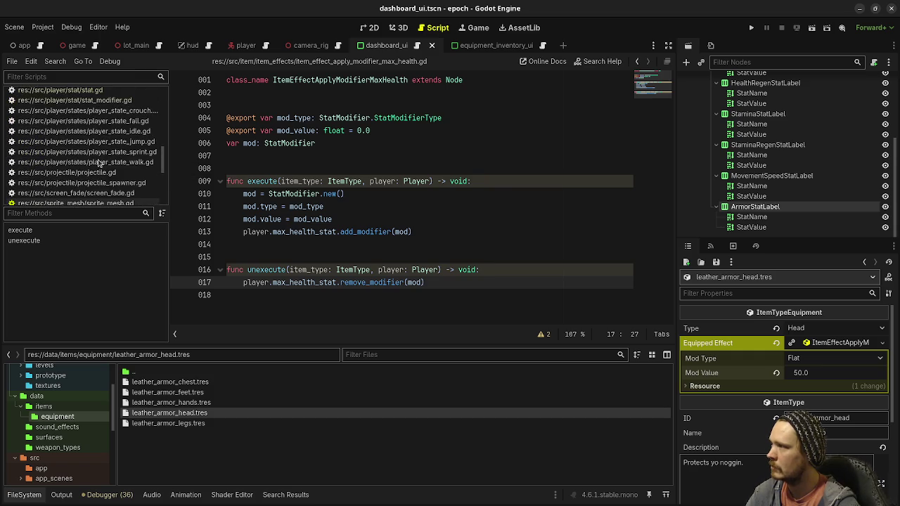
{"action": "scroll", "coordinate": [103, 102], "scroll_direction": "up", "scroll_amount": 3}
{"action": "scroll", "coordinate": [104, 102], "scroll_direction": "up", "scroll_amount": 3}
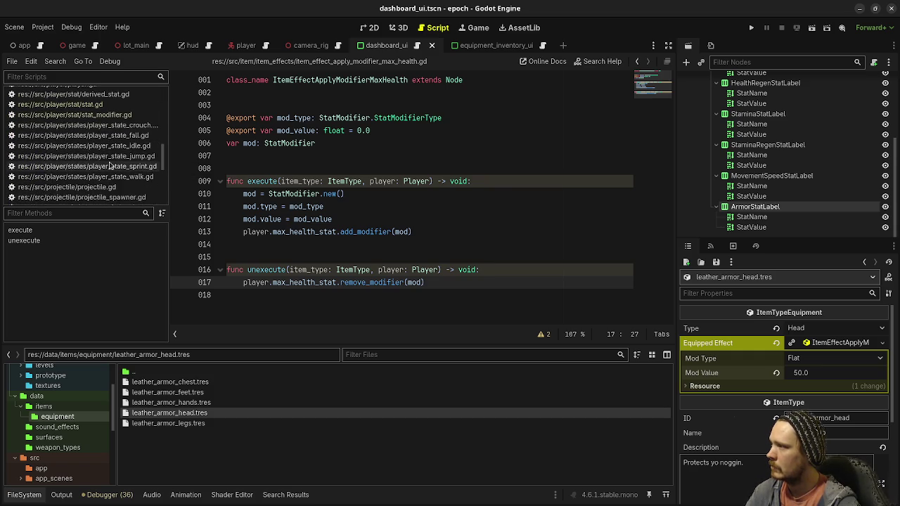
{"action": "left_click", "coordinate": [70, 112]}
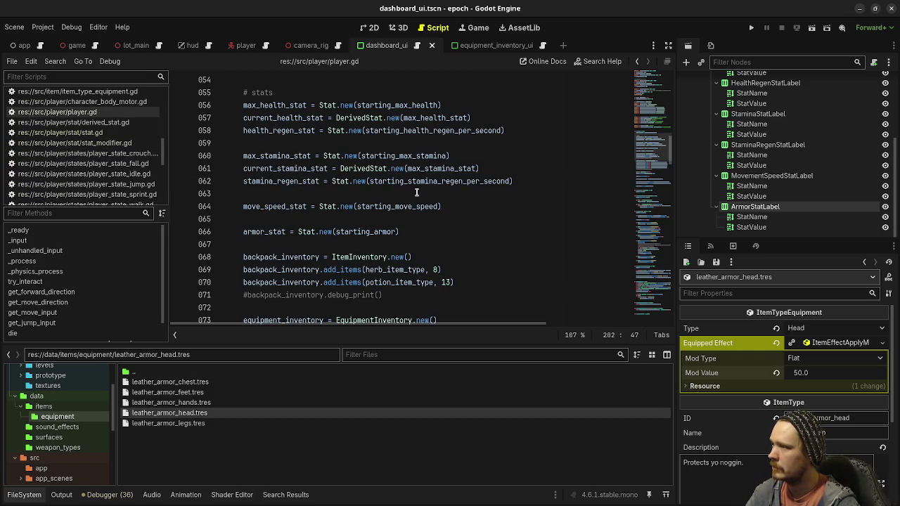
{"action": "scroll", "coordinate": [265, 209], "scroll_direction": "down", "scroll_amount": 3}
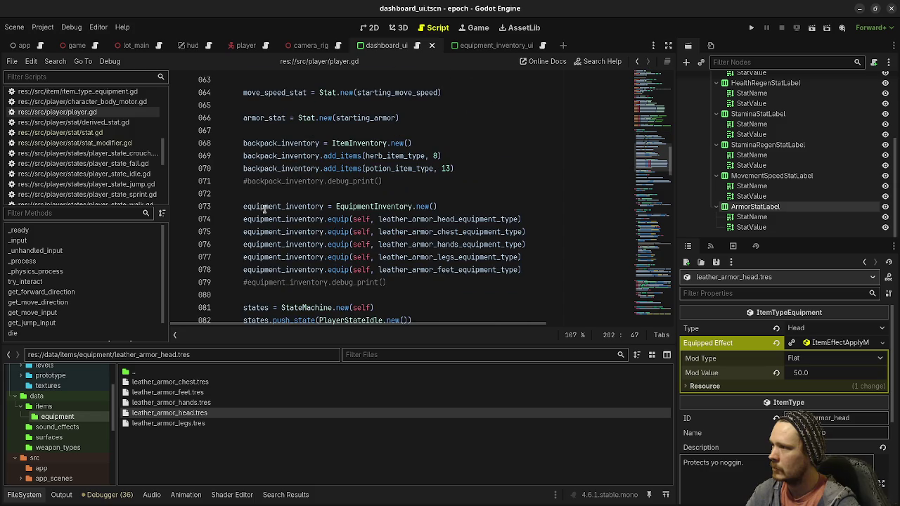
{"action": "scroll", "coordinate": [259, 193], "scroll_direction": "down", "scroll_amount": 2}
{"action": "scroll", "coordinate": [259, 193], "scroll_direction": "up", "scroll_amount": 1}
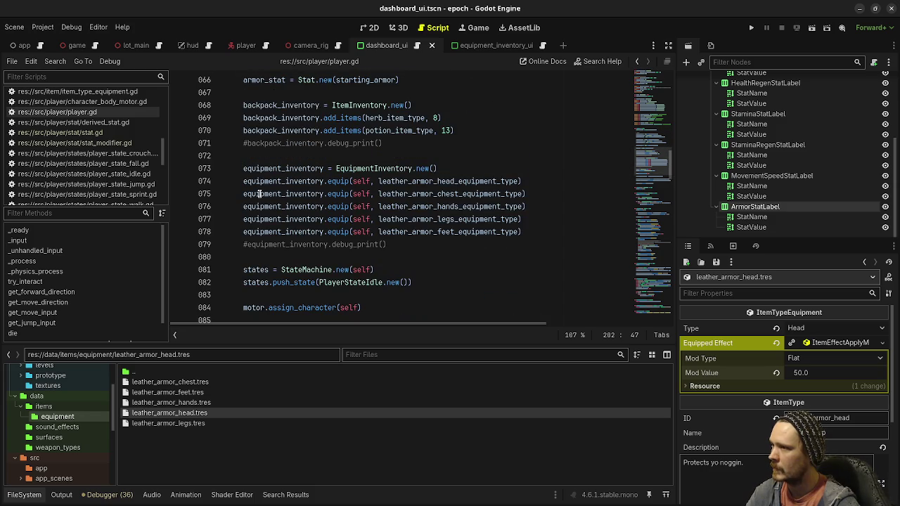
{"action": "left_click", "coordinate": [237, 181]}
{"action": "key", "text": "ctrl+k"}
{"action": "key", "text": "ctrl+s"}
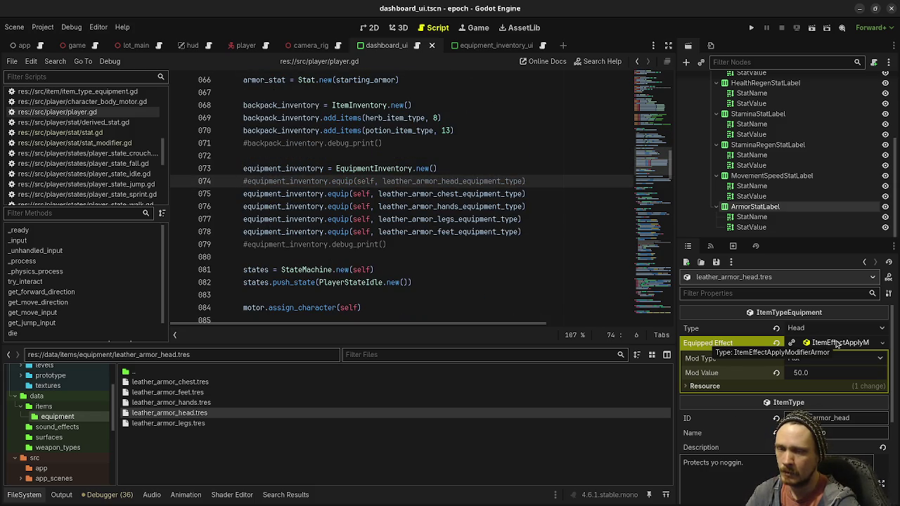
Step: Clear the leather armor head's Equipped Effect to empty and save
{"action": "left_click", "coordinate": [775, 342]}
{"action": "left_click", "coordinate": [872, 343]}
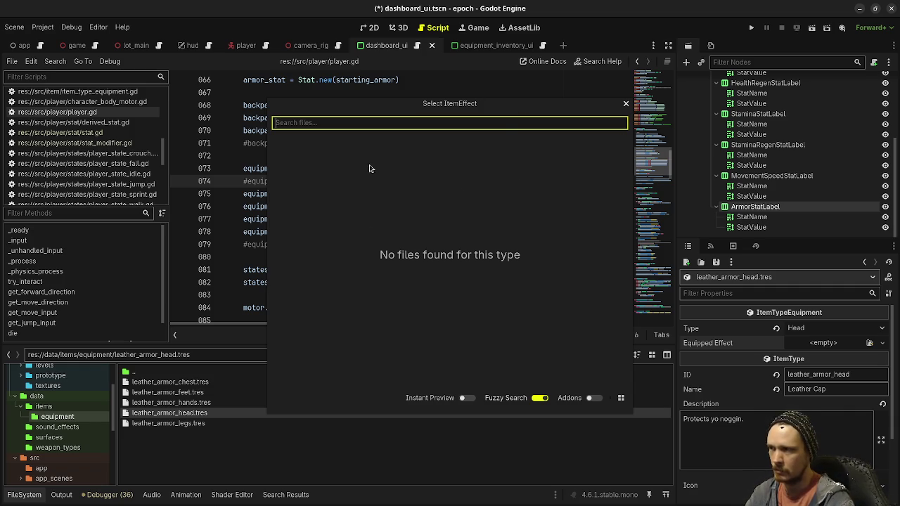
{"action": "type", "text": "asdfa"}
{"action": "key", "text": "BackSpace"}
{"action": "key", "text": "BackSpace"}
{"action": "key", "text": "BackSpace"}
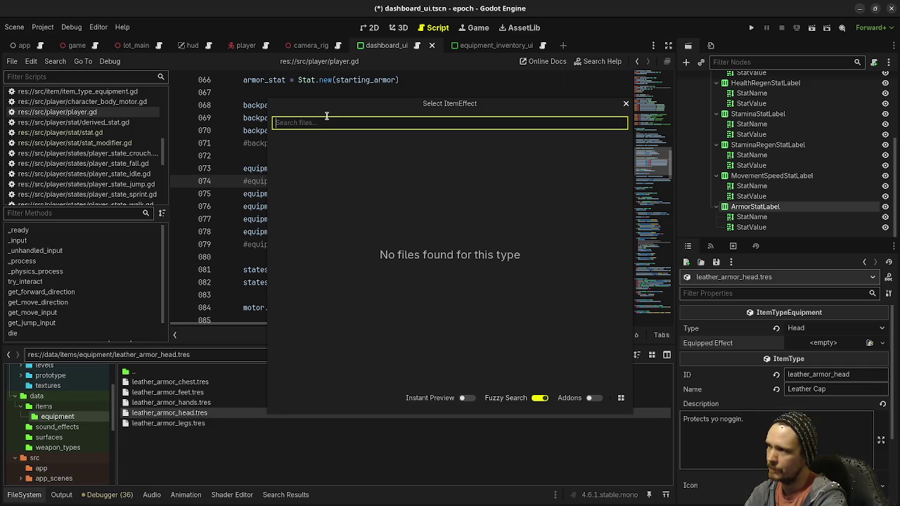
{"action": "type", "text": "ppl"}
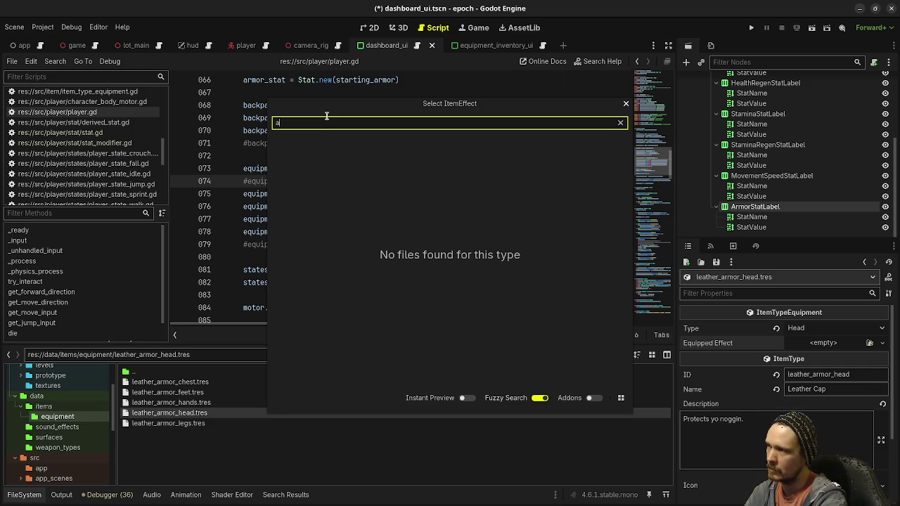
{"action": "left_click", "coordinate": [625, 103]}
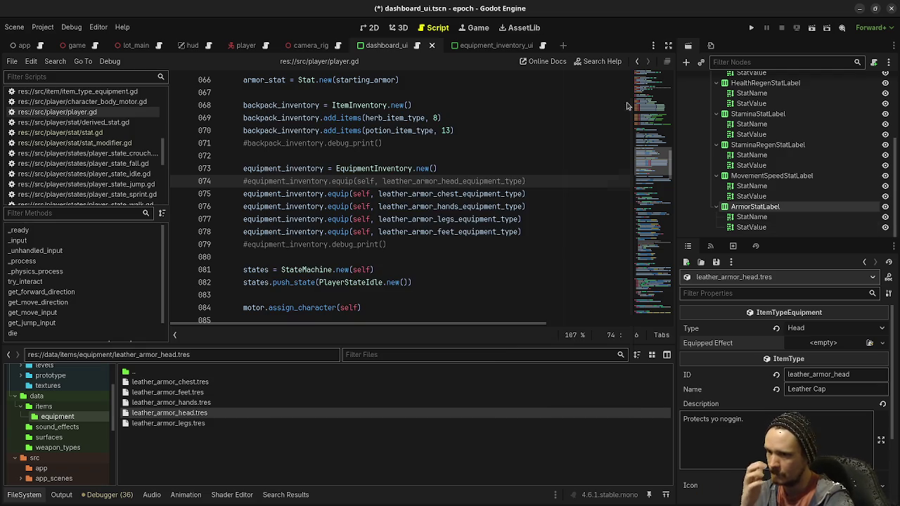
{"action": "left_click", "coordinate": [418, 195]}
{"action": "key", "text": "ctrl+s"}
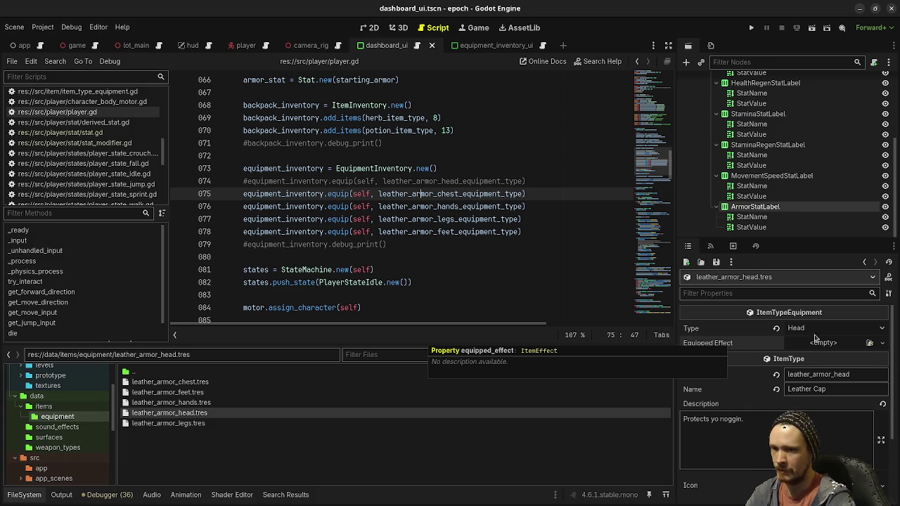
Step: Look for an existing ItemEffect resource, find none, and list the creatable effect types
{"action": "left_click", "coordinate": [870, 342]}
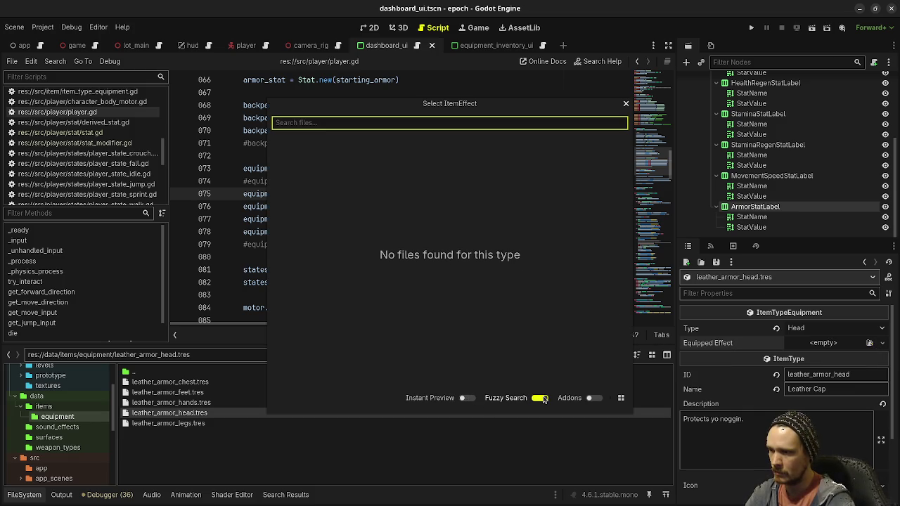
{"action": "left_click", "coordinate": [626, 105]}
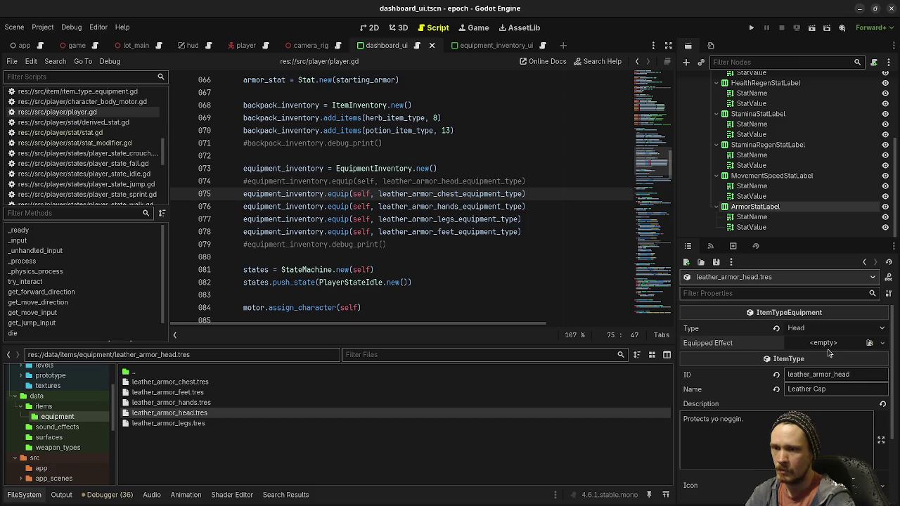
{"action": "left_click", "coordinate": [818, 345]}
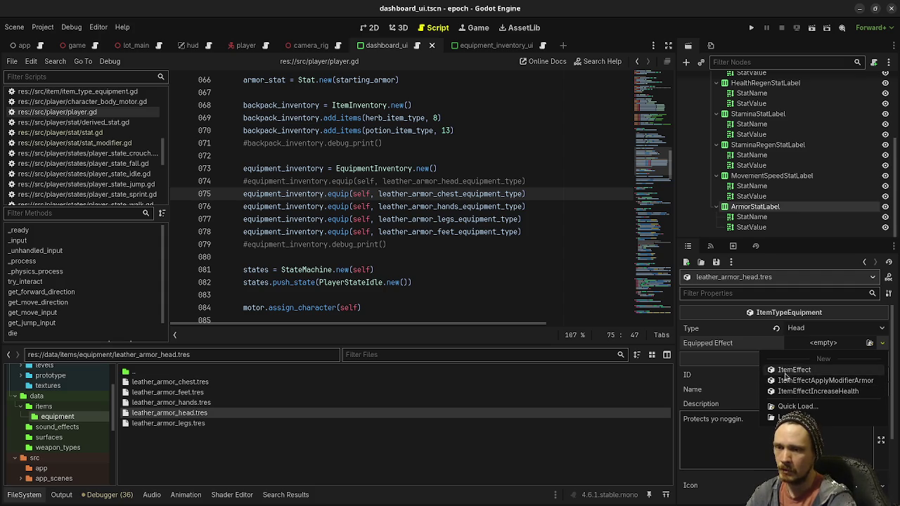
Step: Change item_effect_apply_modifier_max_health.gd from extends Node to extends ItemEffect
{"action": "key", "text": "Escape"}
{"action": "scroll", "coordinate": [422, 210], "scroll_direction": "up", "scroll_amount": 10}
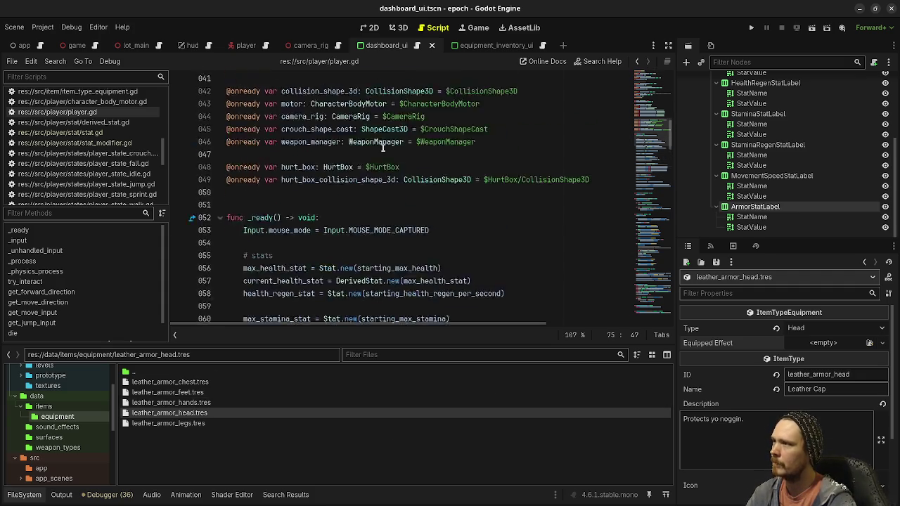
{"action": "scroll", "coordinate": [71, 422], "scroll_direction": "down", "scroll_amount": 5}
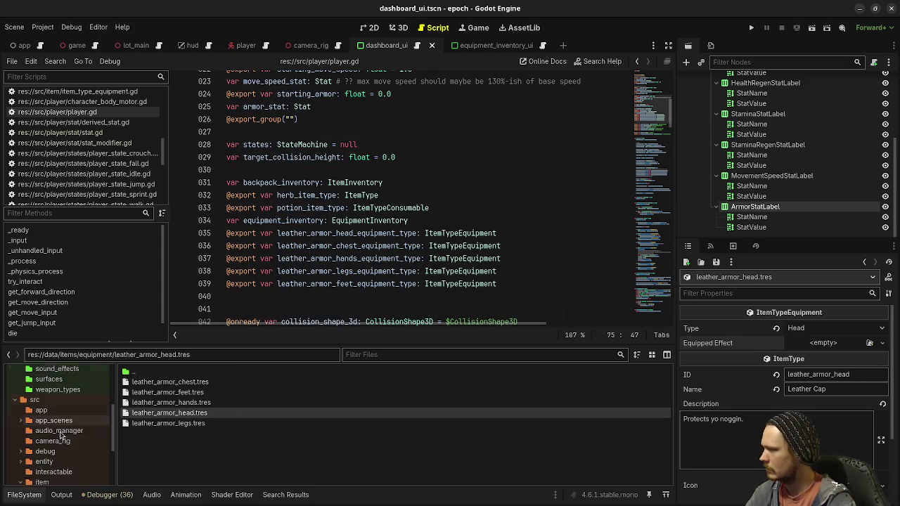
{"action": "left_click", "coordinate": [60, 405]}
{"action": "double_click", "coordinate": [197, 392]}
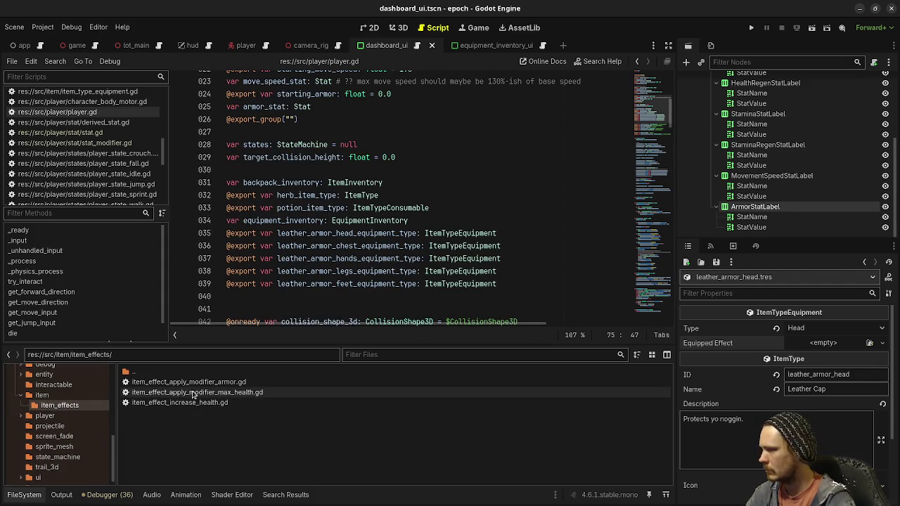
{"action": "double_click", "coordinate": [453, 79]}
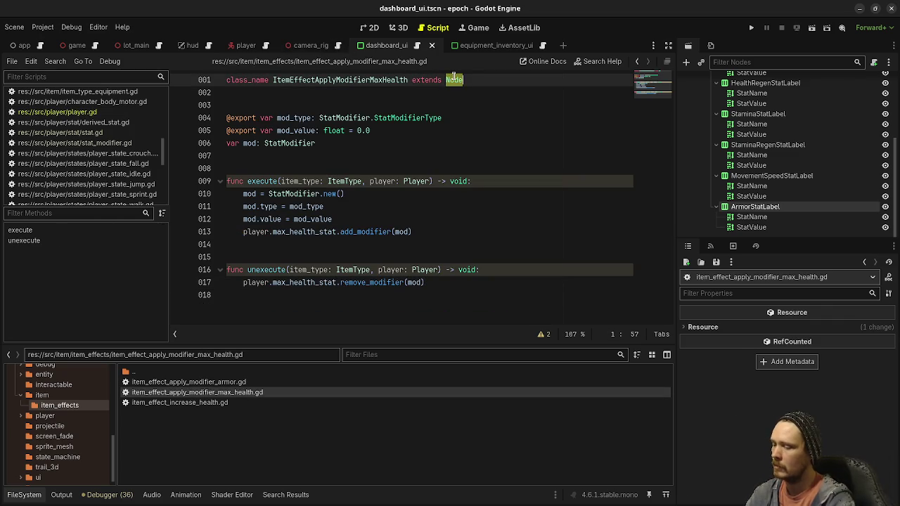
{"action": "type", "text": "ItemEffect"}
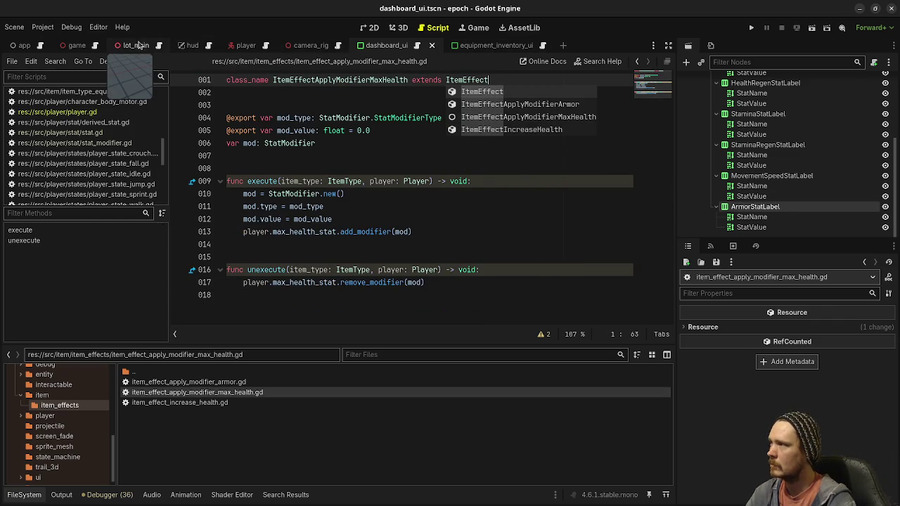
Step: Give leather_armor_head a new ItemEffectApplyModifierMaxHealth with Flat Mod Value 50.0 and save
{"action": "left_click", "coordinate": [248, 46]}
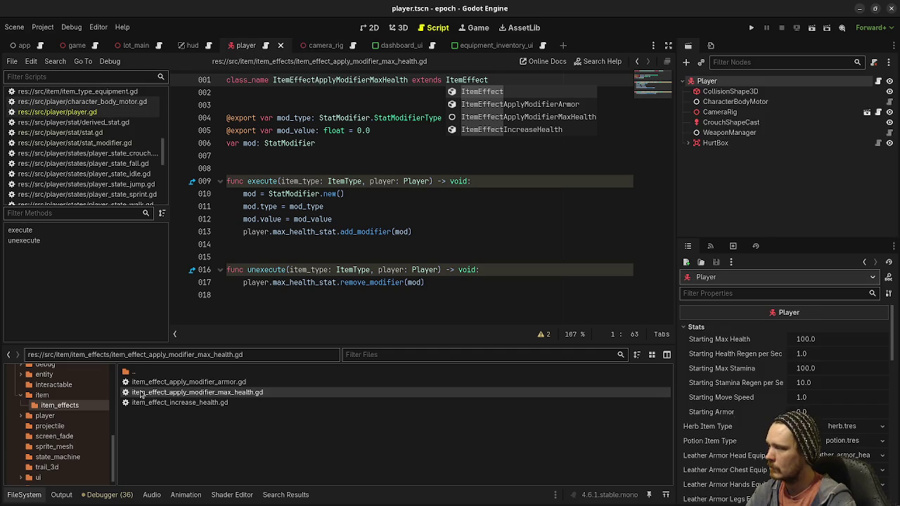
{"action": "scroll", "coordinate": [51, 404], "scroll_direction": "up", "scroll_amount": 5}
{"action": "scroll", "coordinate": [51, 403], "scroll_direction": "up", "scroll_amount": 2}
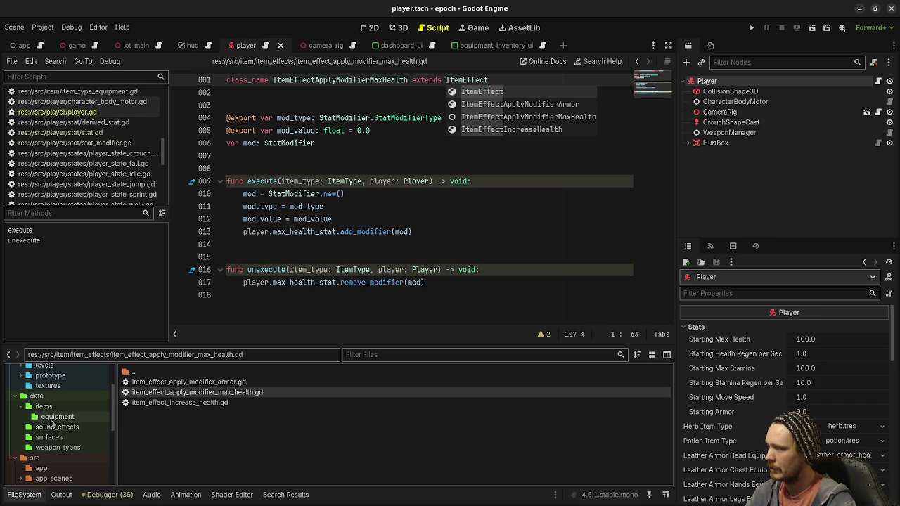
{"action": "left_click", "coordinate": [54, 417]}
{"action": "left_click", "coordinate": [176, 382]}
{"action": "left_click", "coordinate": [189, 414]}
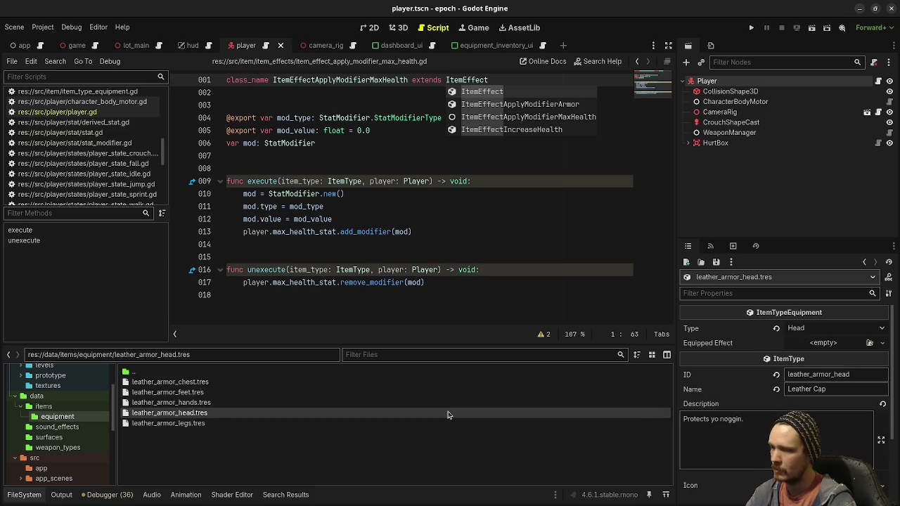
{"action": "left_click", "coordinate": [868, 345]}
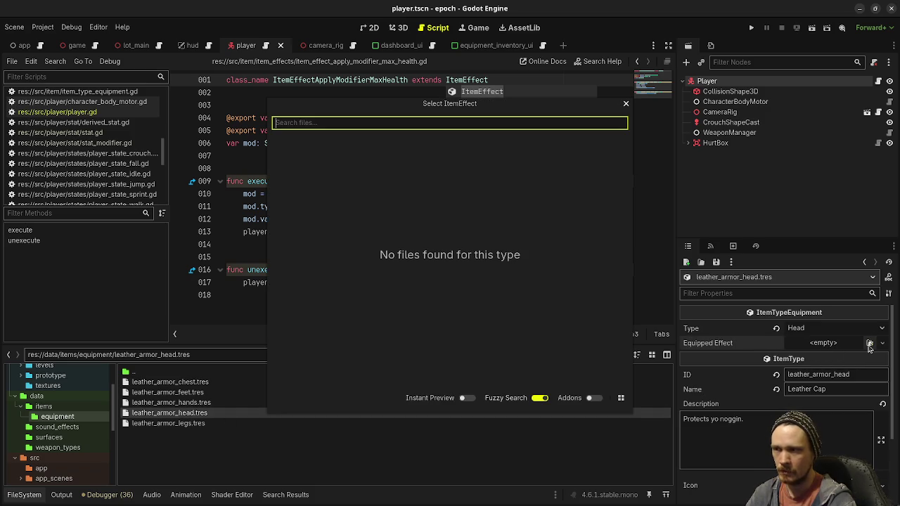
{"action": "key", "text": "Escape"}
{"action": "left_click", "coordinate": [825, 342]}
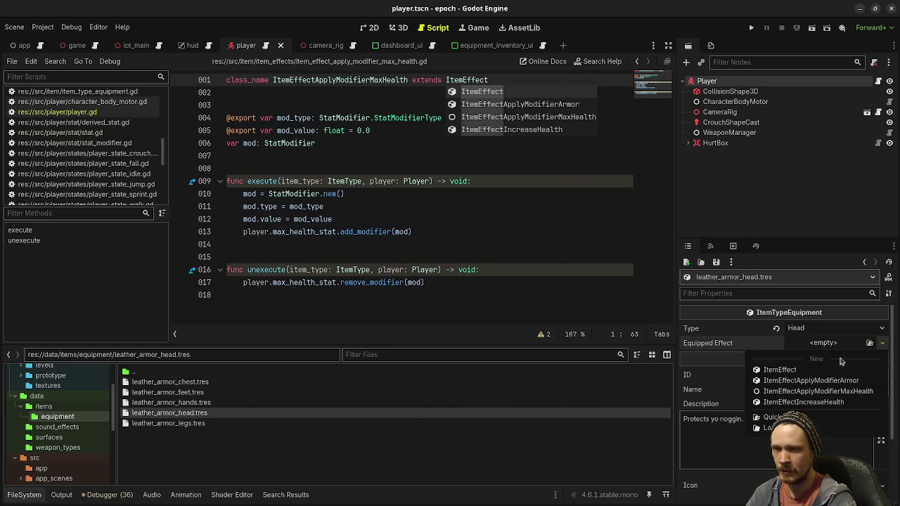
{"action": "left_click", "coordinate": [828, 391]}
{"action": "left_click", "coordinate": [818, 372]}
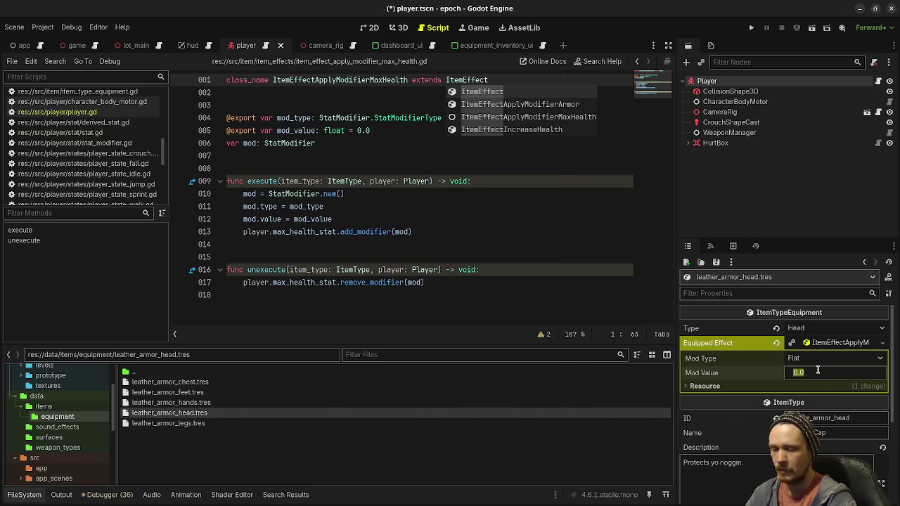
{"action": "type", "text": "50"}
{"action": "key", "text": "Return"}
{"action": "key", "text": "ctrl+s"}
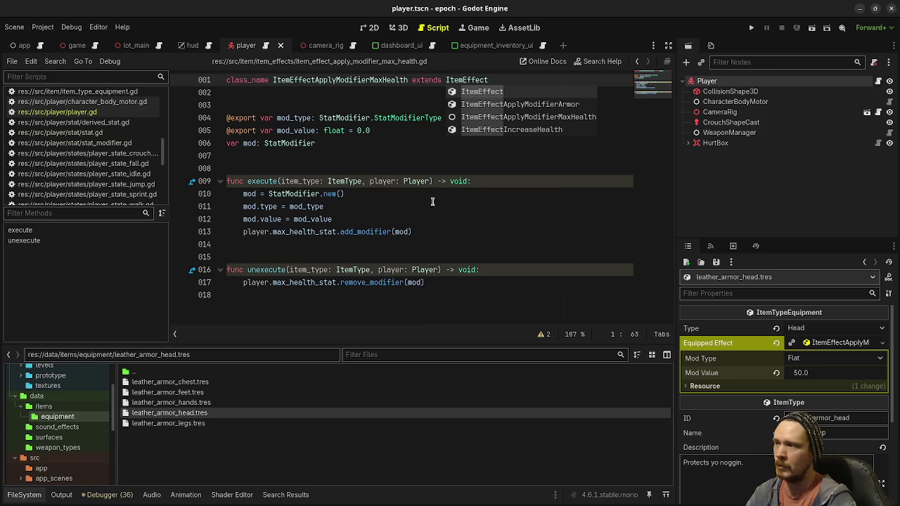
{"action": "left_click", "coordinate": [105, 113]}
{"action": "scroll", "coordinate": [320, 247], "scroll_direction": "down", "scroll_amount": 13}
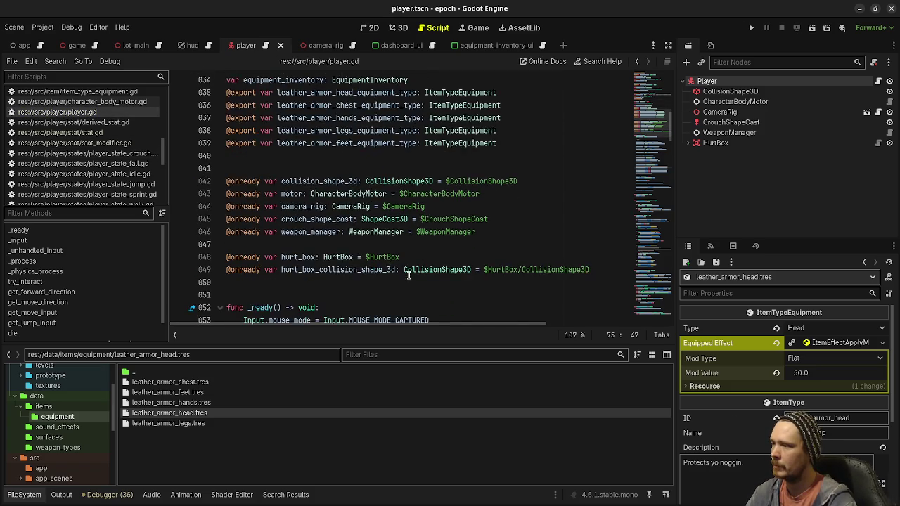
Step: Delete the temporary armor modifier test code from player.gd
{"action": "scroll", "coordinate": [350, 240], "scroll_direction": "down", "scroll_amount": 14}
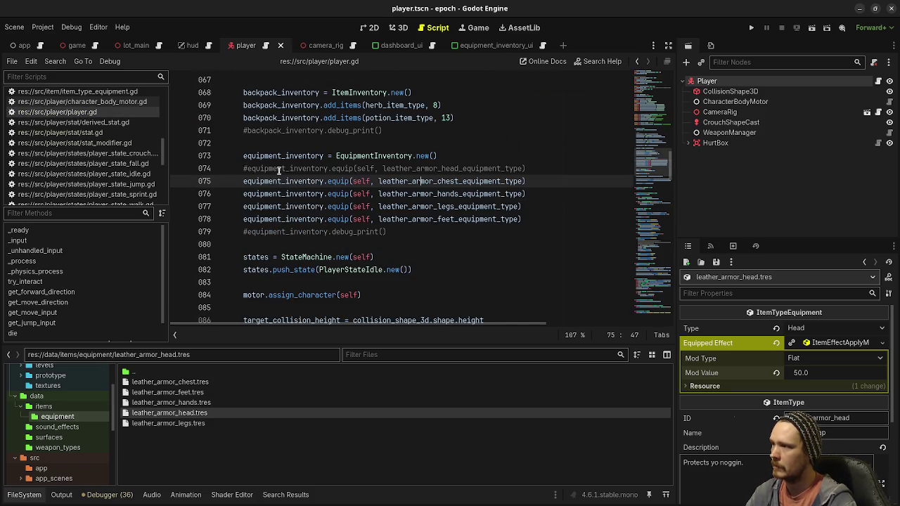
{"action": "scroll", "coordinate": [397, 251], "scroll_direction": "up", "scroll_amount": 3}
{"action": "scroll", "coordinate": [397, 251], "scroll_direction": "down", "scroll_amount": 8}
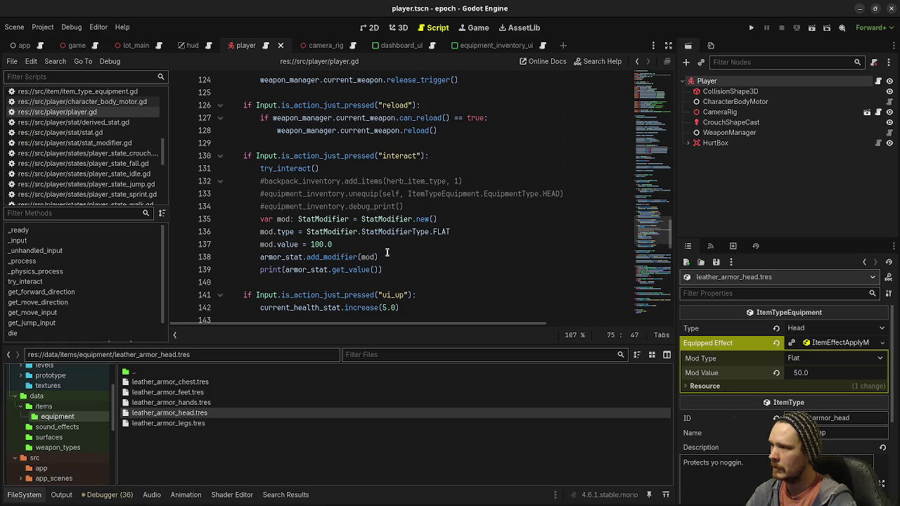
{"action": "mouse_move", "coordinate": [382, 269]}
{"action": "left_mouse_down"}
{"action": "mouse_move", "coordinate": [281, 219]}
{"action": "mouse_move", "coordinate": [443, 219]}
{"action": "mouse_move", "coordinate": [444, 200]}
{"action": "left_mouse_up"}
{"action": "key", "text": "Delete"}
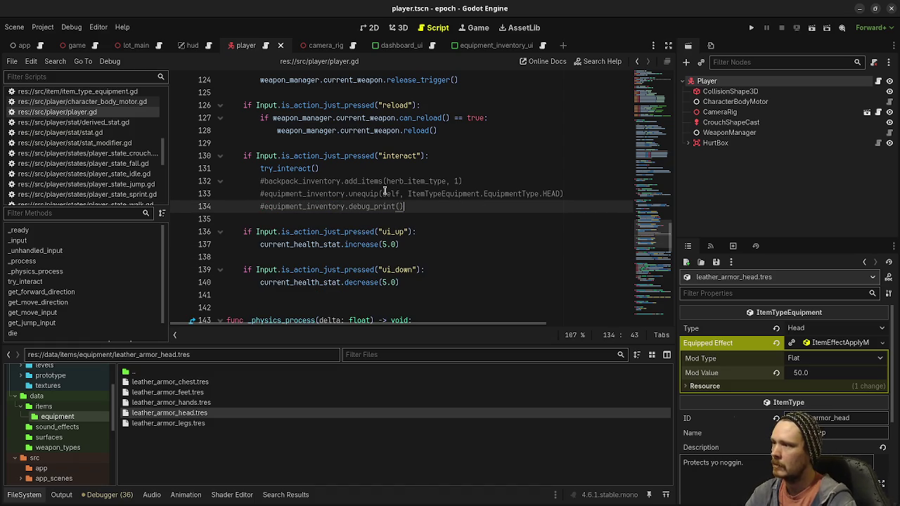
Step: Uncomment line 133 as equip with leather_armor_head_equipment_type, save, and run the project
{"action": "left_click", "coordinate": [261, 193]}
{"action": "key", "text": "Delete"}
{"action": "left_click", "coordinate": [349, 194]}
{"action": "key", "text": "BackSpace"}
{"action": "key", "text": "Delete"}
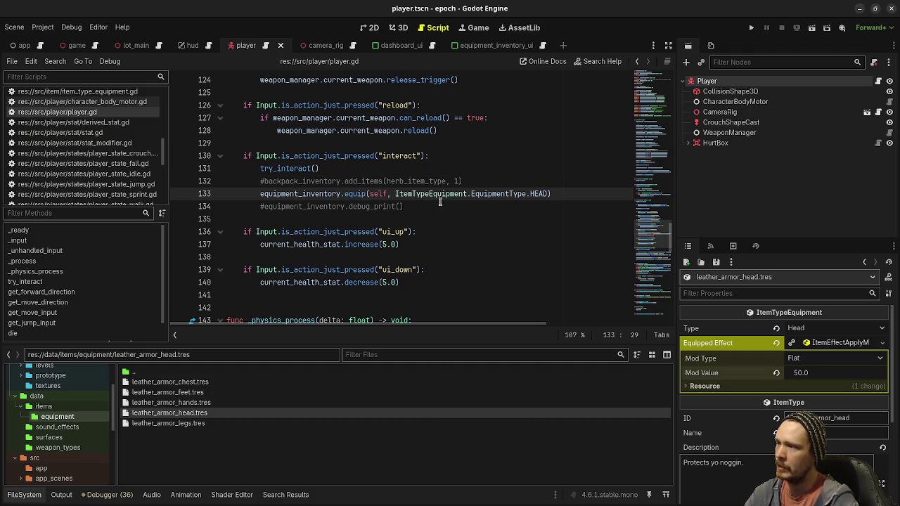
{"action": "left_click_drag", "start_coordinate": [395, 193], "coordinate": [549, 193]}
{"action": "type", "text": "hea"}
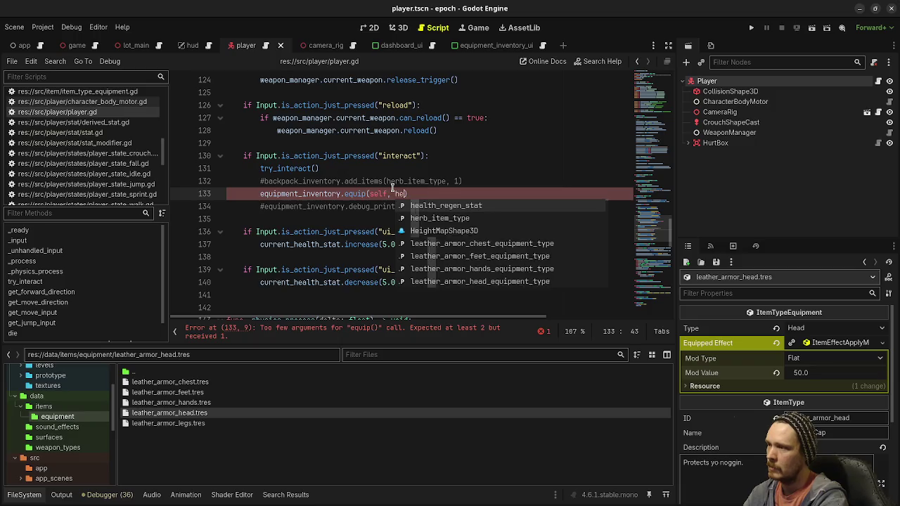
{"action": "type", "text": "d"}
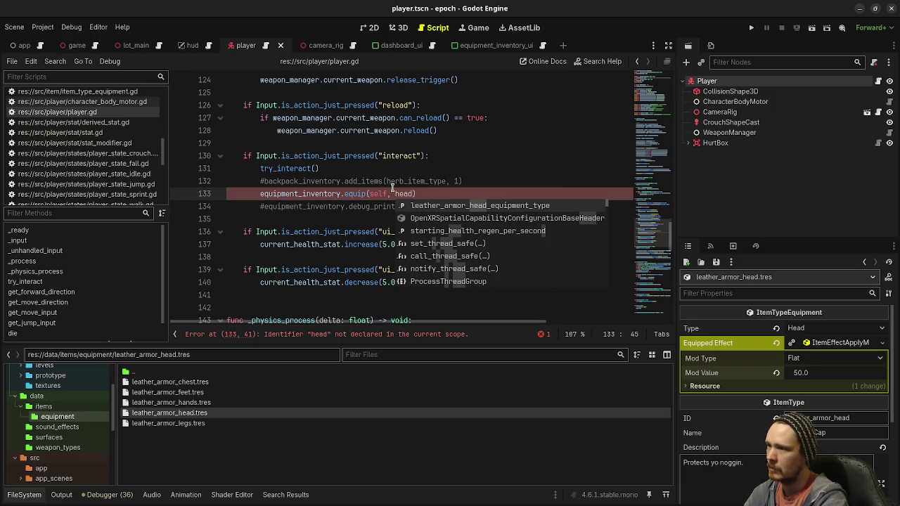
{"action": "key", "text": "Return"}
{"action": "key", "text": "ctrl+s"}
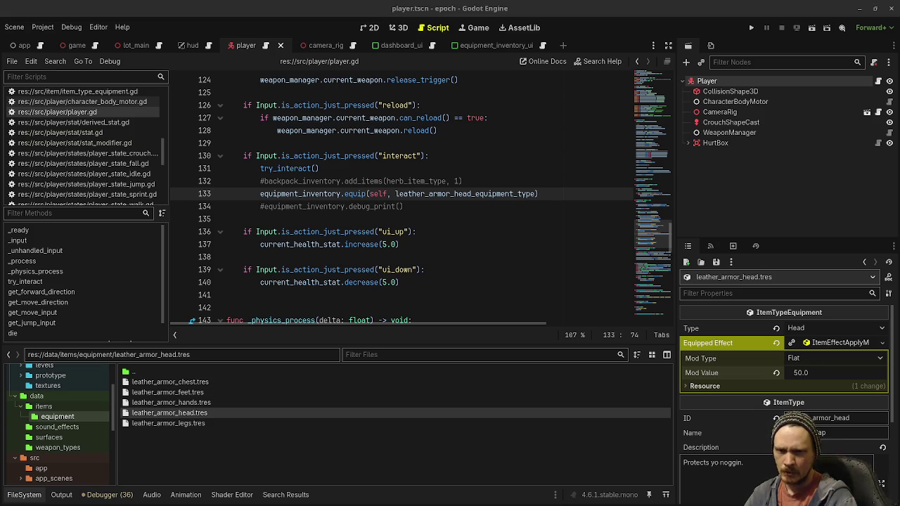
{"action": "left_click", "coordinate": [751, 27]}
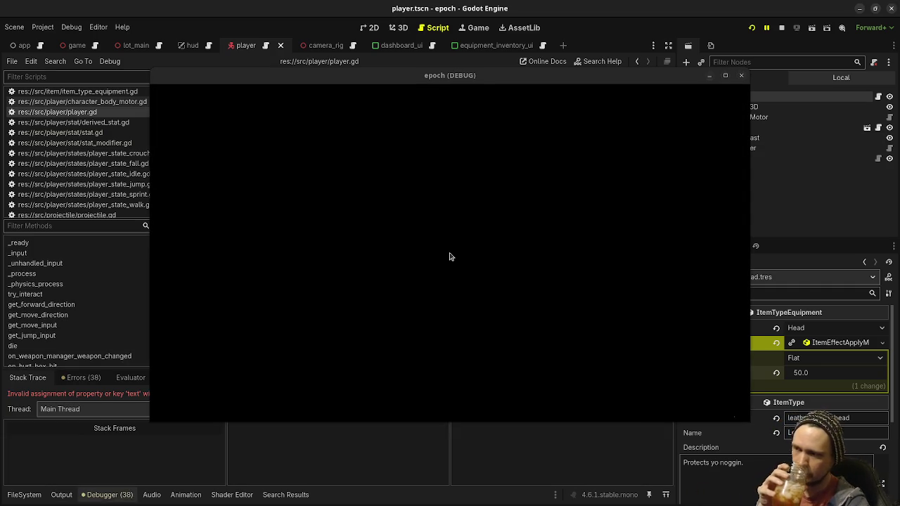
Step: Review health_stat_label's declaration on line 11, then view the dashboard_ui scene tree
{"action": "mouse_move", "coordinate": [332, 80]}
{"action": "left_mouse_down"}
{"action": "mouse_move", "coordinate": [364, 376]}
{"action": "mouse_move", "coordinate": [317, 416]}
{"action": "left_mouse_up"}
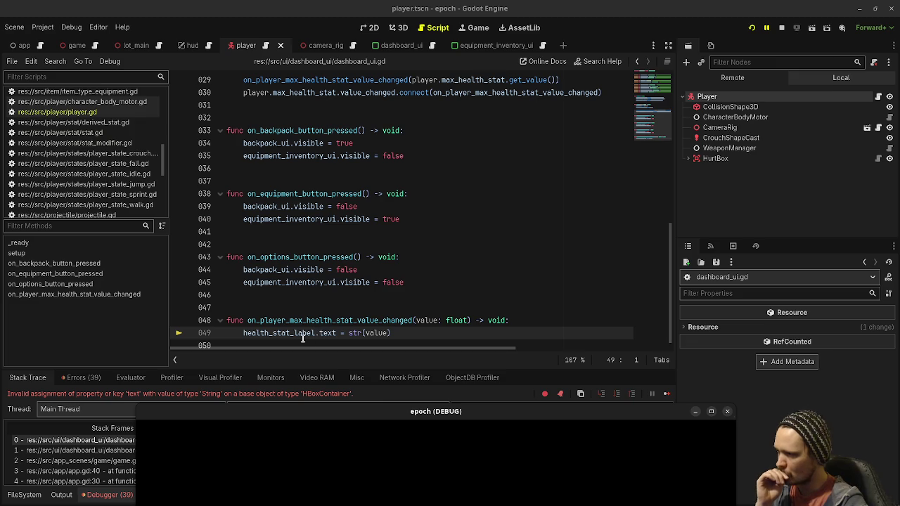
{"action": "scroll", "coordinate": [504, 253], "scroll_direction": "up", "scroll_amount": 10}
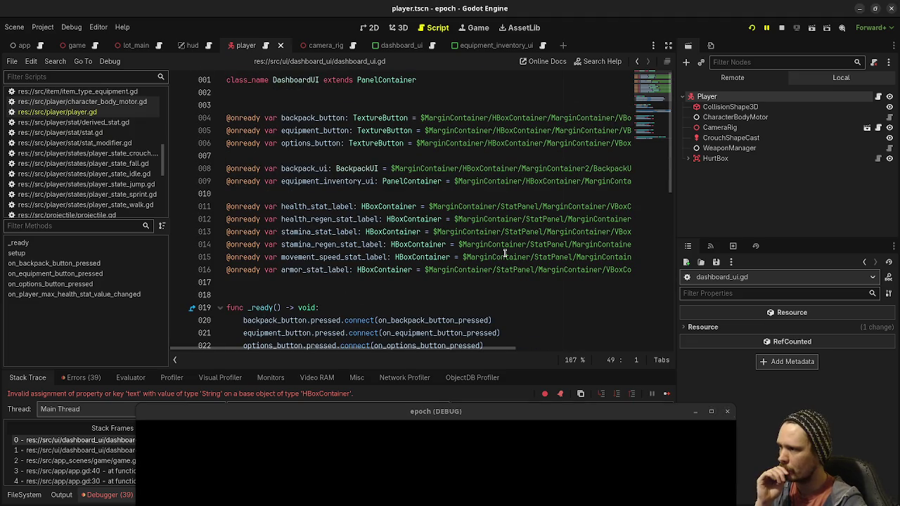
{"action": "double_click", "coordinate": [325, 206]}
{"action": "scroll", "coordinate": [419, 245], "scroll_direction": "down", "scroll_amount": 9}
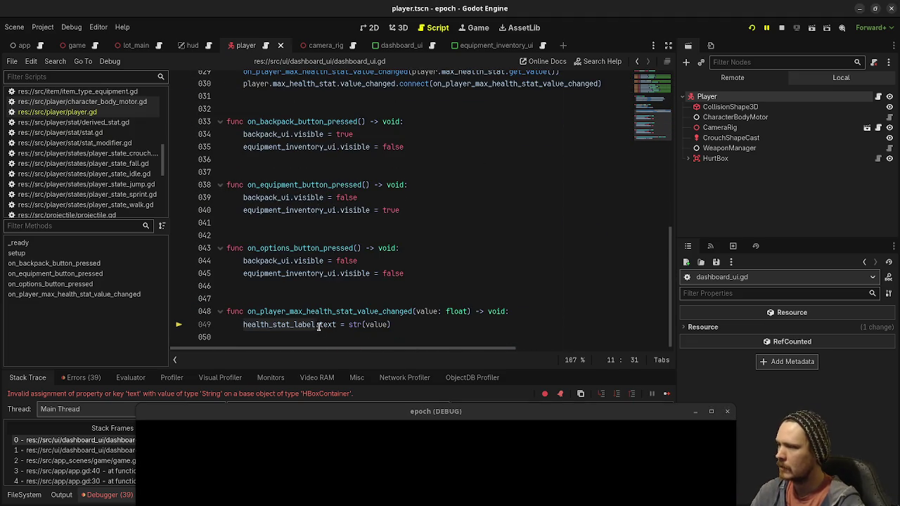
{"action": "left_click", "coordinate": [334, 324]}
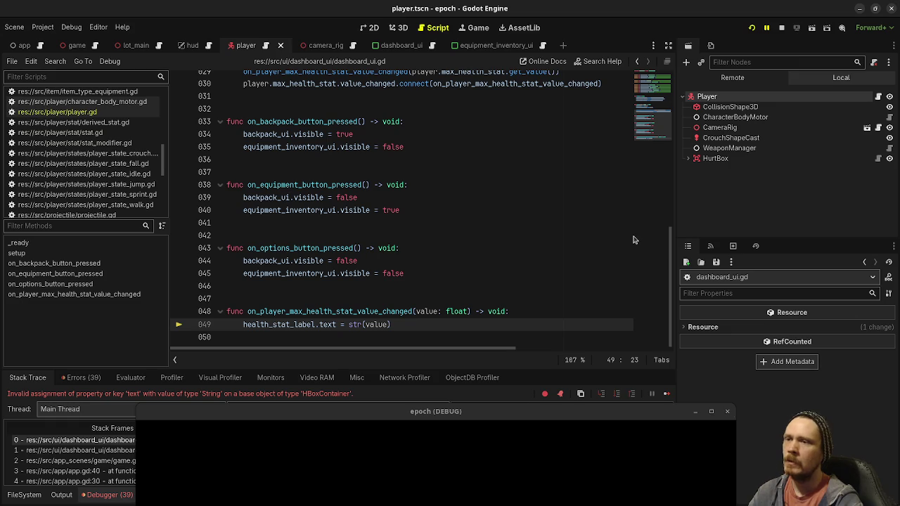
{"action": "scroll", "coordinate": [459, 228], "scroll_direction": "up", "scroll_amount": 9}
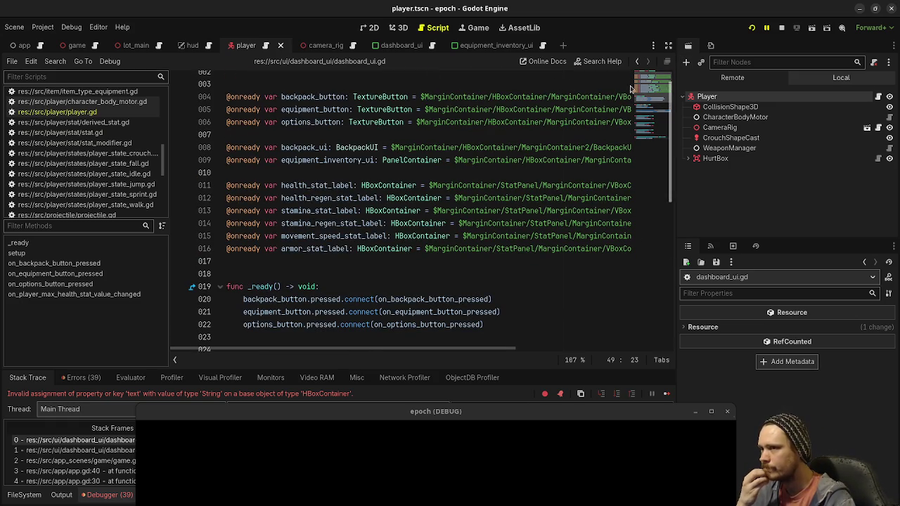
{"action": "left_click", "coordinate": [397, 45]}
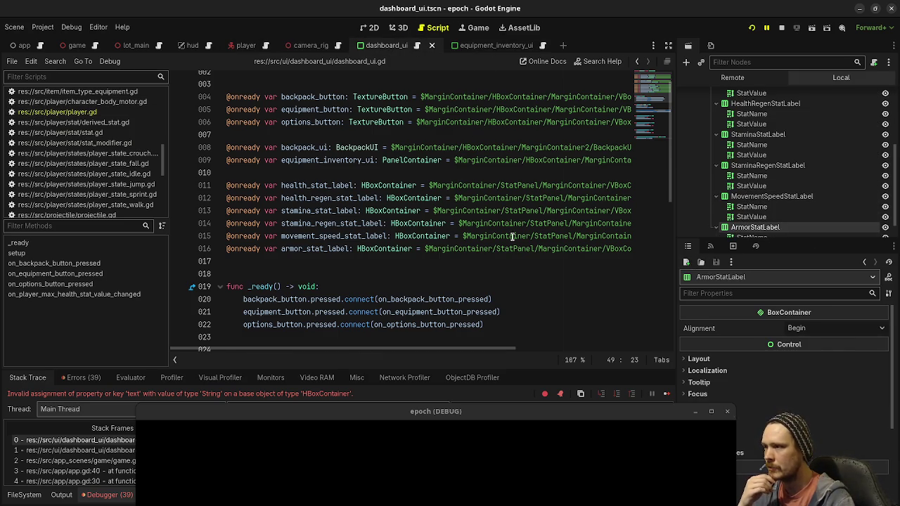
Step: Change line 49 to health_stat_label.get_child(1).text = str(value) and save
{"action": "scroll", "coordinate": [506, 251], "scroll_direction": "down", "scroll_amount": 5}
{"action": "scroll", "coordinate": [506, 251], "scroll_direction": "down", "scroll_amount": 4}
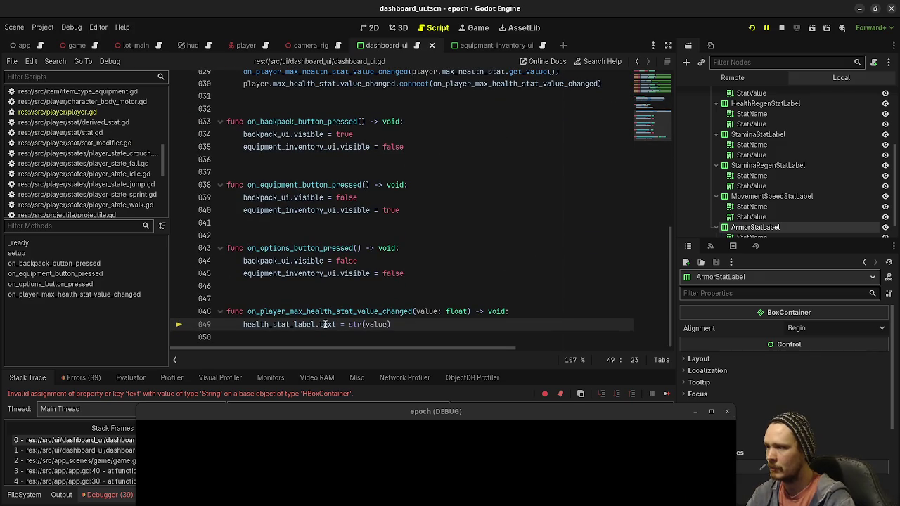
{"action": "type", "text": "get_"}
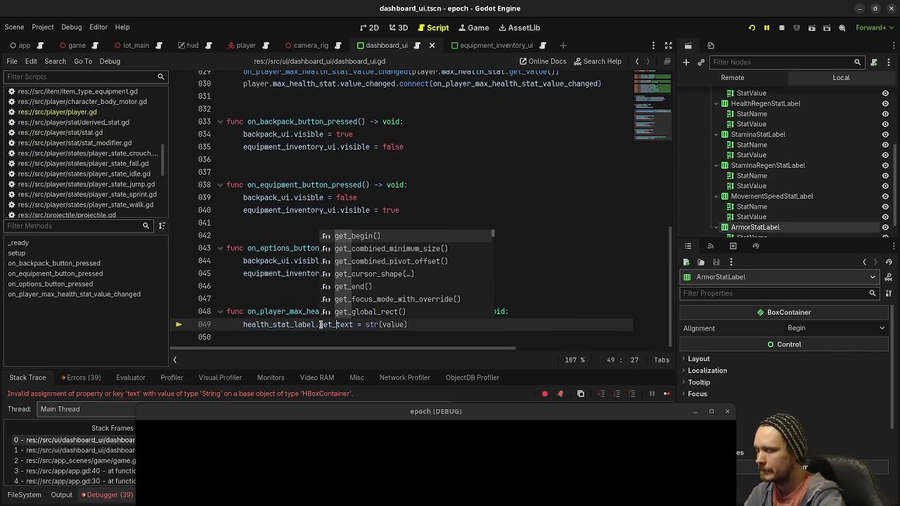
{"action": "type", "text": "child("}
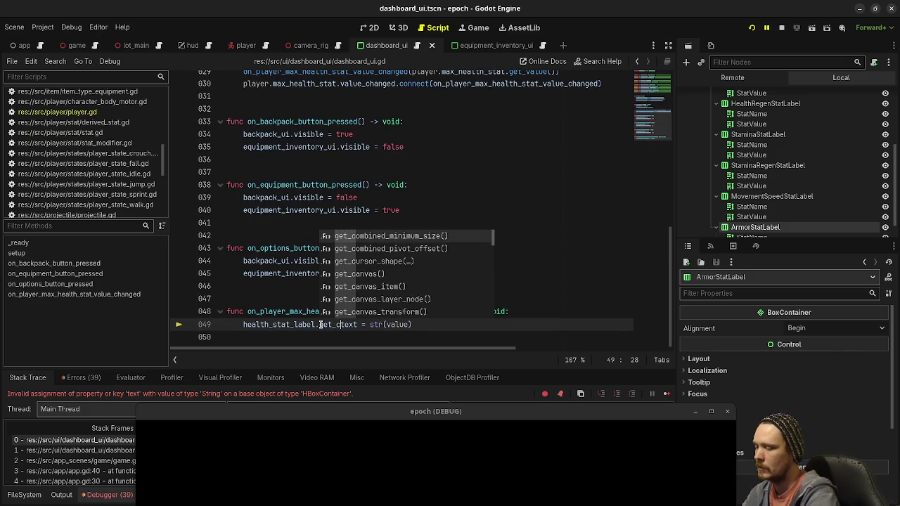
{"action": "type", "text": "1"}
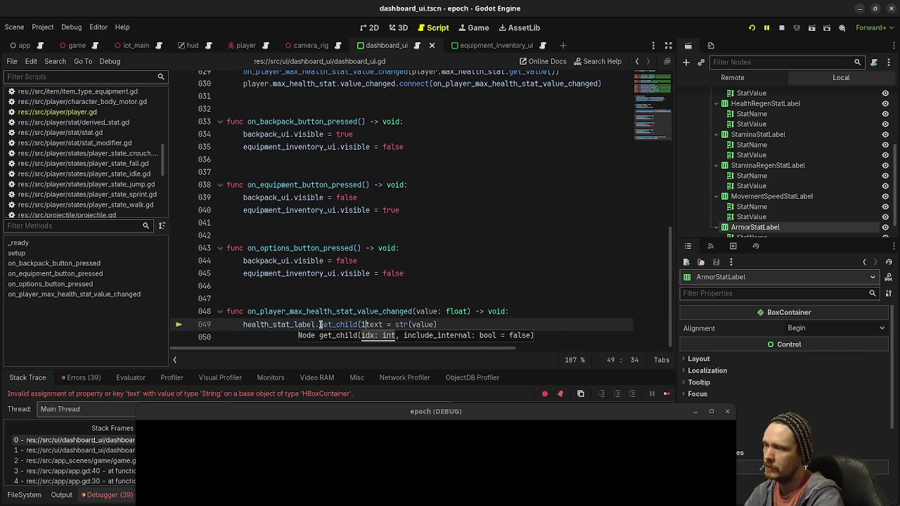
{"action": "type", "text": ")"}
{"action": "type", "text": "."}
{"action": "key", "text": "ctrl+s"}
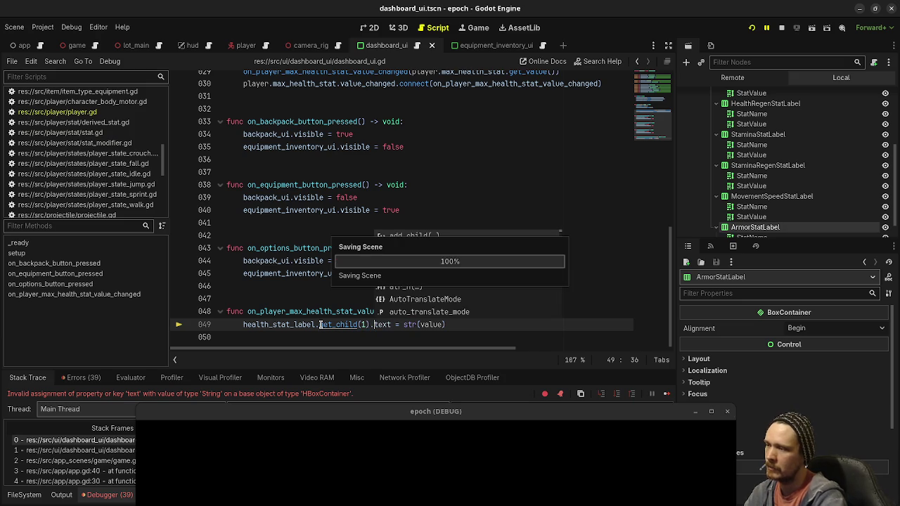
{"action": "key", "text": "F8"}
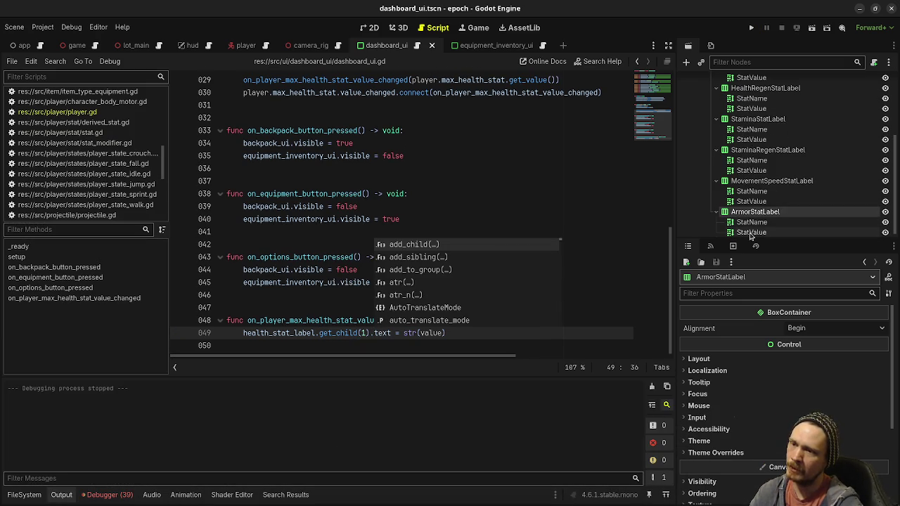
{"action": "left_click", "coordinate": [438, 219]}
Step: Run the game, toggle the inventory panel with Tab, then stop the game
{"action": "left_click", "coordinate": [750, 27]}
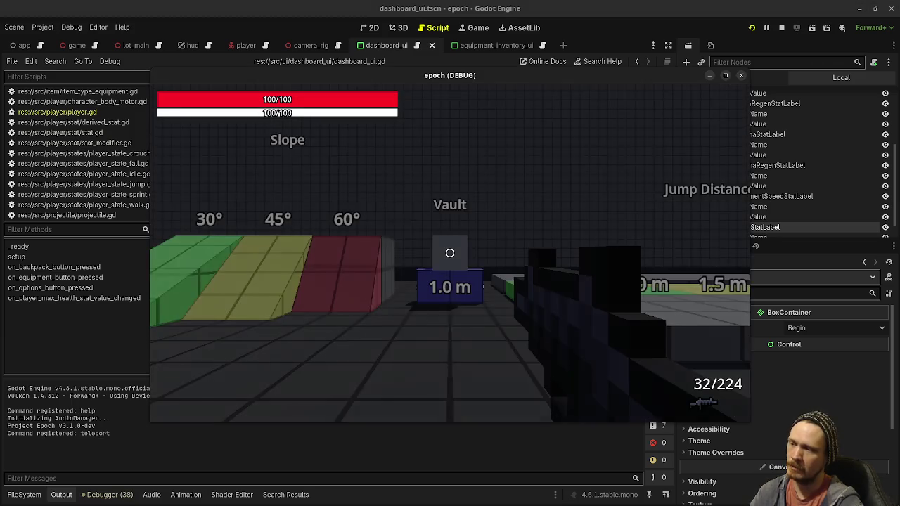
{"action": "key", "text": "Tab"}
{"action": "key", "text": "Tab"}
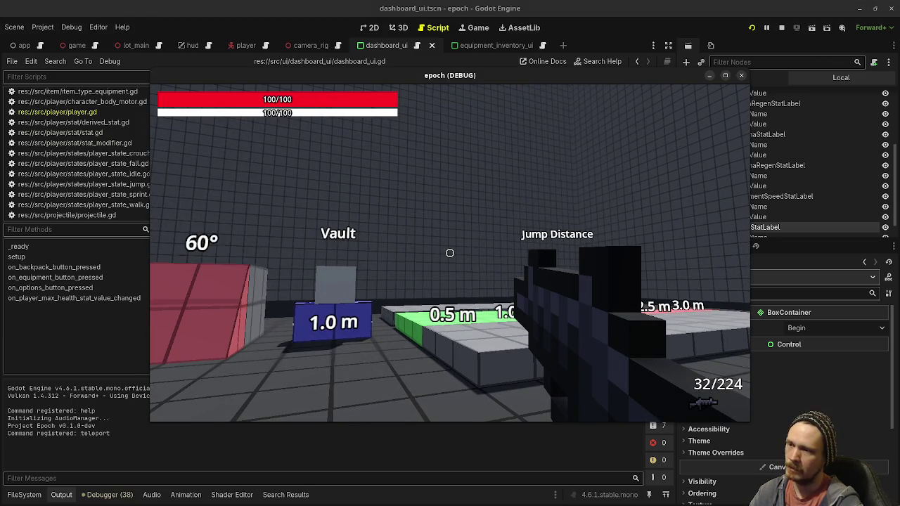
{"action": "key", "text": "Tab"}
{"action": "key", "text": "Tab"}
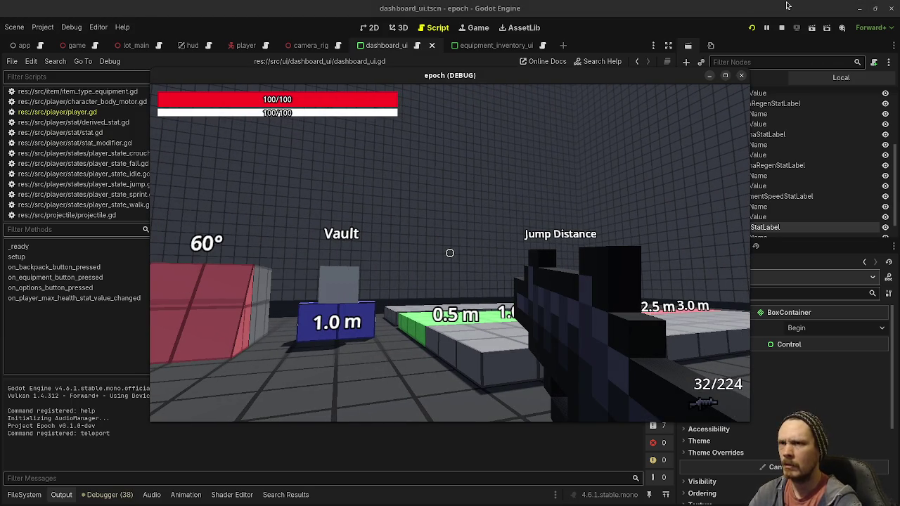
{"action": "left_click", "coordinate": [810, 185]}
{"action": "key", "text": "F8"}
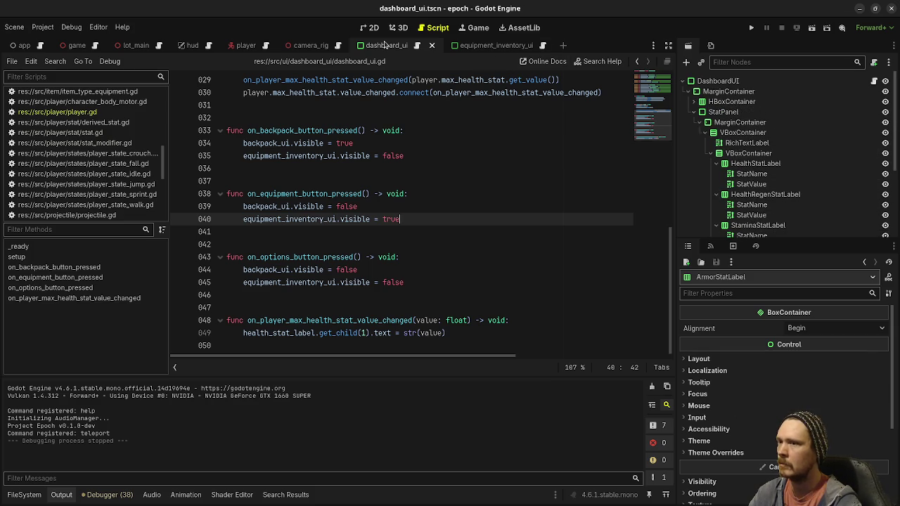
Step: Review the scene tree and get_child docs, then show dashboard_ui in the 2D editor
{"action": "scroll", "coordinate": [818, 184], "scroll_direction": "down", "scroll_amount": 5}
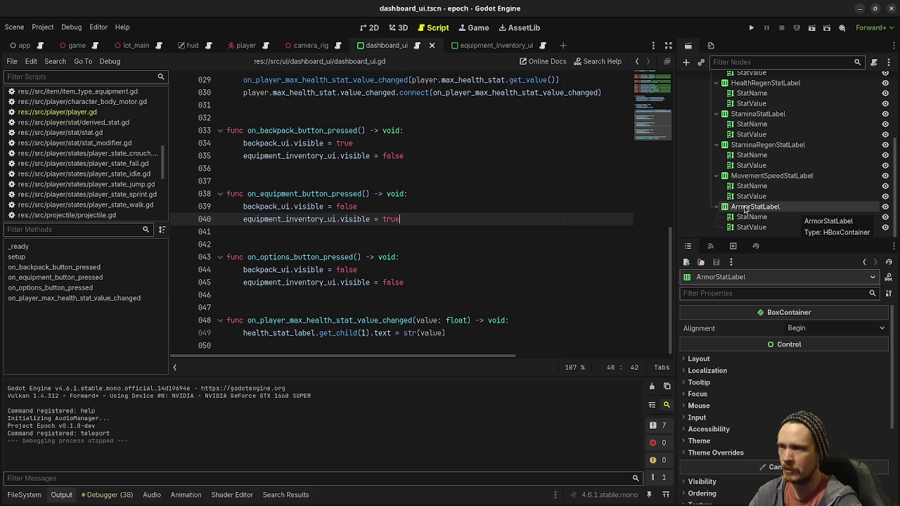
{"action": "scroll", "coordinate": [745, 210], "scroll_direction": "up", "scroll_amount": 5}
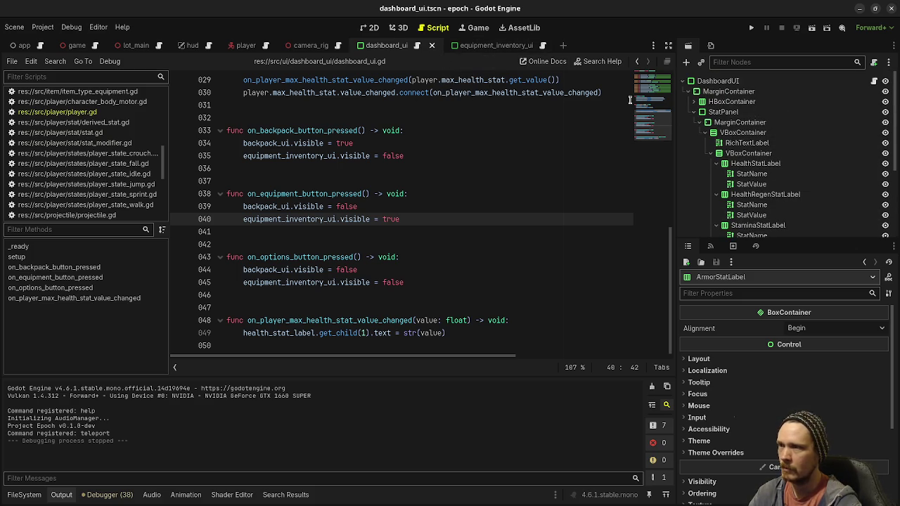
{"action": "scroll", "coordinate": [731, 175], "scroll_direction": "down", "scroll_amount": 5}
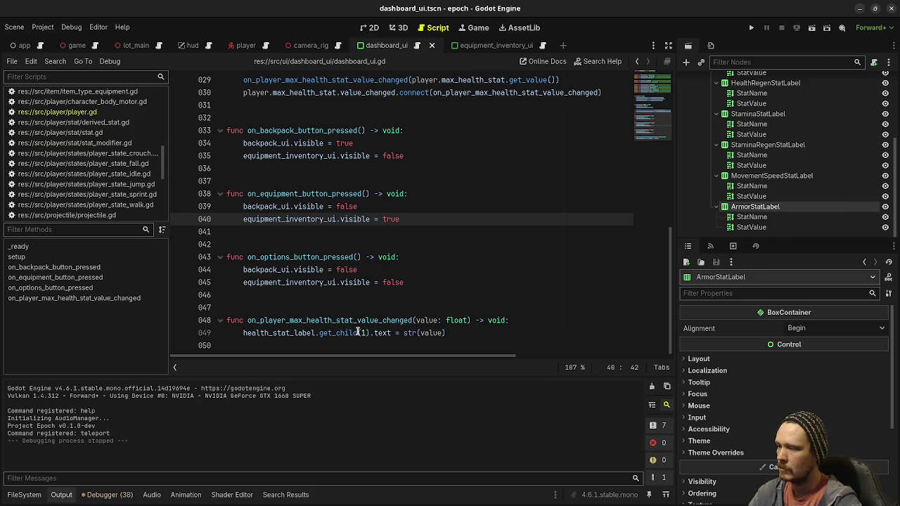
{"action": "mouse_move", "coordinate": [340, 333]}
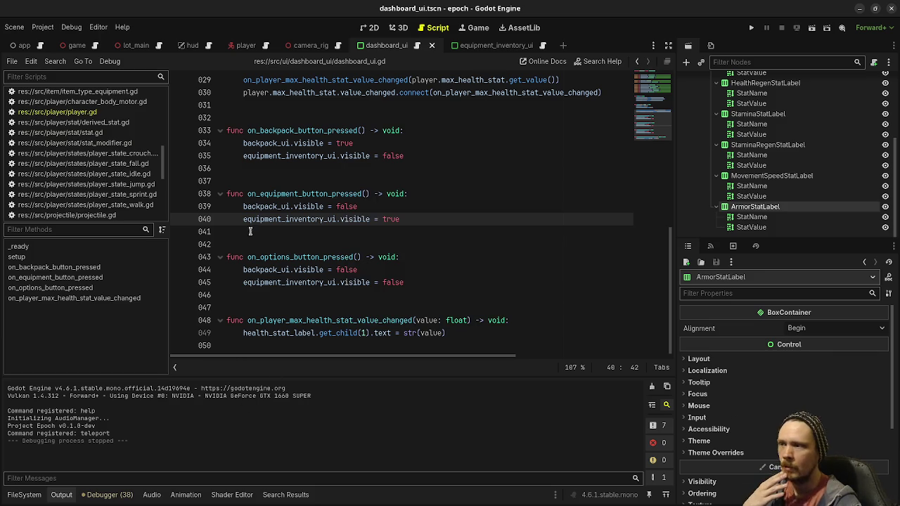
{"action": "left_click", "coordinate": [396, 196]}
{"action": "left_click", "coordinate": [371, 27]}
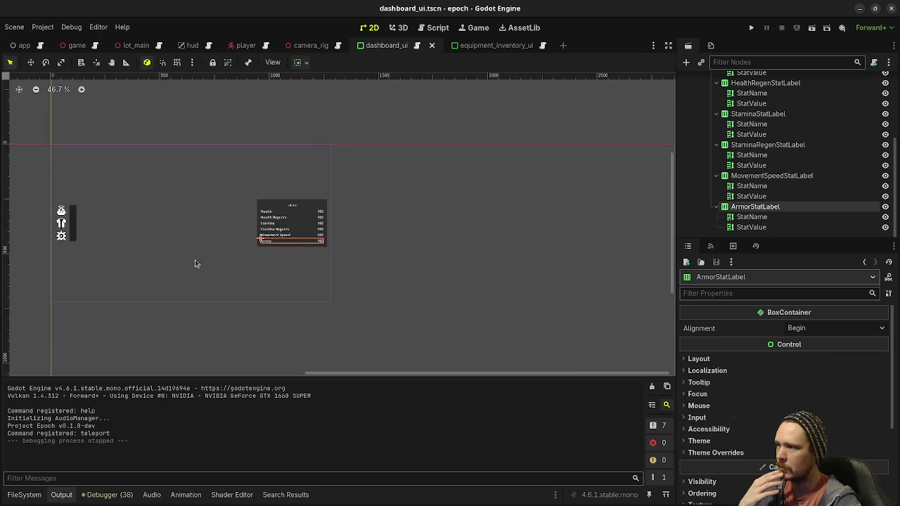
Step: Compare StatPanel, HBoxContainer, MarginContainer and VBoxContainer sizes against the equipment inventory panel
{"action": "left_click_drag", "start_coordinate": [195, 264], "coordinate": [343, 276]}
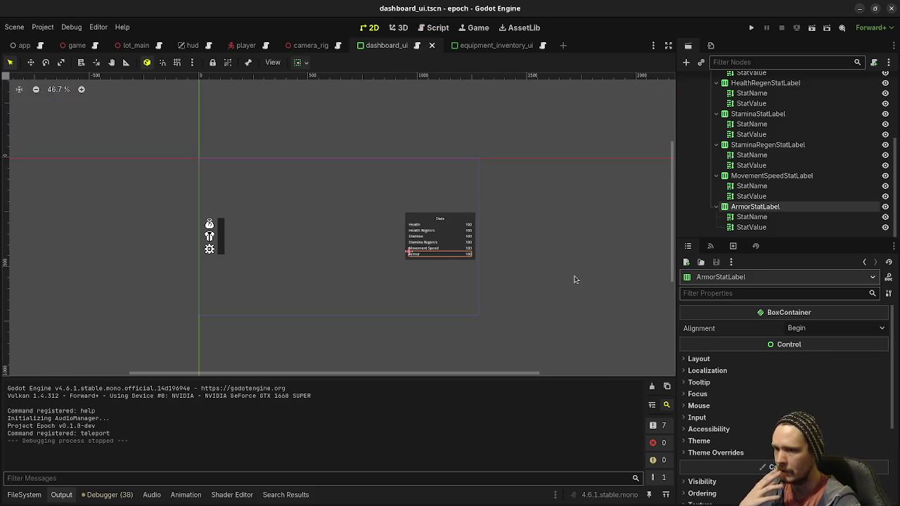
{"action": "scroll", "coordinate": [808, 182], "scroll_direction": "up", "scroll_amount": 5}
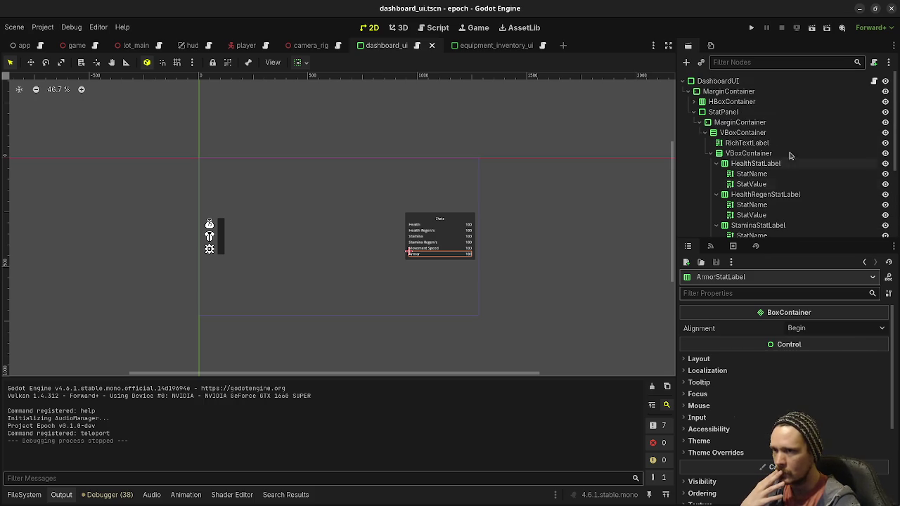
{"action": "left_click", "coordinate": [729, 112]}
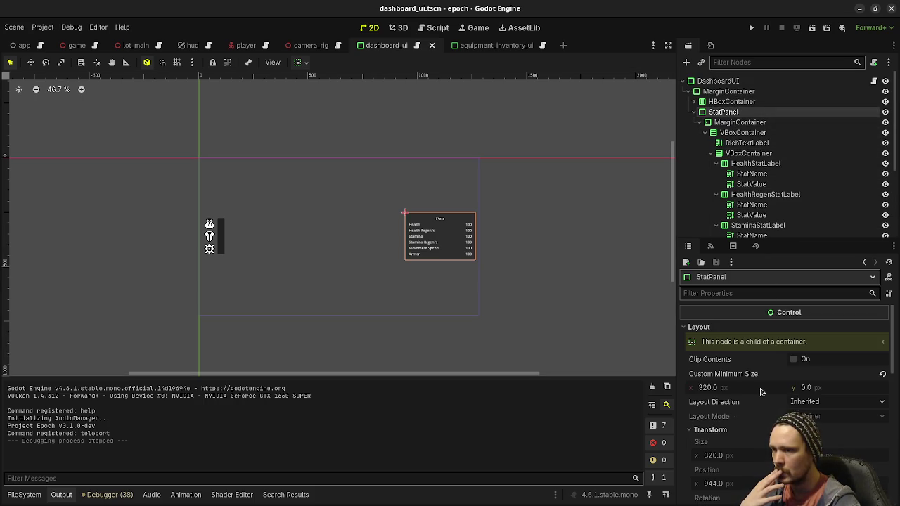
{"action": "left_click", "coordinate": [724, 102]}
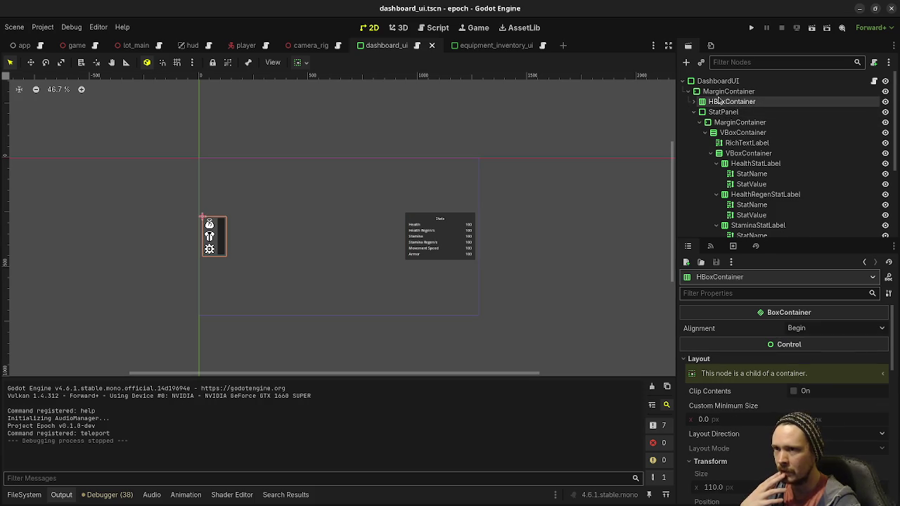
{"action": "left_click", "coordinate": [728, 91]}
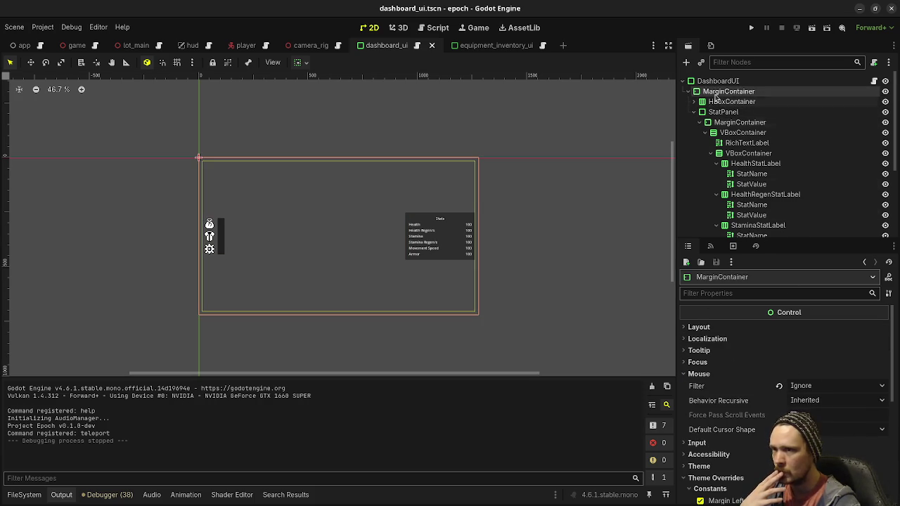
{"action": "left_click", "coordinate": [695, 102]}
{"action": "scroll", "coordinate": [749, 385], "scroll_direction": "down", "scroll_amount": 2}
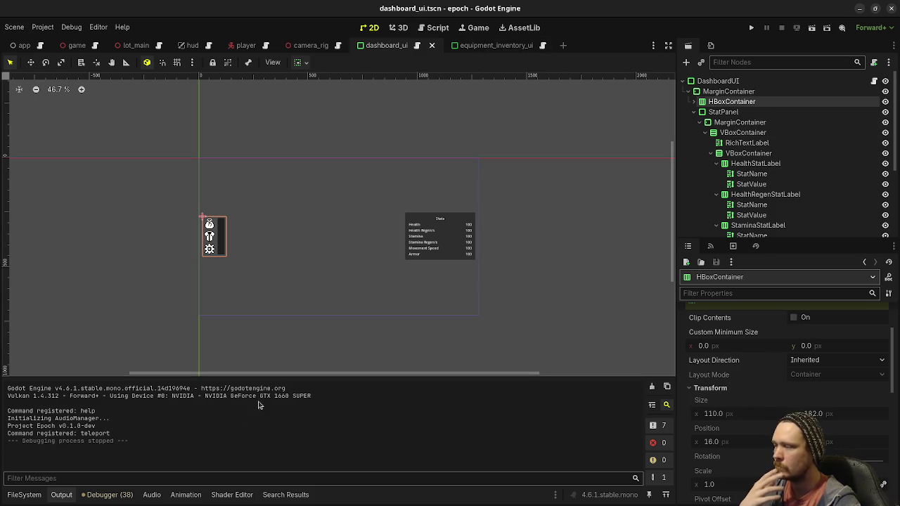
{"action": "left_click", "coordinate": [490, 46]}
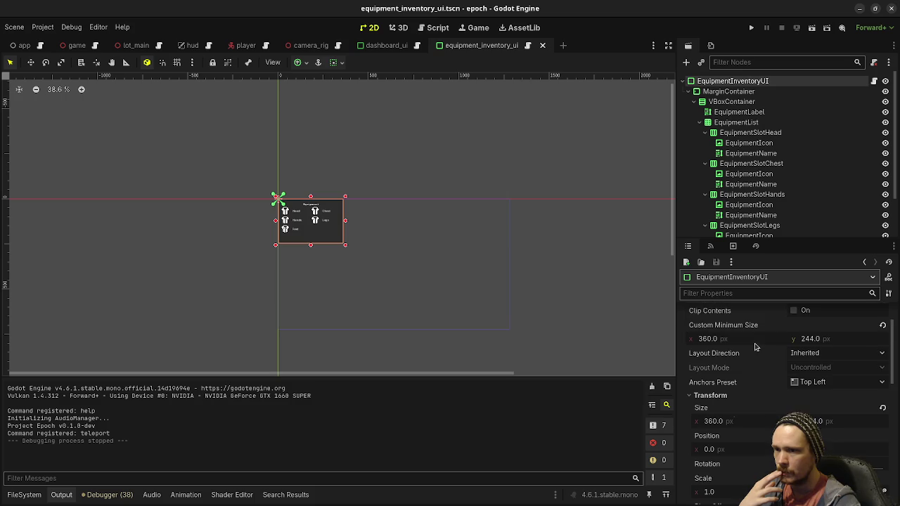
{"action": "left_click", "coordinate": [386, 45]}
{"action": "scroll", "coordinate": [772, 416], "scroll_direction": "up", "scroll_amount": 2}
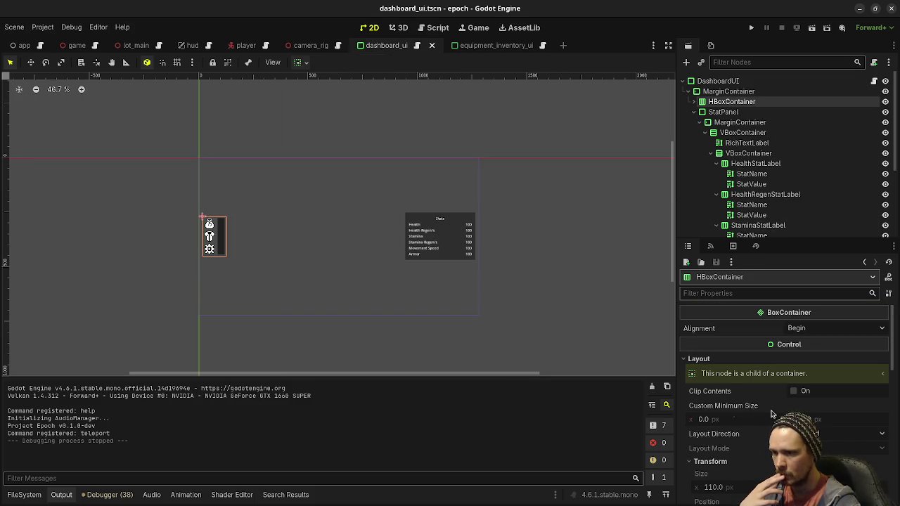
{"action": "left_click", "coordinate": [742, 133]}
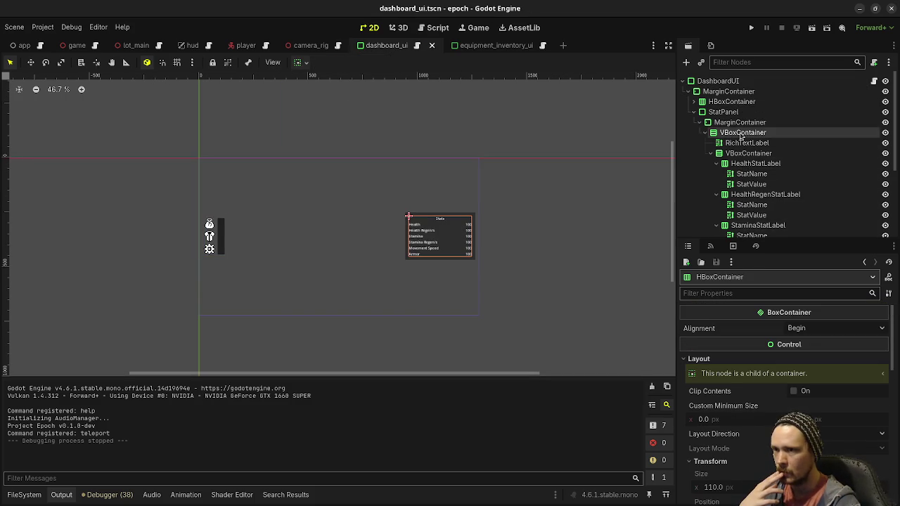
Step: Set the StatPanel's Custom Minimum Size height to 244, giving 320 × 244
{"action": "left_click", "coordinate": [722, 111]}
{"action": "left_click", "coordinate": [821, 388]}
{"action": "type", "text": "244"}
{"action": "key", "text": "Return"}
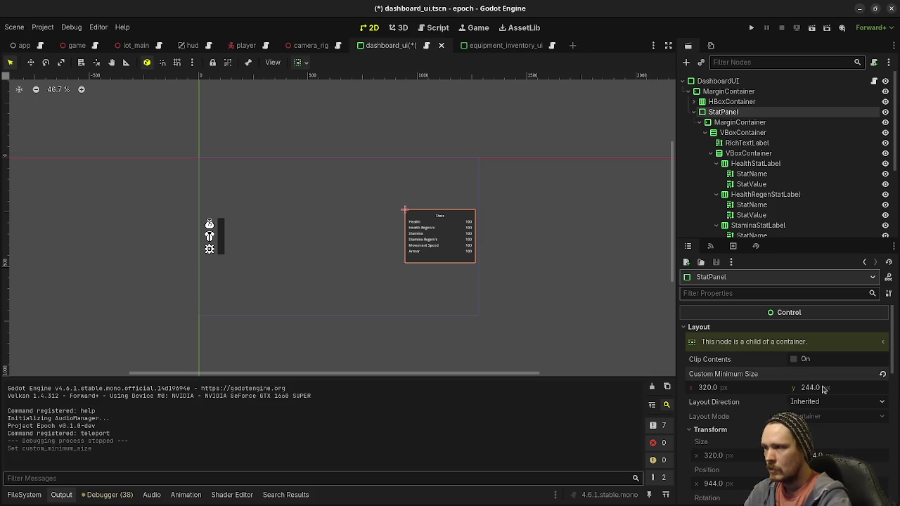
Step: Save and run the game, then open the in-game dashboard with Tab
{"action": "key", "text": "F5"}
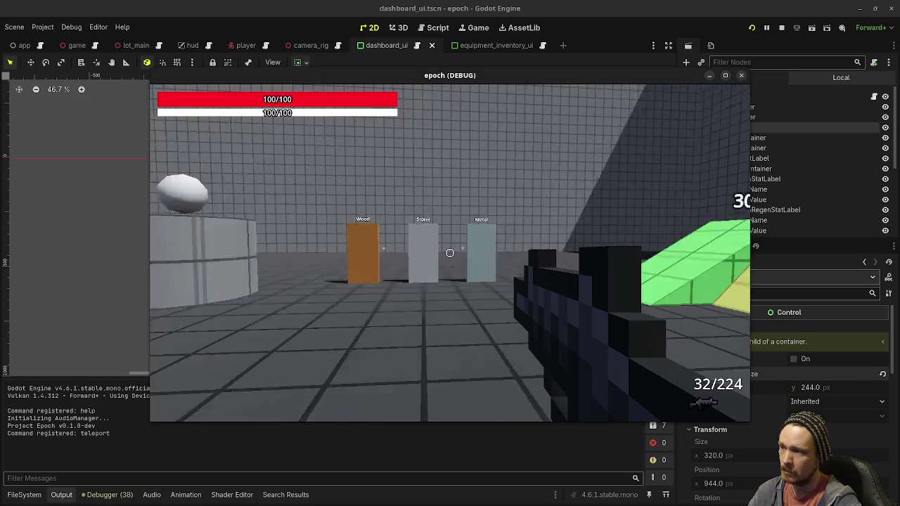
{"action": "left_click", "coordinate": [450, 254]}
{"action": "key", "text": "Tab"}
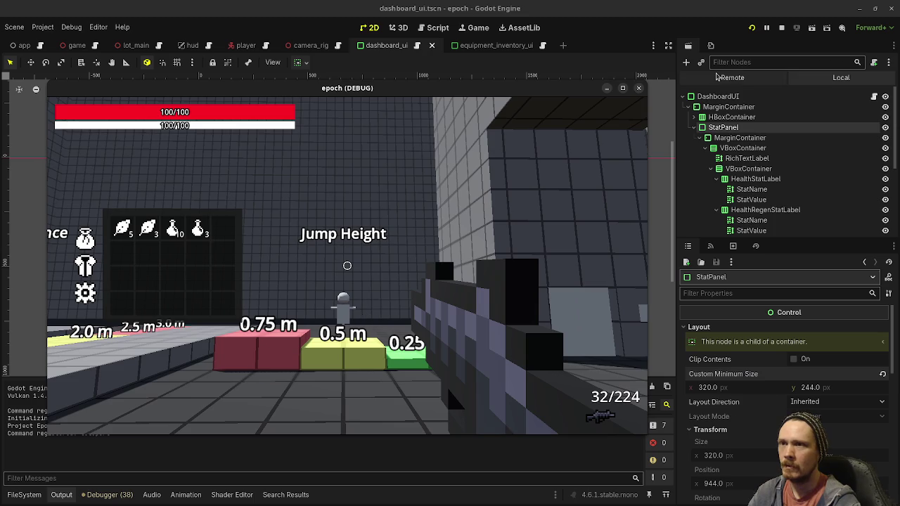
Step: Expand the Remote tree to the live StatPanel and confirm its 320 × 244 size
{"action": "left_click", "coordinate": [717, 75]}
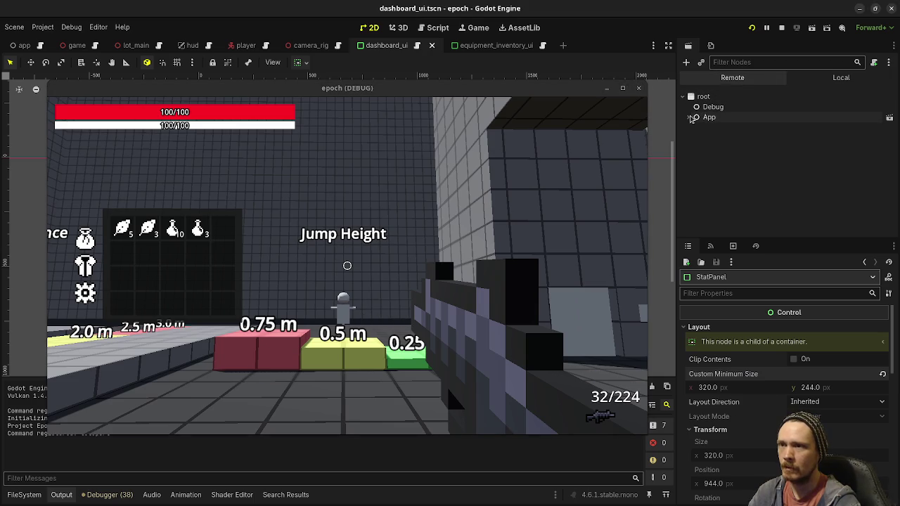
{"action": "left_click", "coordinate": [694, 128]}
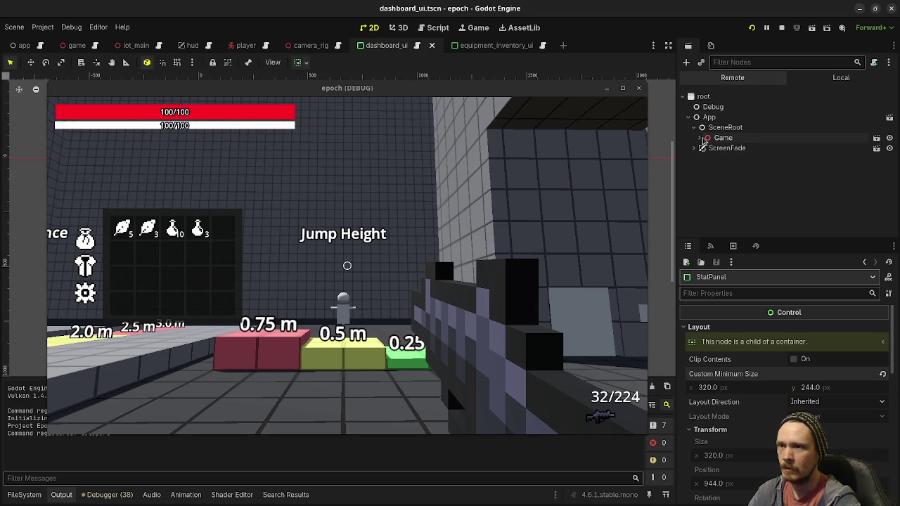
{"action": "left_click", "coordinate": [703, 138]}
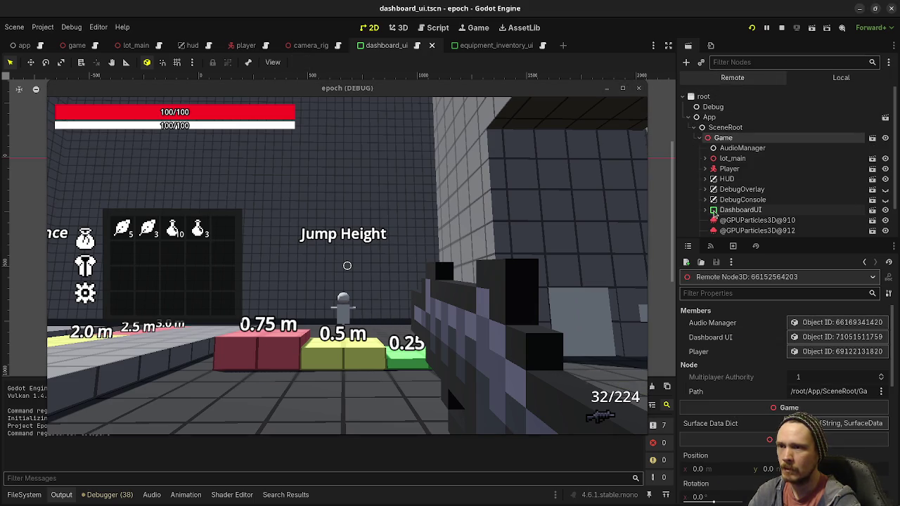
{"action": "left_click", "coordinate": [705, 210]}
{"action": "left_click", "coordinate": [731, 210]}
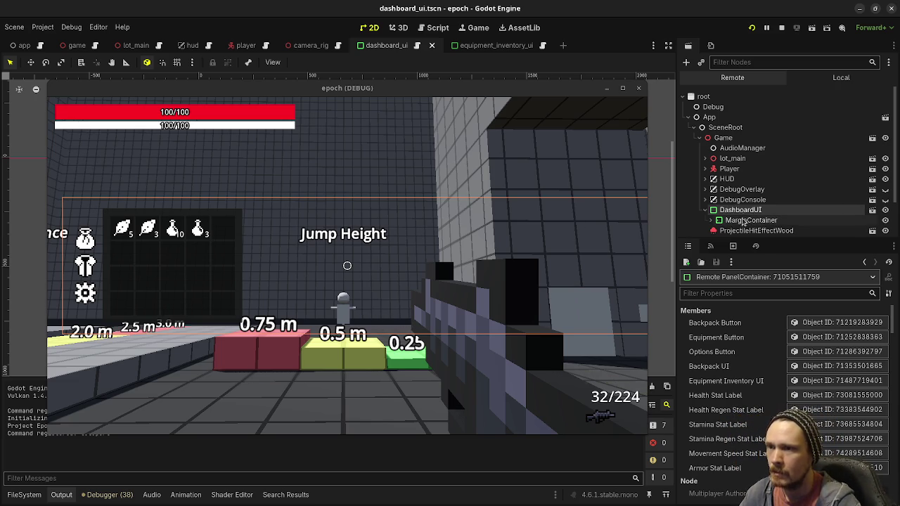
{"action": "mouse_move", "coordinate": [551, 93]}
{"action": "left_mouse_down"}
{"action": "mouse_move", "coordinate": [496, 367]}
{"action": "mouse_move", "coordinate": [499, 328]}
{"action": "left_mouse_up"}
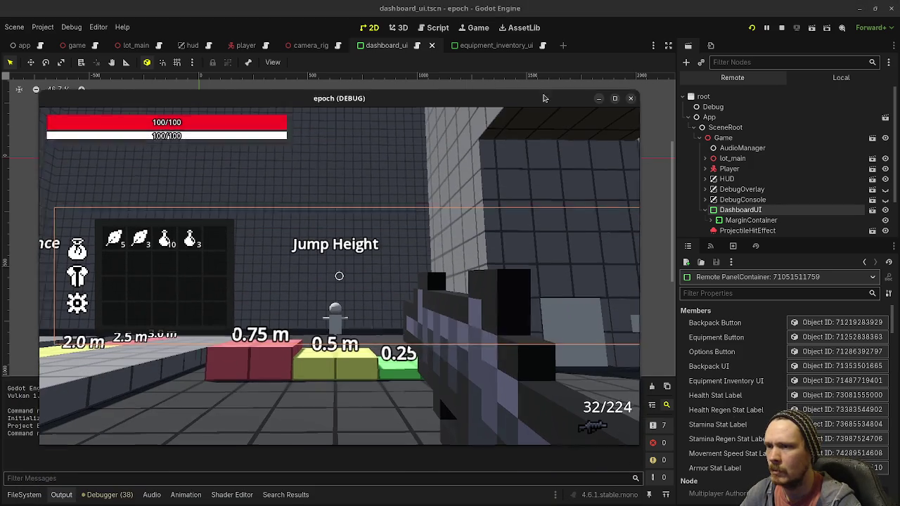
{"action": "left_click", "coordinate": [707, 219]}
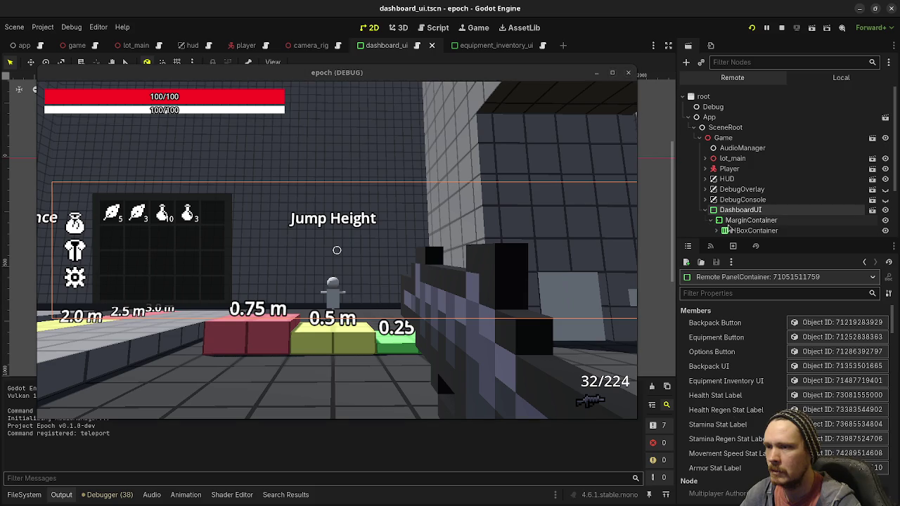
{"action": "scroll", "coordinate": [731, 204], "scroll_direction": "down", "scroll_amount": 3}
{"action": "left_click", "coordinate": [745, 189]}
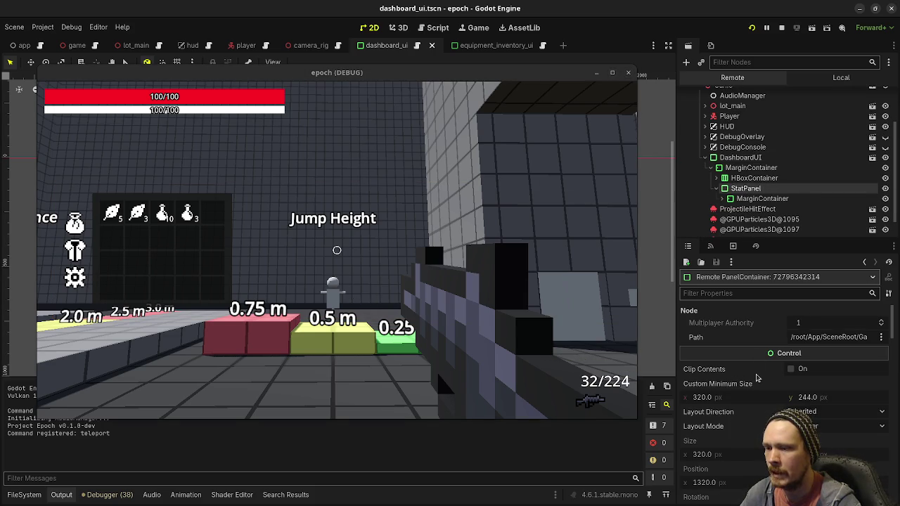
{"action": "scroll", "coordinate": [756, 388], "scroll_direction": "down", "scroll_amount": 3}
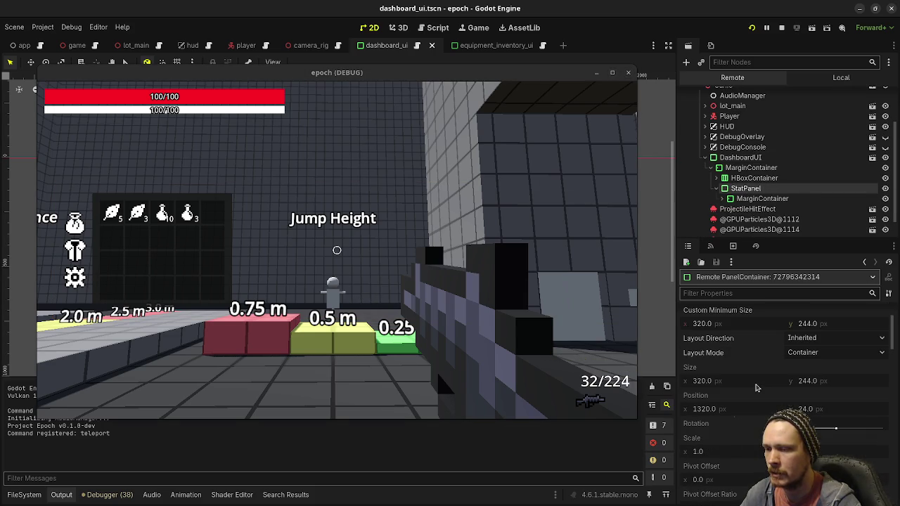
{"action": "scroll", "coordinate": [740, 478], "scroll_direction": "up", "scroll_amount": 3}
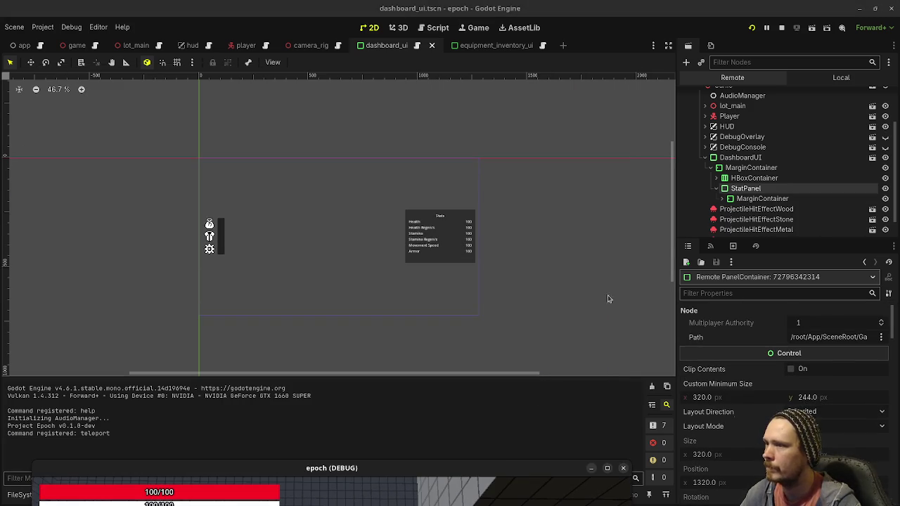
Step: Select StatPanel in the Local tree and review its container alignment options
{"action": "left_click", "coordinate": [716, 177]}
{"action": "left_click", "coordinate": [723, 188]}
{"action": "left_click", "coordinate": [762, 188]}
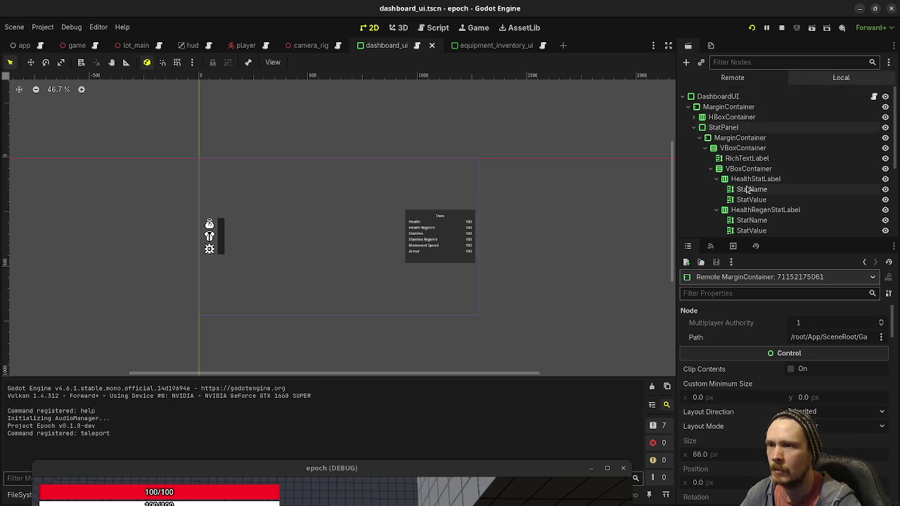
{"action": "left_click", "coordinate": [722, 127]}
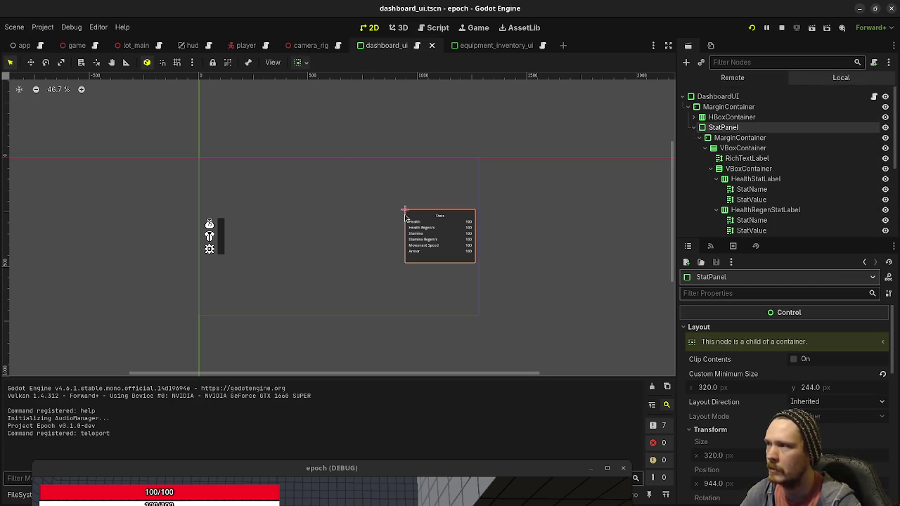
{"action": "left_click", "coordinate": [299, 64]}
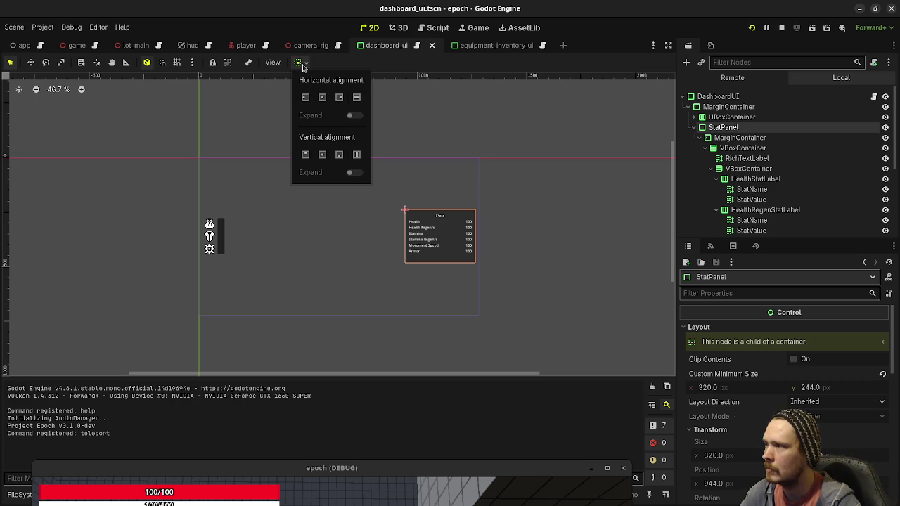
{"action": "left_click", "coordinate": [626, 21]}
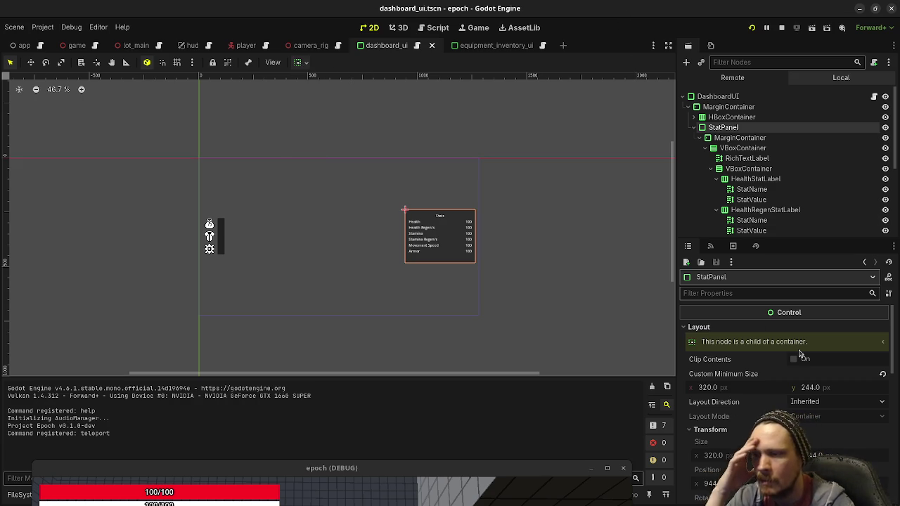
Step: Set the StatPanel's Layout Direction to Right-to-Left
{"action": "left_click", "coordinate": [813, 402]}
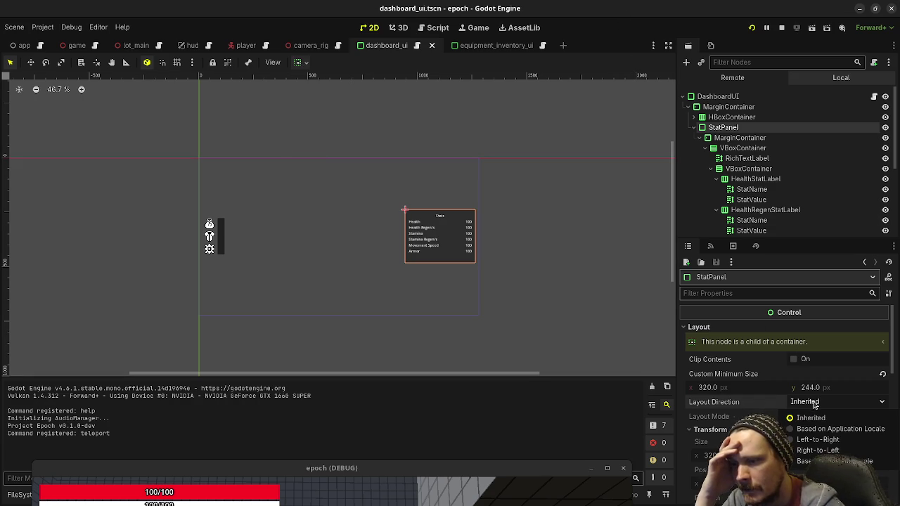
{"action": "left_click", "coordinate": [811, 450]}
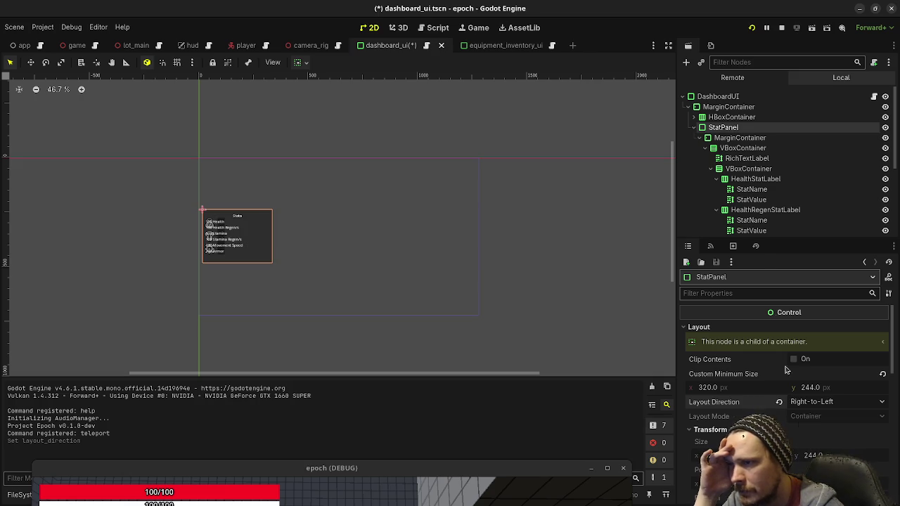
{"action": "left_click", "coordinate": [484, 469]}
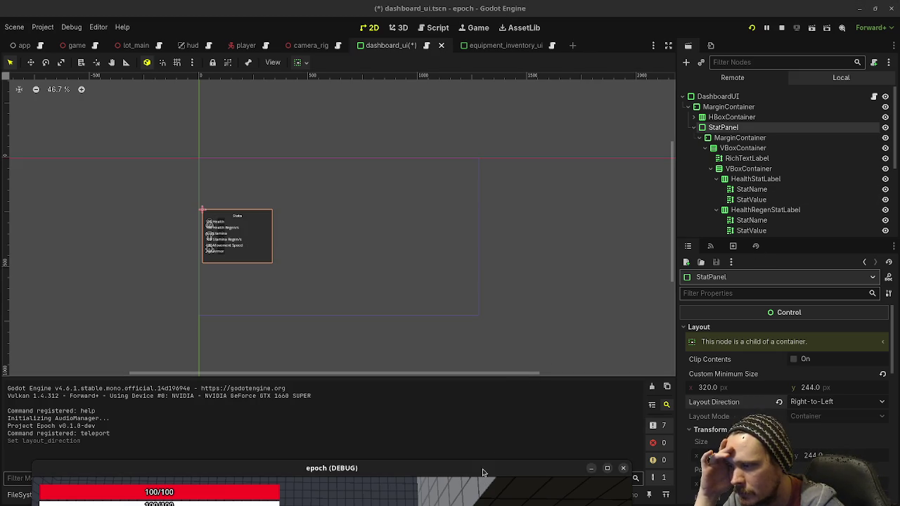
Step: Test Left-to-Right layout direction on the StatPanel, then revert it to Inherited
{"action": "left_click_drag", "start_coordinate": [482, 471], "coordinate": [538, 104]}
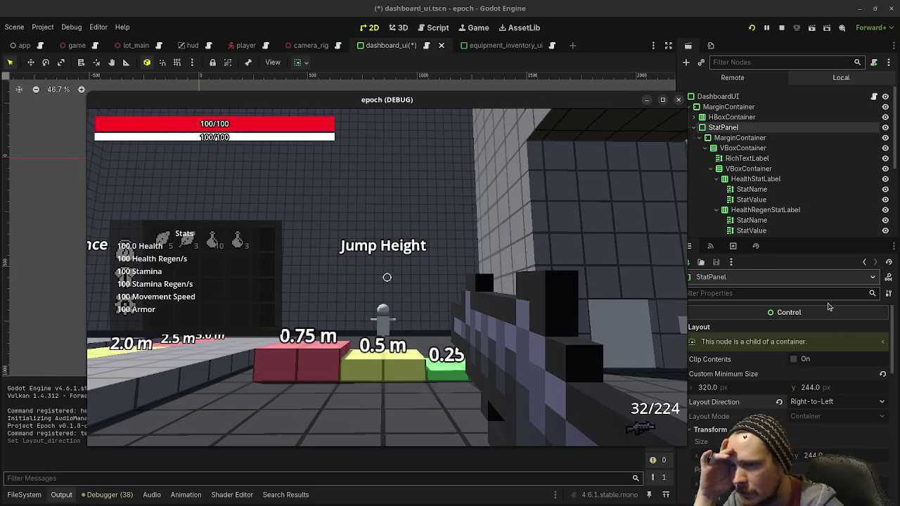
{"action": "left_click", "coordinate": [798, 404]}
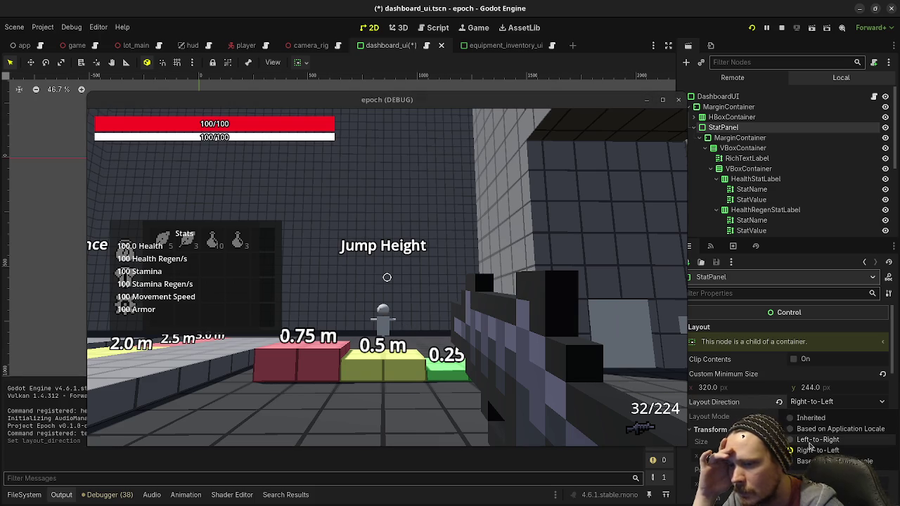
{"action": "left_click", "coordinate": [815, 439]}
{"action": "left_click", "coordinate": [777, 402]}
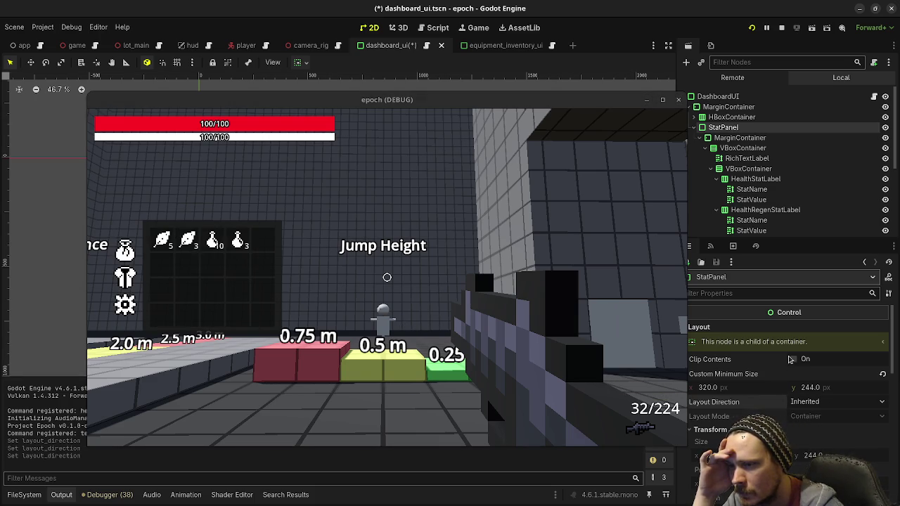
{"action": "scroll", "coordinate": [801, 419], "scroll_direction": "down", "scroll_amount": 3}
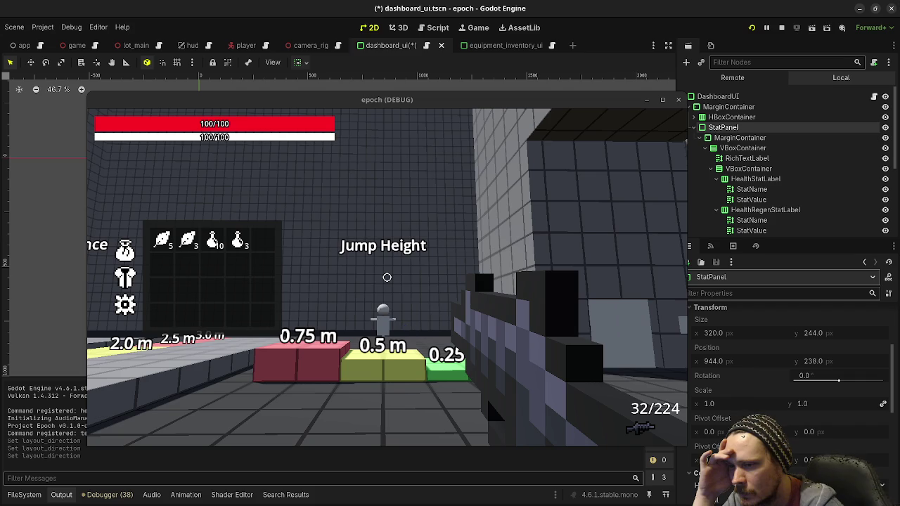
{"action": "scroll", "coordinate": [800, 419], "scroll_direction": "down", "scroll_amount": 5}
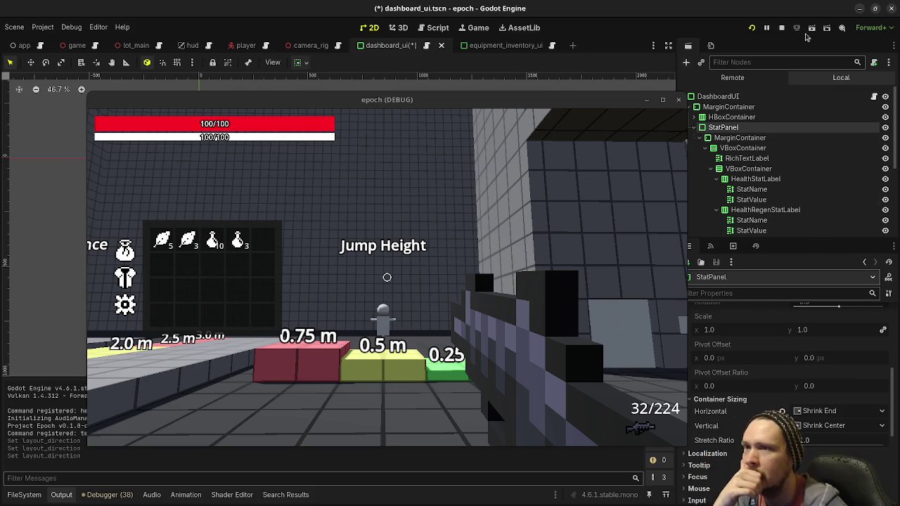
Step: Stop the running game and bring up the DashboardUI root node's context menu
{"action": "left_click", "coordinate": [786, 27]}
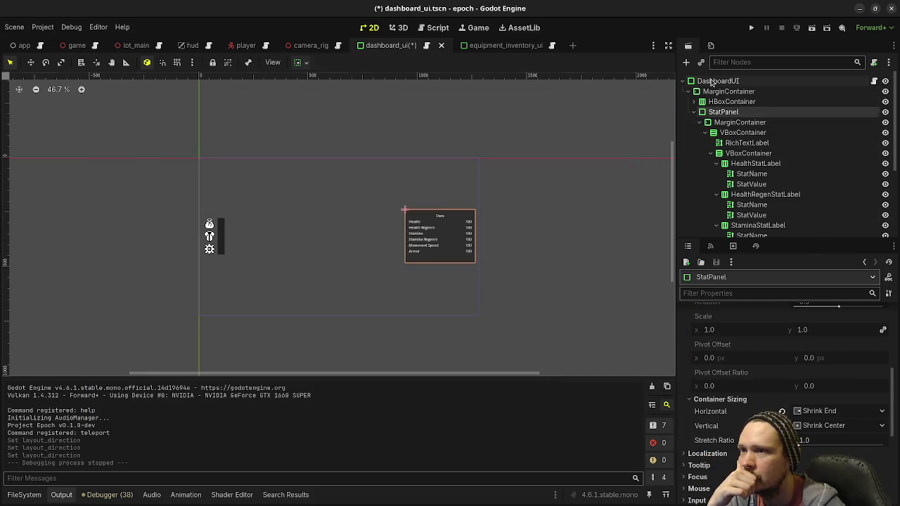
{"action": "left_click", "coordinate": [713, 82]}
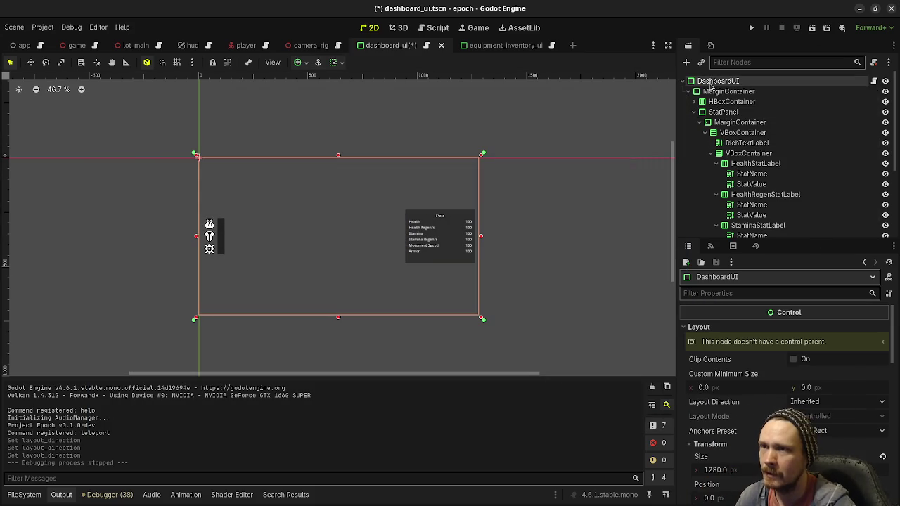
{"action": "right_click", "coordinate": [714, 84]}
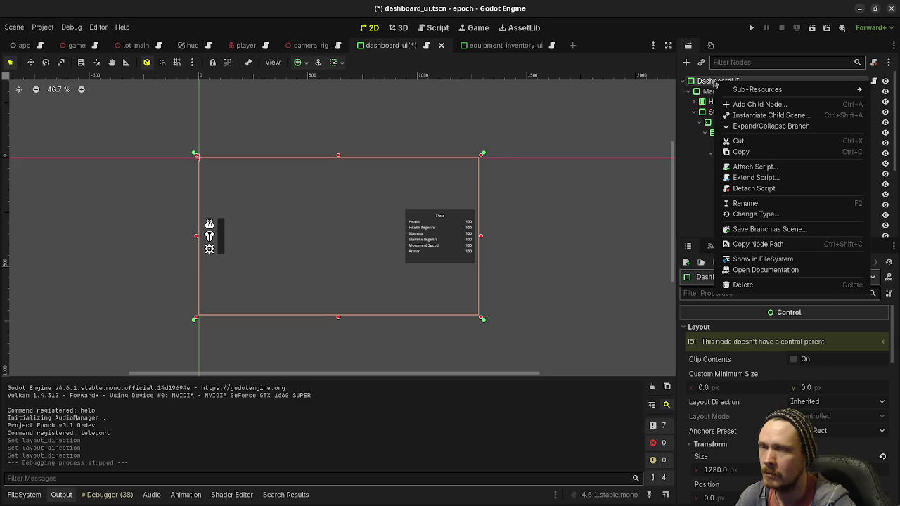
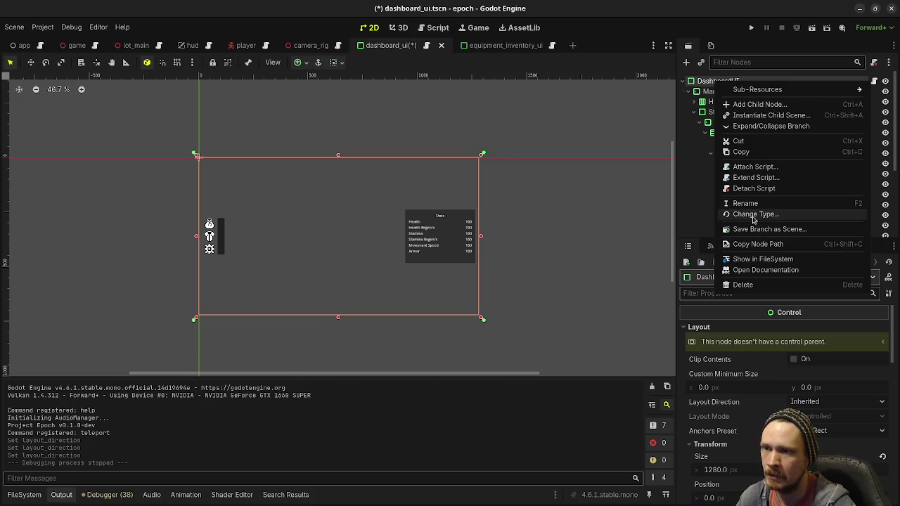
Step: Change the DashboardUI root node's type to Control and save the scene
{"action": "left_click", "coordinate": [754, 214]}
{"action": "type", "text": "control"}
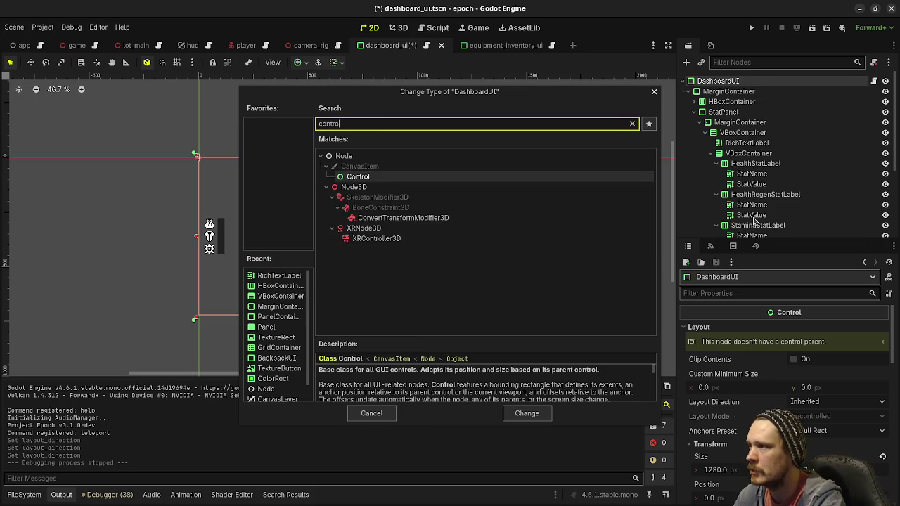
{"action": "key", "text": "Return"}
{"action": "key", "text": "ctrl+s"}
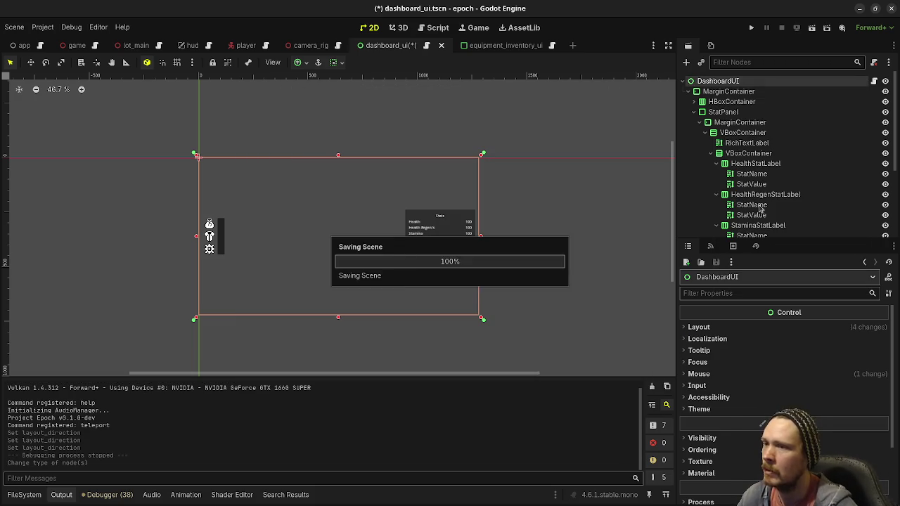
Step: Review the MarginContainer, HBoxContainer and StatPanel nodes, then undo the root's type change
{"action": "left_click", "coordinate": [719, 92]}
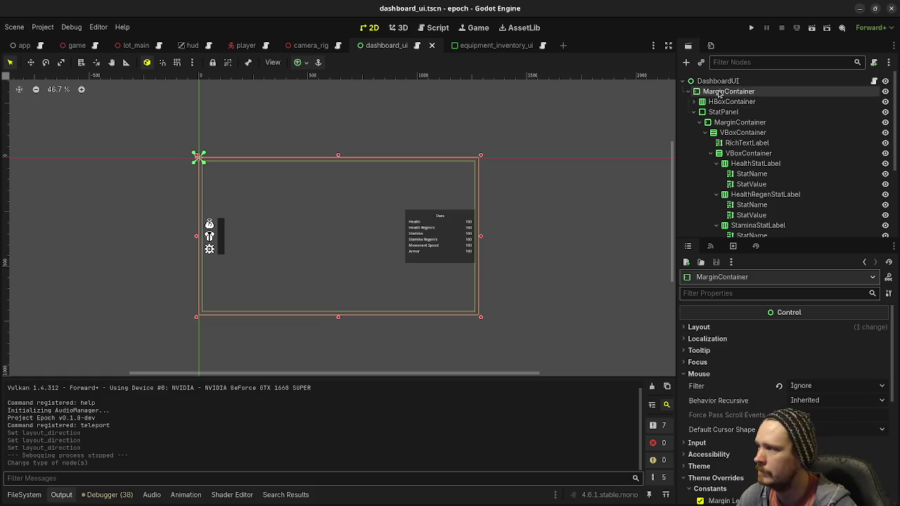
{"action": "left_click", "coordinate": [718, 102]}
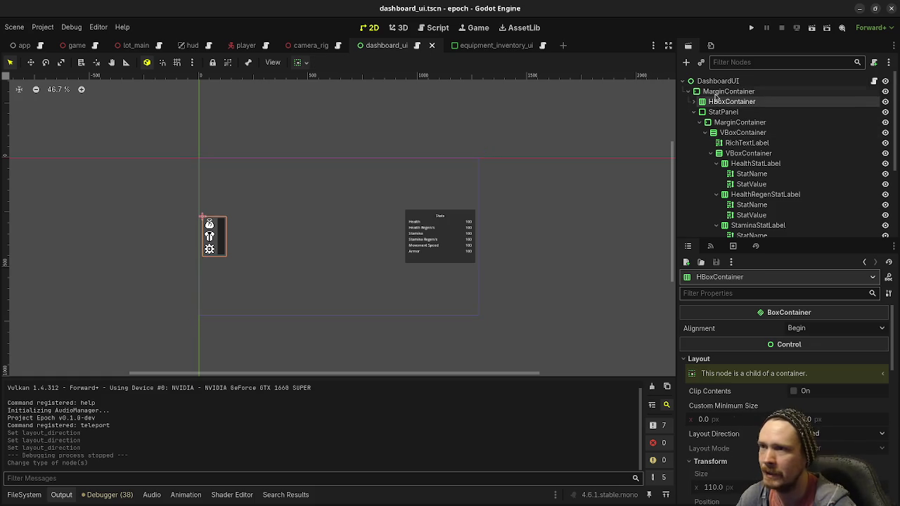
{"action": "left_click", "coordinate": [717, 91]}
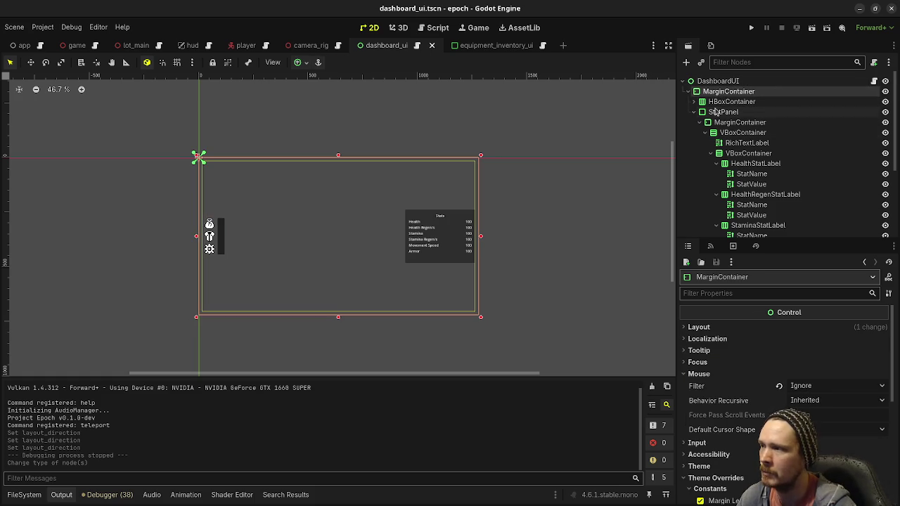
{"action": "left_click", "coordinate": [727, 102]}
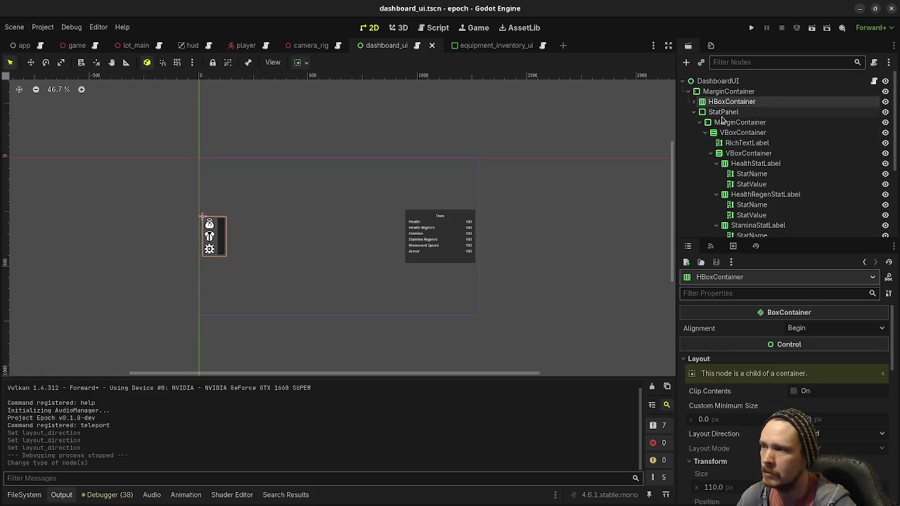
{"action": "left_click", "coordinate": [722, 112]}
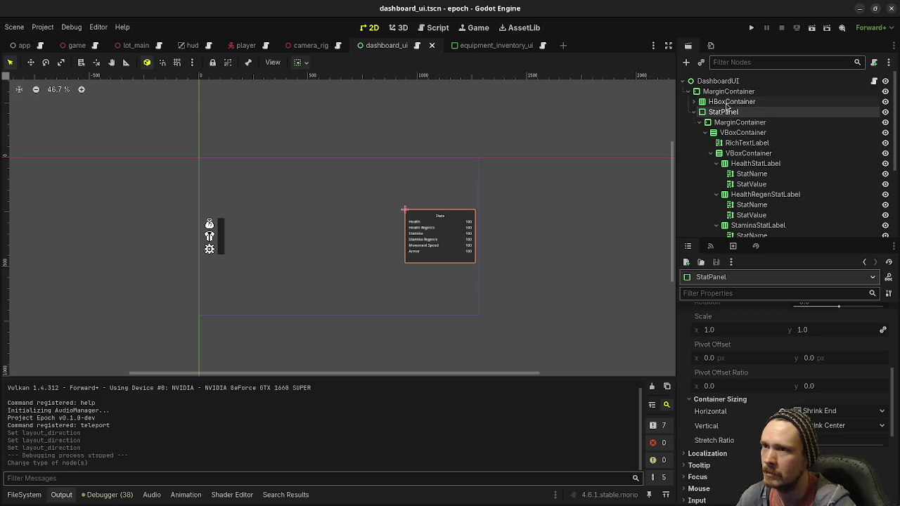
{"action": "left_click", "coordinate": [717, 81]}
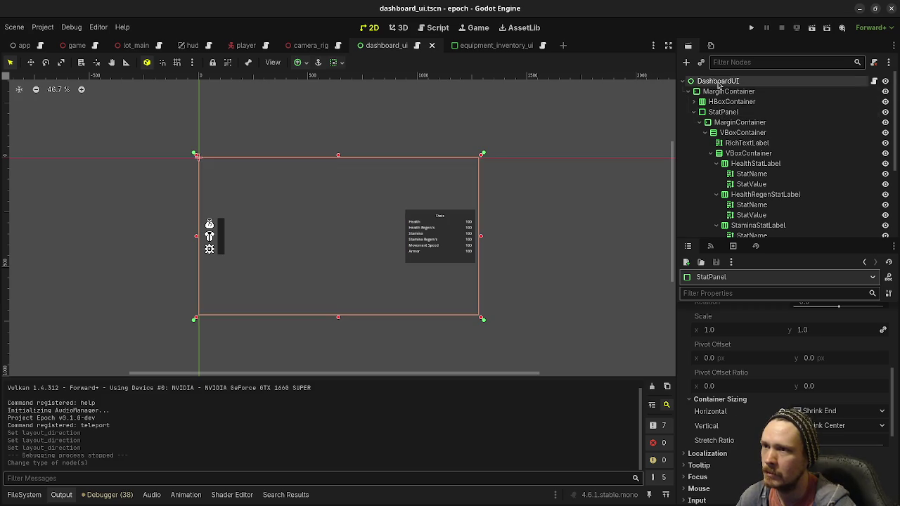
{"action": "key", "text": "ctrl+z"}
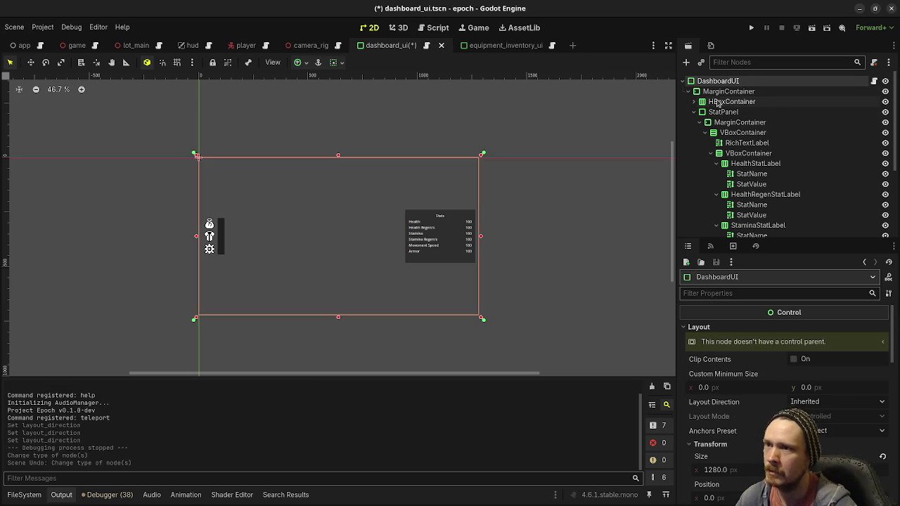
Step: Add a new Control child node under the top MarginContainer
{"action": "left_click", "coordinate": [719, 94]}
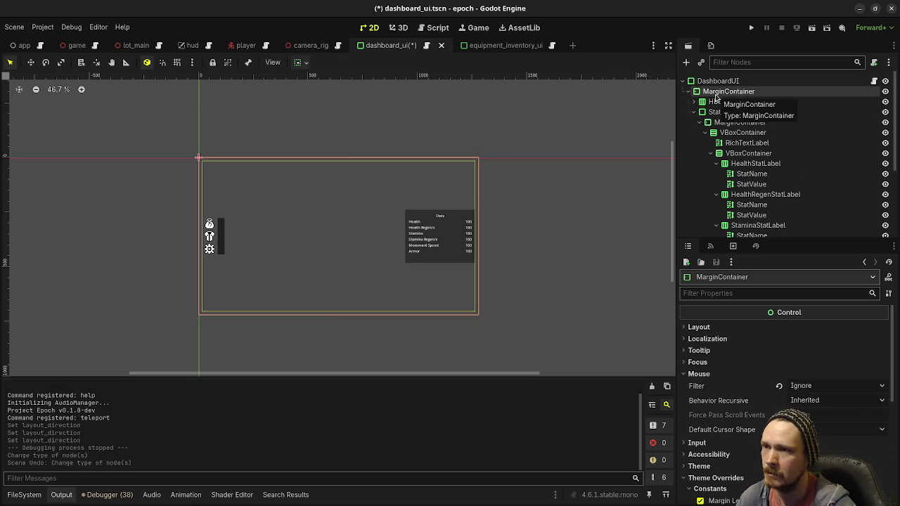
{"action": "right_click", "coordinate": [716, 92]}
{"action": "left_click", "coordinate": [764, 98]}
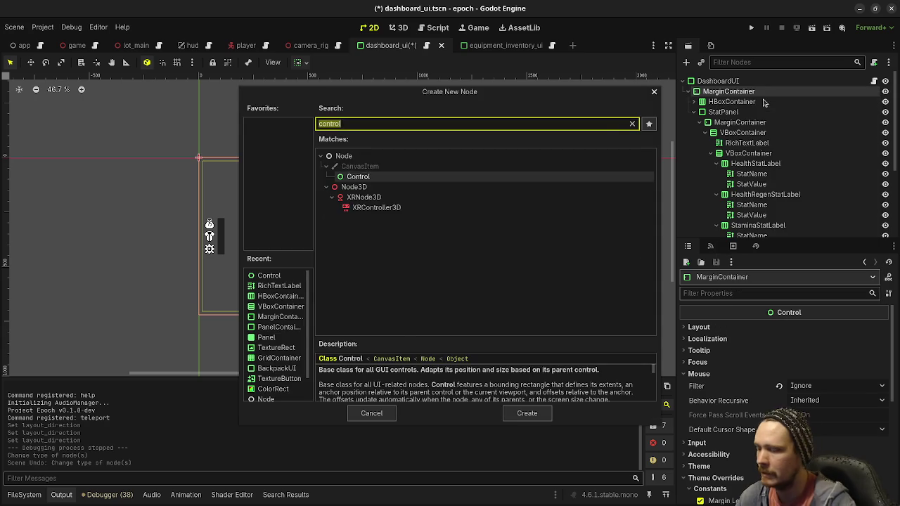
{"action": "type", "text": "control"}
{"action": "key", "text": "Return"}
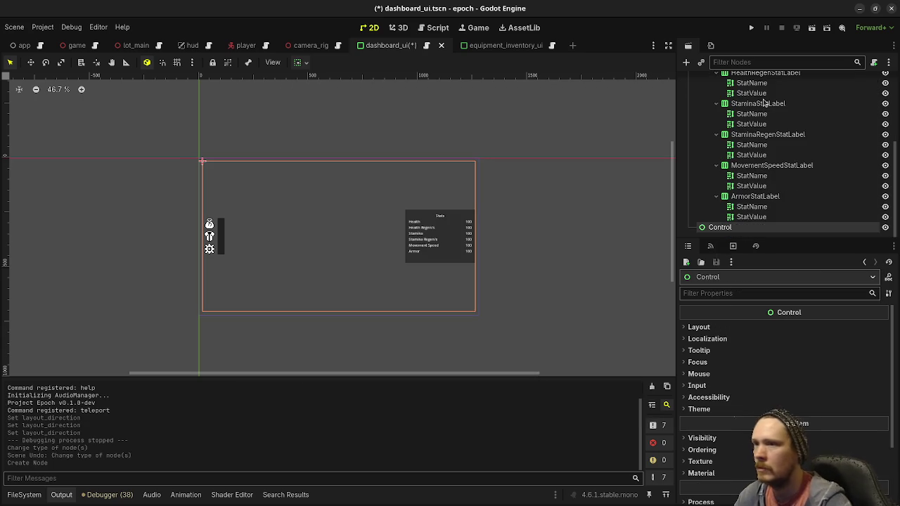
Step: Move the Control node directly into the top MarginContainer and put HBoxContainer inside it
{"action": "mouse_move", "coordinate": [738, 231]}
{"action": "left_mouse_down"}
{"action": "mouse_move", "coordinate": [736, 107]}
{"action": "mouse_move", "coordinate": [735, 132]}
{"action": "left_mouse_up"}
{"action": "left_click", "coordinate": [735, 122]}
{"action": "left_click", "coordinate": [734, 133]}
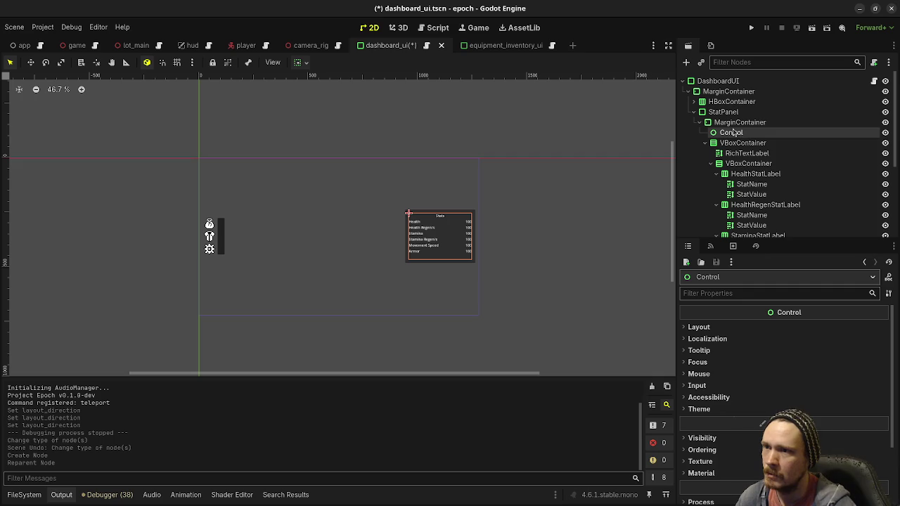
{"action": "left_click_drag", "start_coordinate": [734, 133], "coordinate": [733, 92]}
{"action": "scroll", "coordinate": [742, 169], "scroll_direction": "up", "scroll_amount": 5}
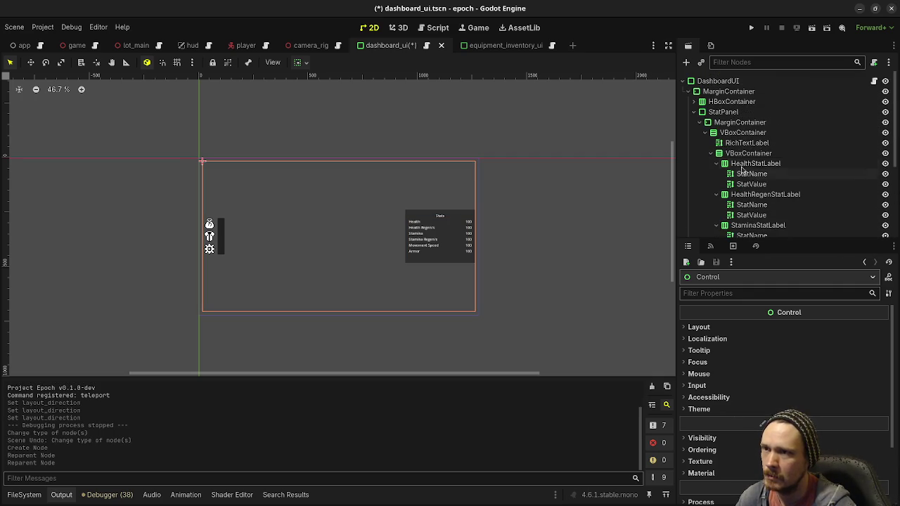
{"action": "left_click", "coordinate": [693, 112]}
{"action": "mouse_move", "coordinate": [717, 102]}
{"action": "left_mouse_down"}
{"action": "mouse_move", "coordinate": [727, 123]}
{"action": "mouse_move", "coordinate": [723, 115]}
{"action": "left_mouse_up"}
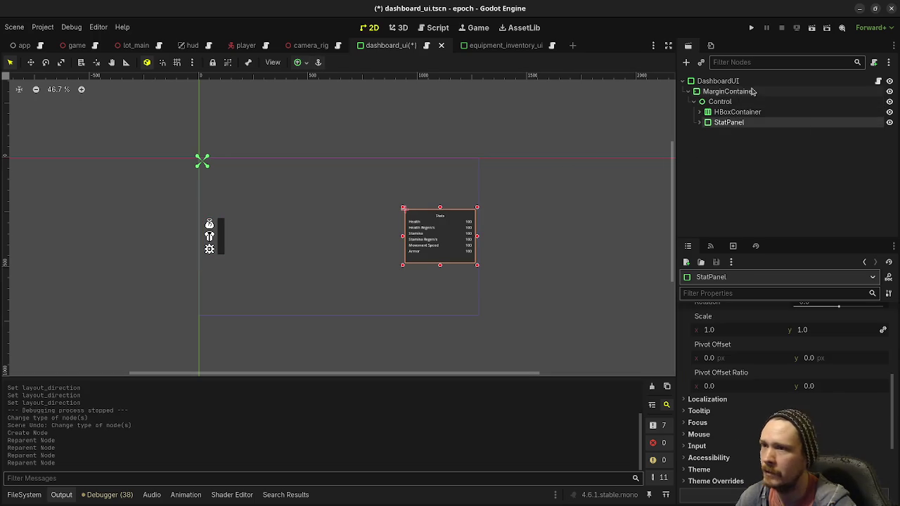
Step: Check the placement of Control, HBoxContainer and StatPanel, then save the dashboard scene
{"action": "left_click", "coordinate": [734, 93]}
{"action": "left_click", "coordinate": [724, 101]}
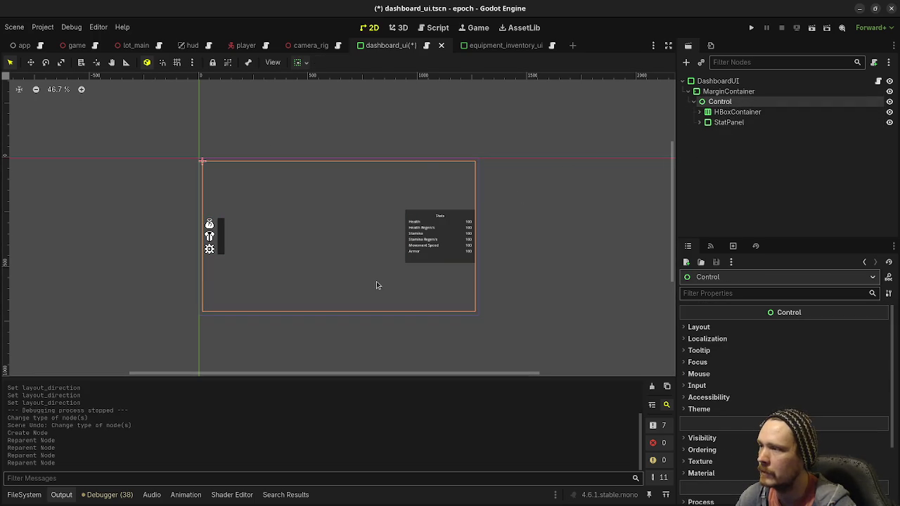
{"action": "left_click", "coordinate": [736, 112]}
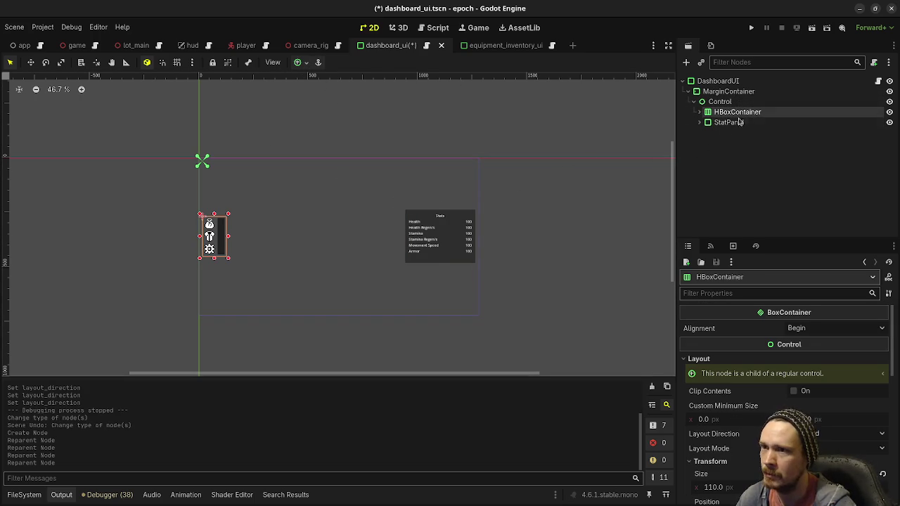
{"action": "left_click", "coordinate": [728, 122]}
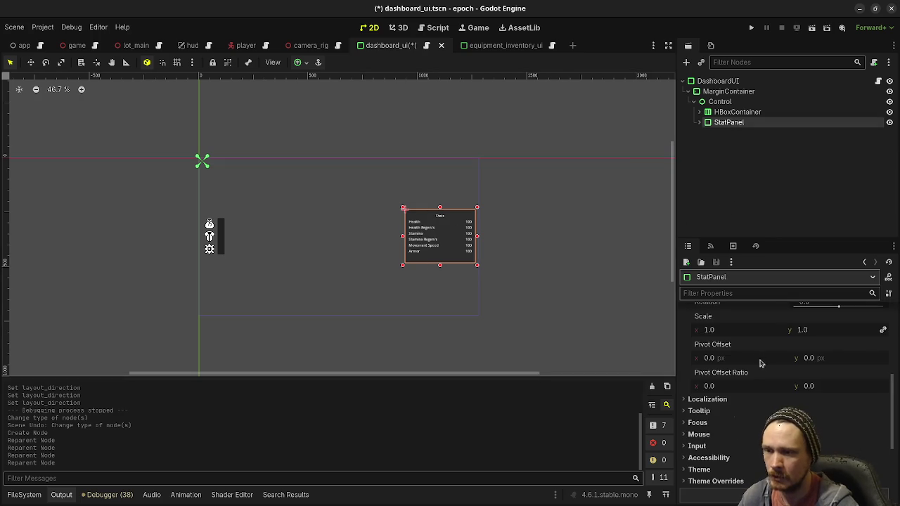
{"action": "scroll", "coordinate": [759, 362], "scroll_direction": "up", "scroll_amount": 5}
{"action": "left_click", "coordinate": [763, 200]}
{"action": "key", "text": "ctrl+s"}
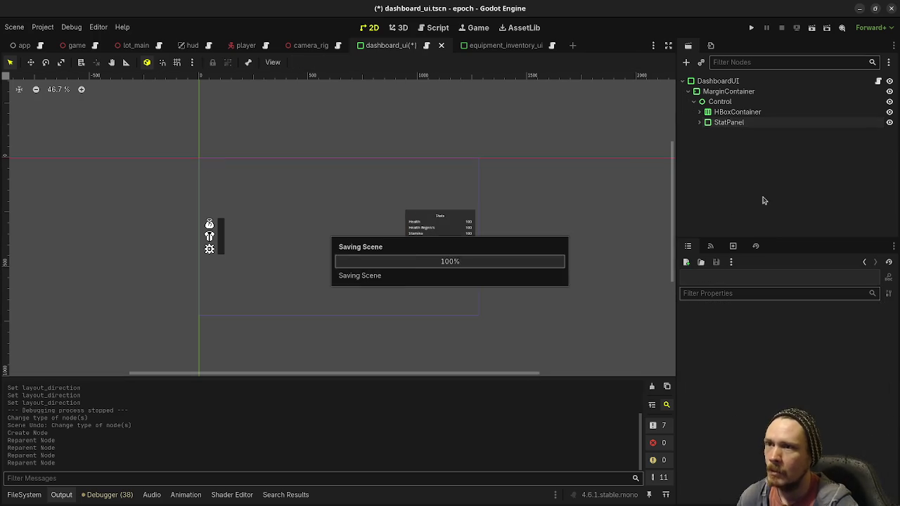
Step: Test-run the game, stop it, and widen the code editor to show full node paths
{"action": "key", "text": "F5"}
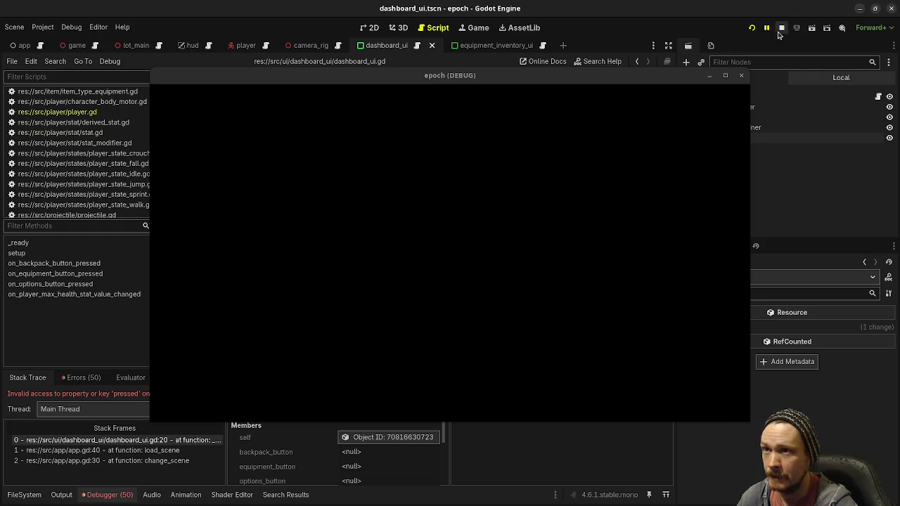
{"action": "key", "text": "F8"}
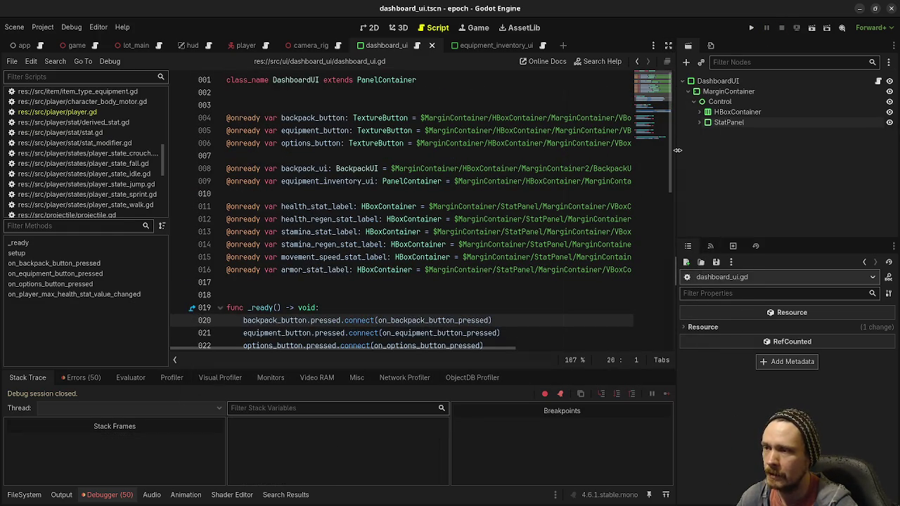
{"action": "mouse_move", "coordinate": [676, 151]}
{"action": "left_mouse_down"}
{"action": "mouse_move", "coordinate": [770, 160]}
{"action": "mouse_move", "coordinate": [733, 177]}
{"action": "left_mouse_up"}
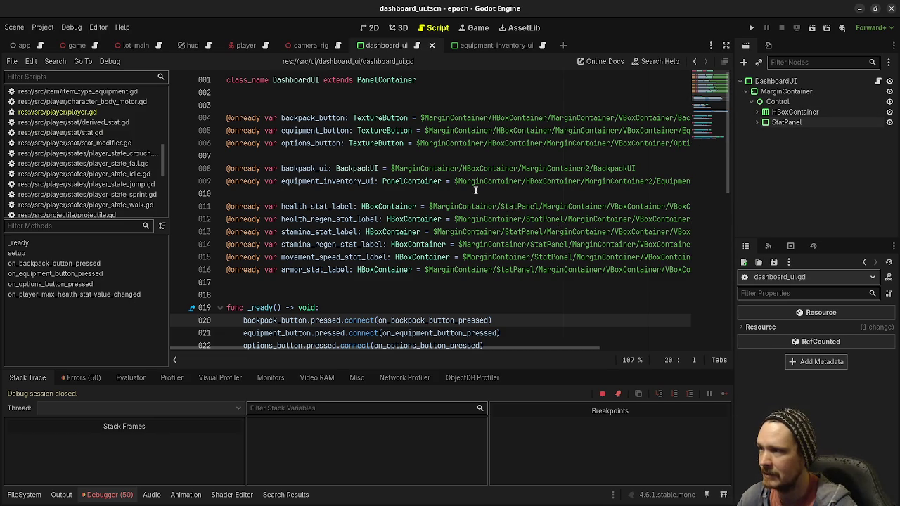
Step: Insert 'Control/' after '$MarginContainer/' on lines 4–16 at once, then rerun the project
{"action": "left_click", "coordinate": [491, 118]}
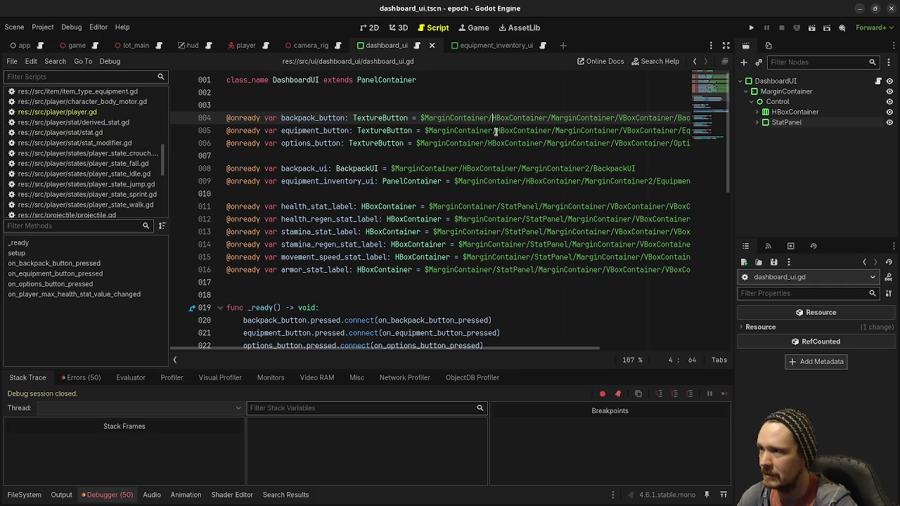
{"action": "left_click", "coordinate": [495, 131], "text": "alt"}
{"action": "left_click", "coordinate": [488, 143], "text": "alt"}
{"action": "left_click", "coordinate": [462, 169], "text": "alt"}
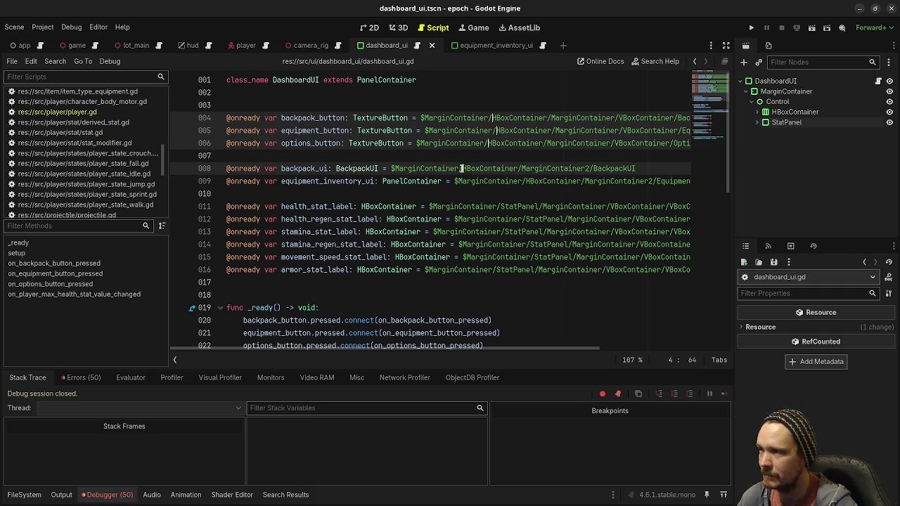
{"action": "left_click", "coordinate": [522, 181], "text": "alt"}
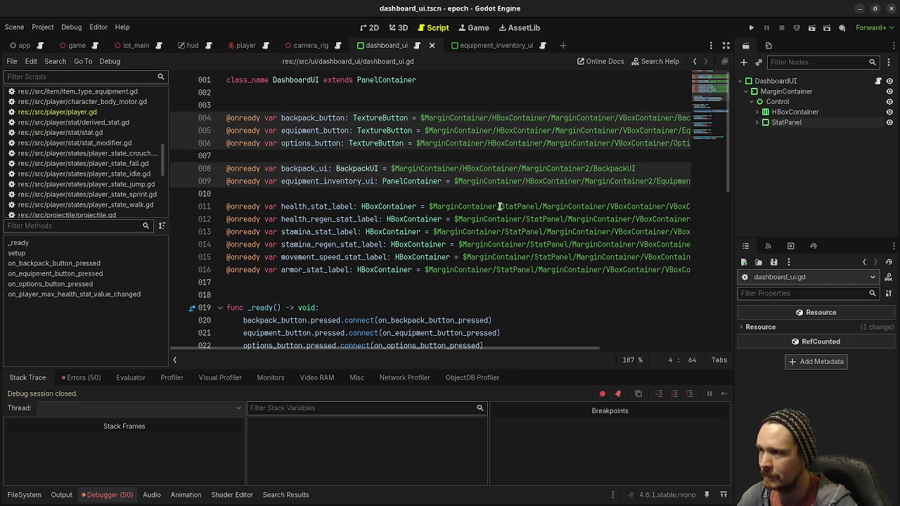
{"action": "left_click", "coordinate": [499, 206], "text": "alt"}
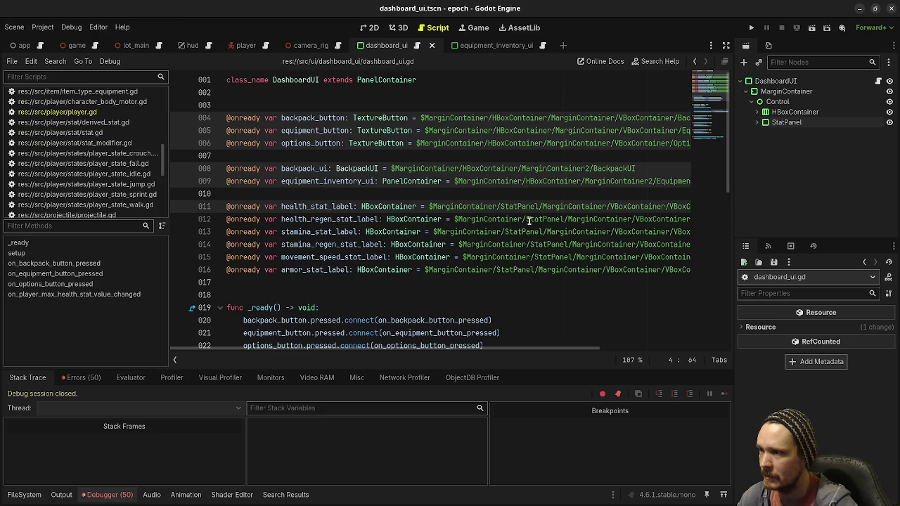
{"action": "left_click", "coordinate": [525, 219], "text": "alt"}
{"action": "left_click", "coordinate": [504, 231], "text": "alt"}
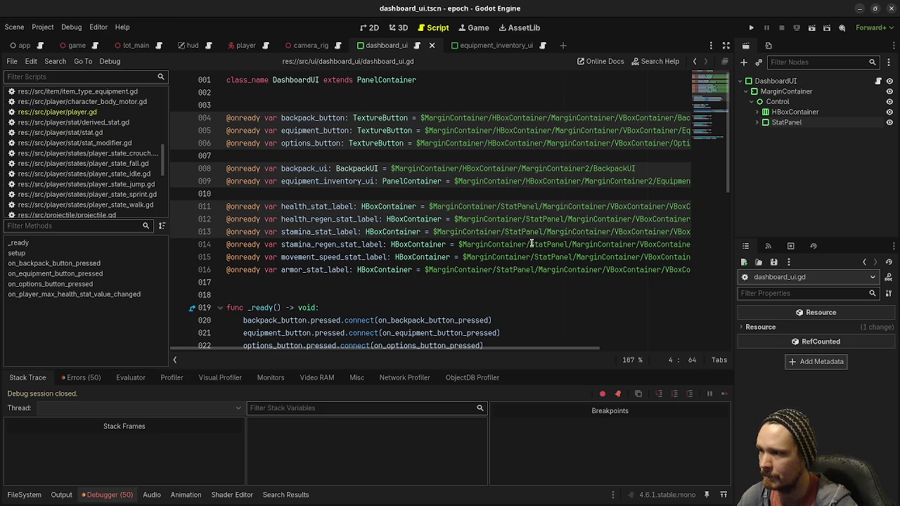
{"action": "left_click", "coordinate": [529, 244], "text": "alt"}
{"action": "left_click", "coordinate": [534, 257], "text": "alt"}
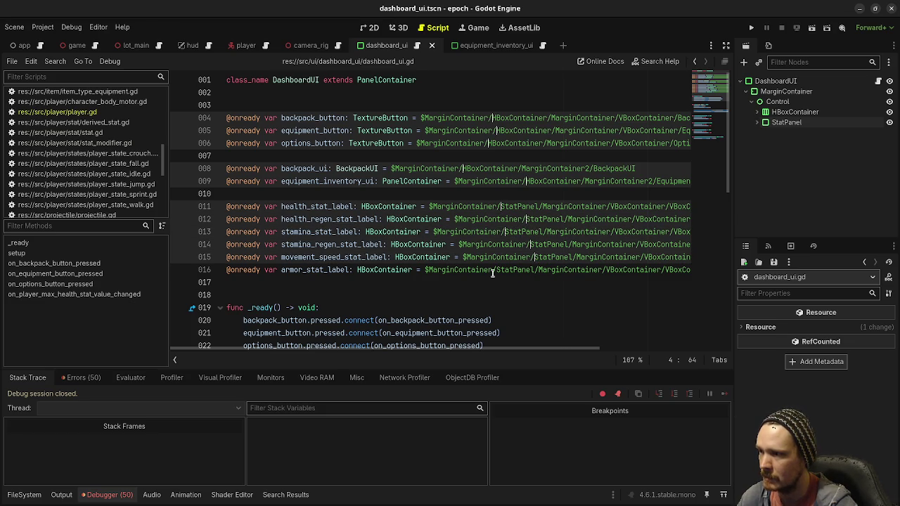
{"action": "left_click", "coordinate": [494, 272], "text": "alt"}
{"action": "type", "text": "Control/"}
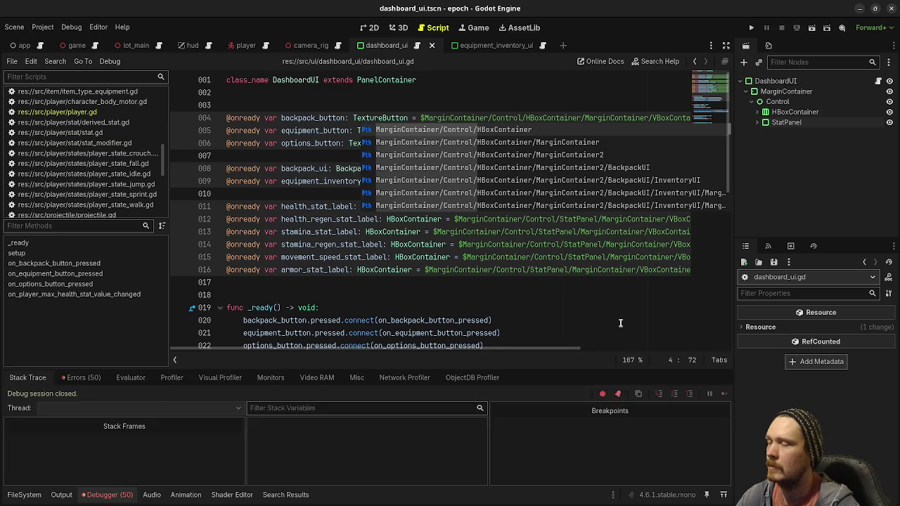
{"action": "key", "text": "F5"}
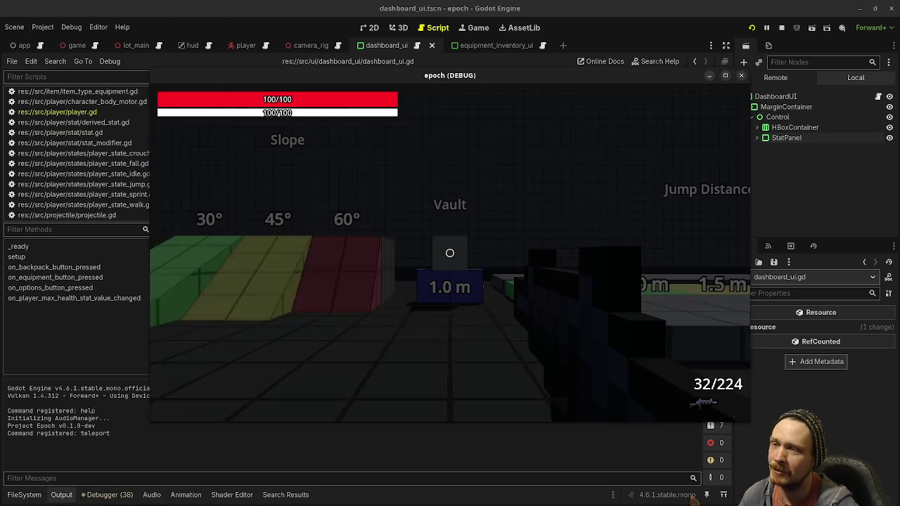
Step: Open the in-game dashboard with Tab, then show the dashboard scene's 2D layout
{"action": "key", "text": "Tab"}
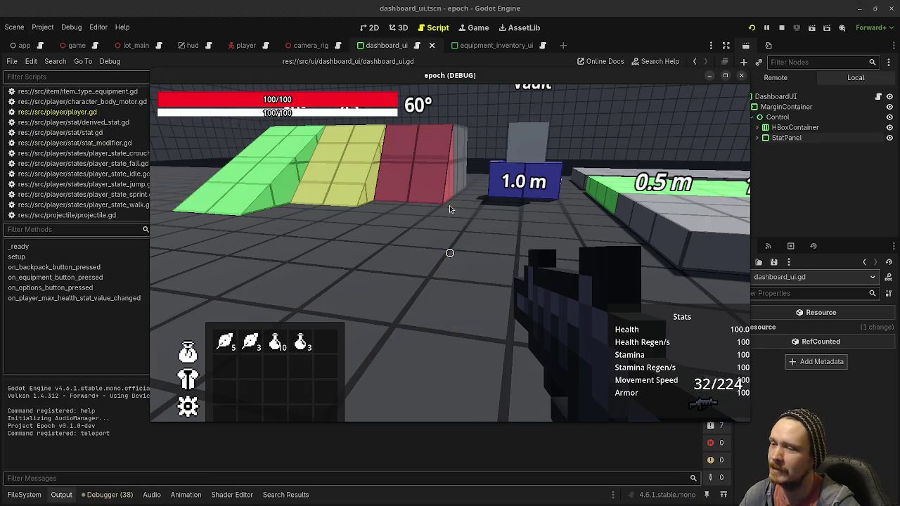
{"action": "mouse_move", "coordinate": [585, 82]}
{"action": "left_mouse_down"}
{"action": "mouse_move", "coordinate": [582, 131]}
{"action": "mouse_move", "coordinate": [561, 165]}
{"action": "mouse_move", "coordinate": [899, 232]}
{"action": "left_mouse_up"}
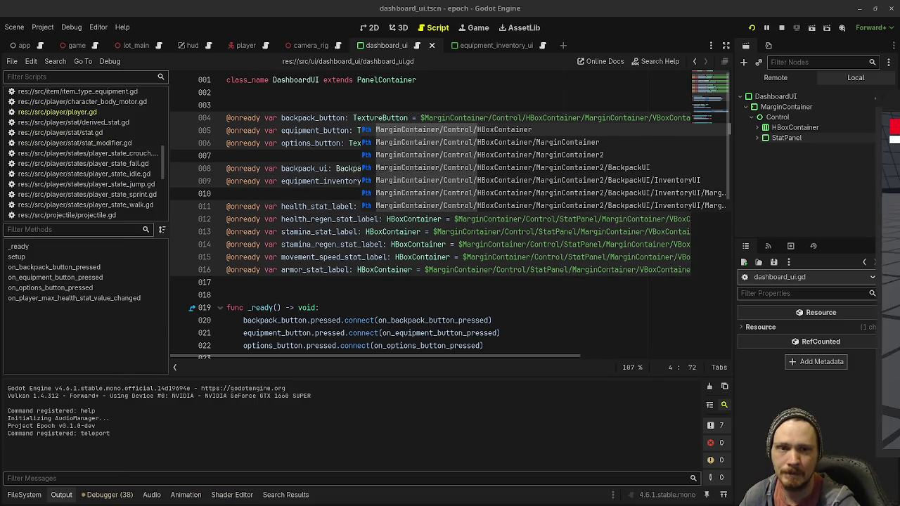
{"action": "left_click", "coordinate": [372, 28]}
Step: Anchor HBoxContainer Center Left and StatPanel Center Right, then save and relaunch the game
{"action": "left_click", "coordinate": [776, 117]}
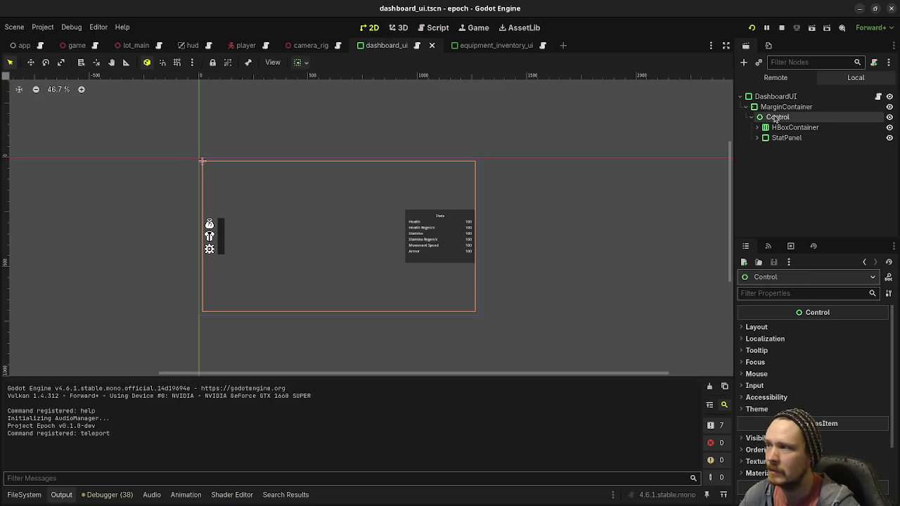
{"action": "left_click", "coordinate": [782, 127]}
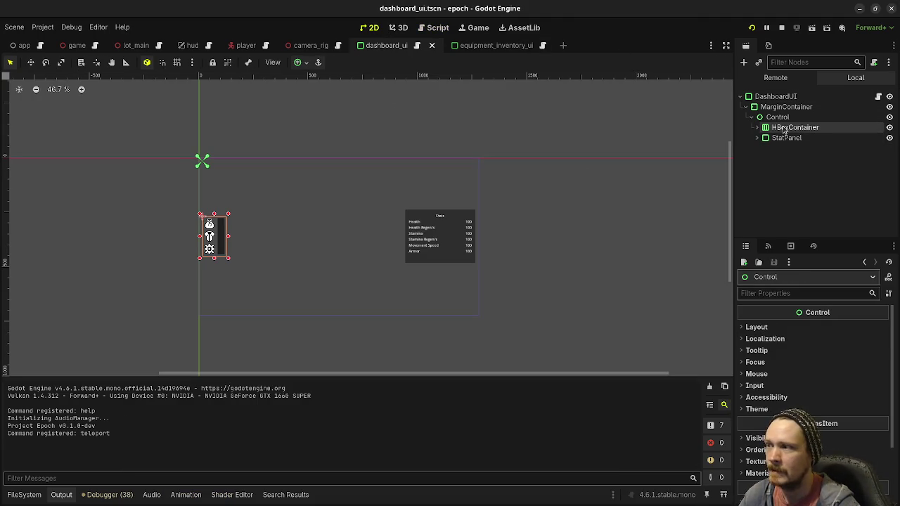
{"action": "left_click", "coordinate": [298, 62]}
{"action": "left_click", "coordinate": [303, 114]}
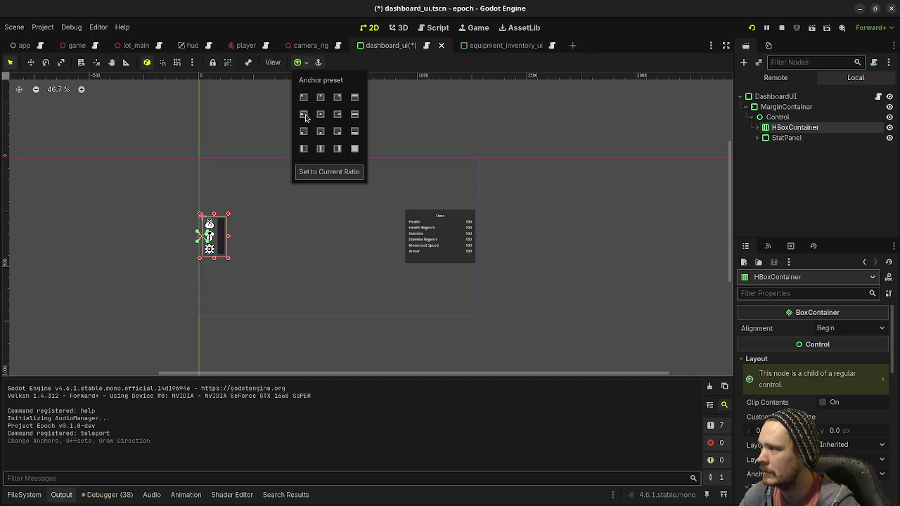
{"action": "left_click", "coordinate": [785, 138]}
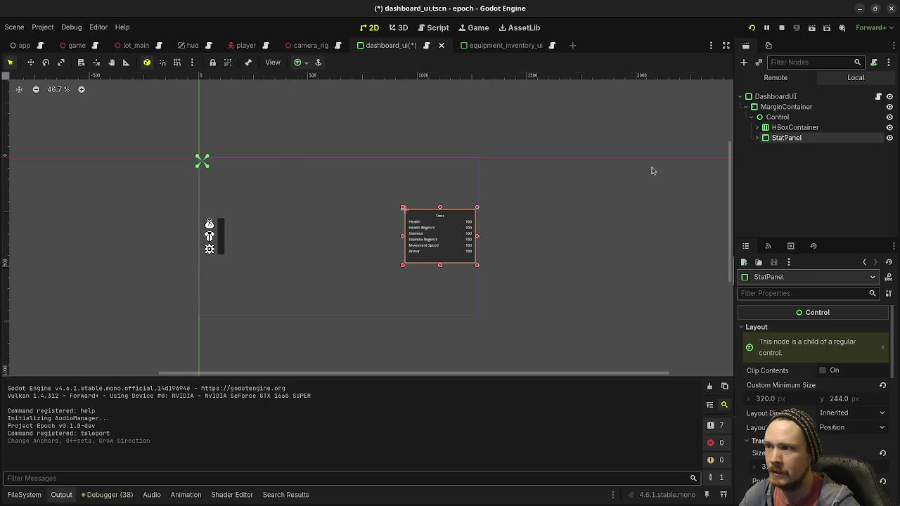
{"action": "left_click", "coordinate": [297, 64]}
{"action": "left_click", "coordinate": [337, 114]}
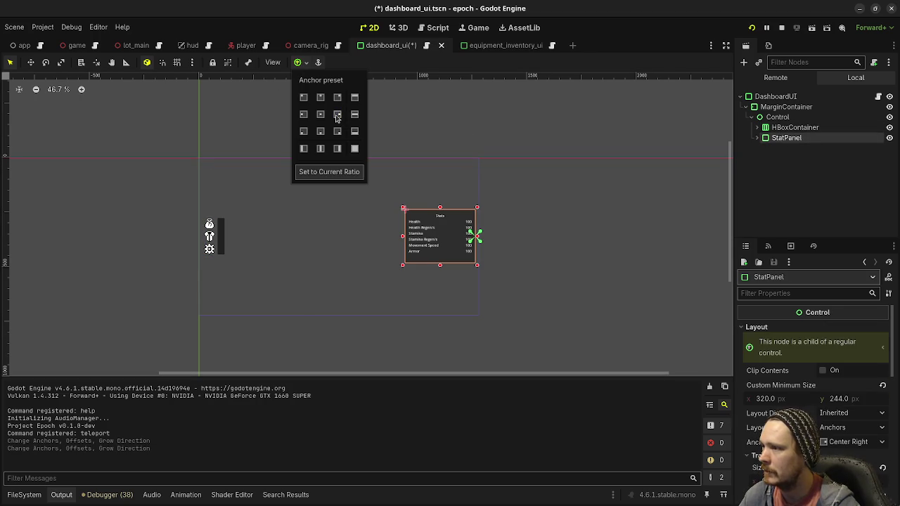
{"action": "left_click", "coordinate": [751, 28]}
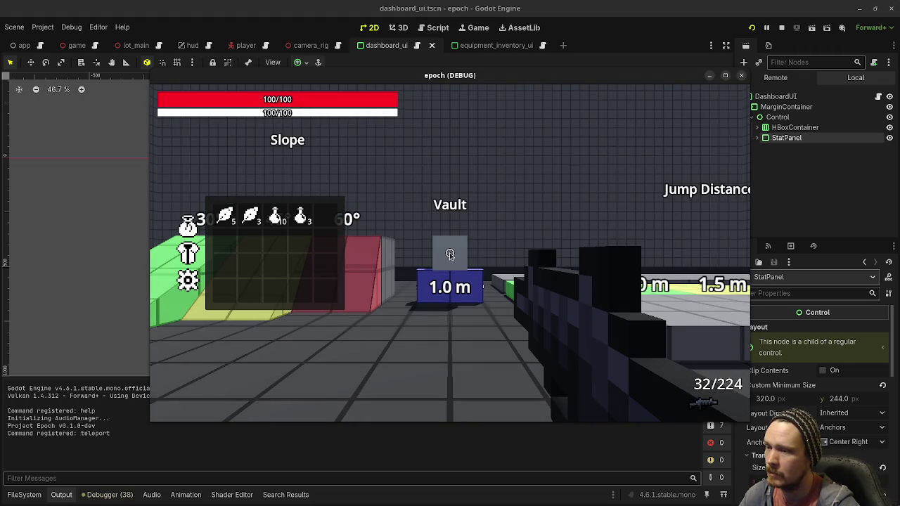
Step: Expand the Remote tree DashboardUI > MarginContainer > Control and inspect StatPanel and its MarginContainer child
{"action": "mouse_move", "coordinate": [450, 84]}
{"action": "left_mouse_down"}
{"action": "mouse_move", "coordinate": [386, 297]}
{"action": "mouse_move", "coordinate": [370, 117]}
{"action": "left_mouse_up"}
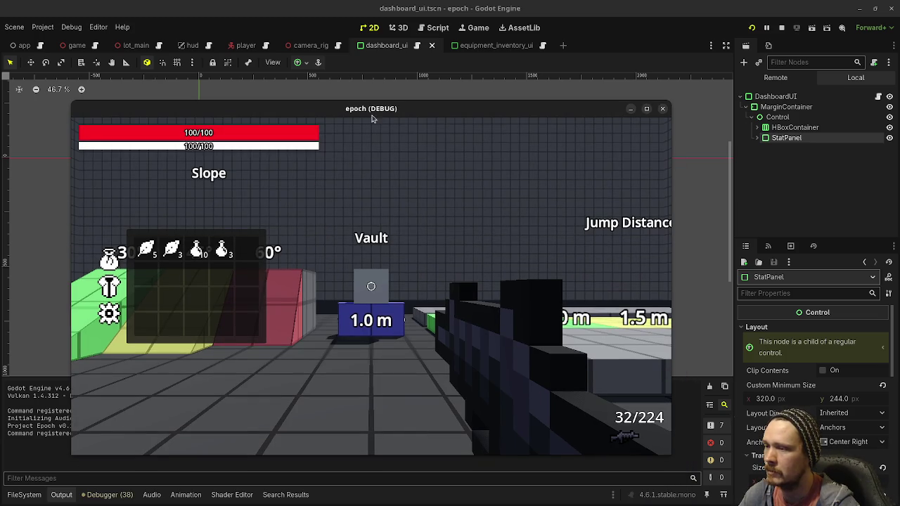
{"action": "left_click", "coordinate": [775, 77]}
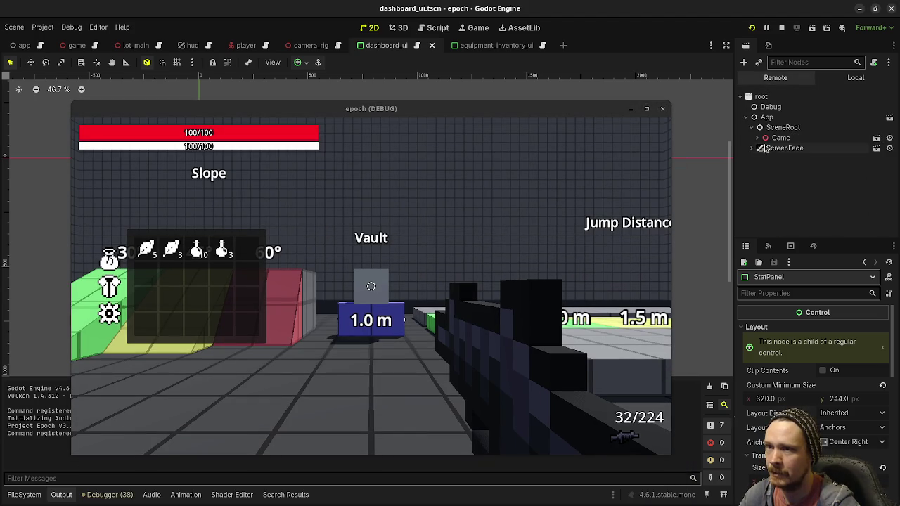
{"action": "left_click", "coordinate": [776, 209]}
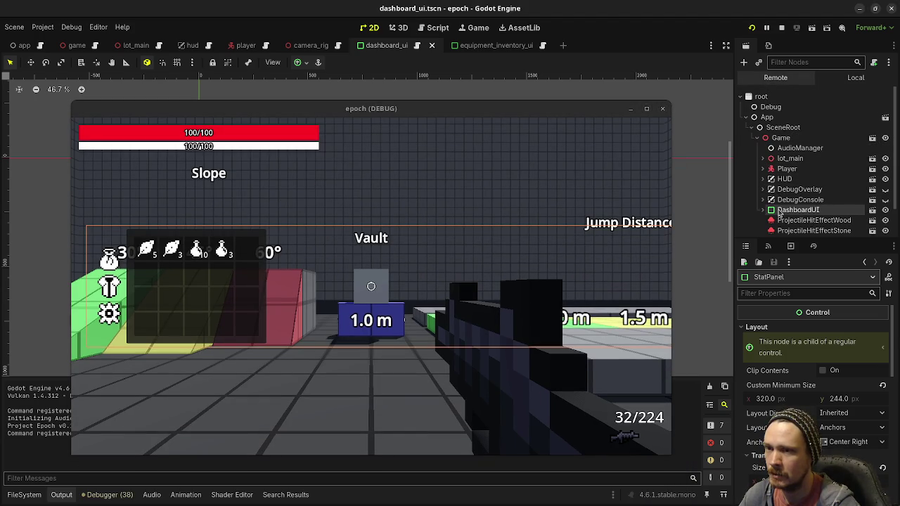
{"action": "scroll", "coordinate": [790, 215], "scroll_direction": "down", "scroll_amount": 2}
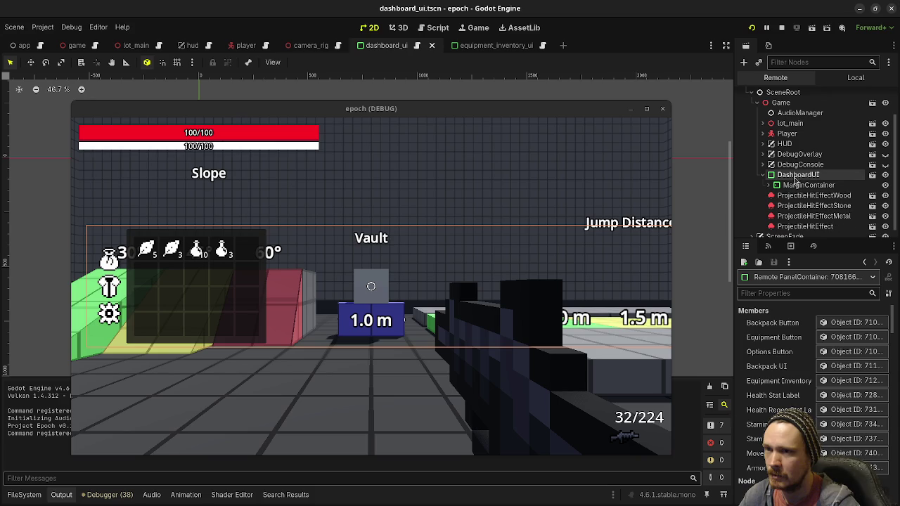
{"action": "left_click", "coordinate": [794, 185]}
{"action": "left_click", "coordinate": [801, 196]}
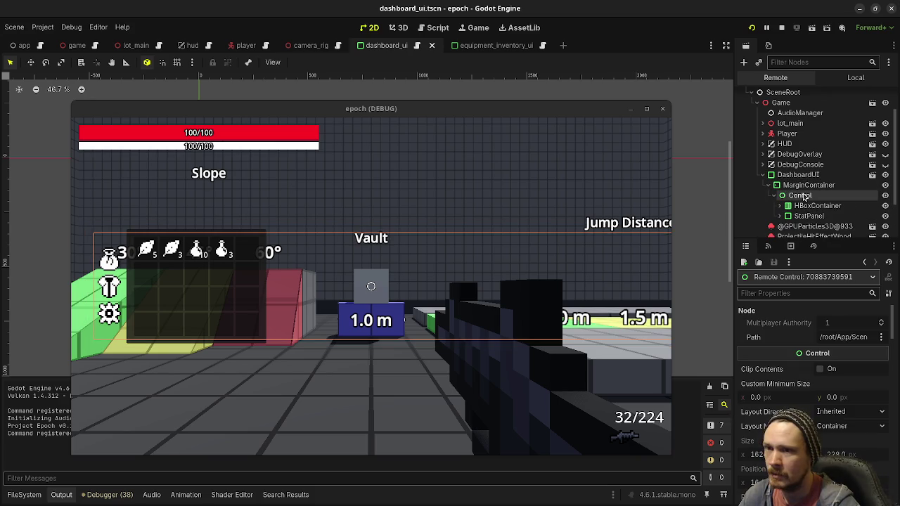
{"action": "left_click", "coordinate": [804, 216]}
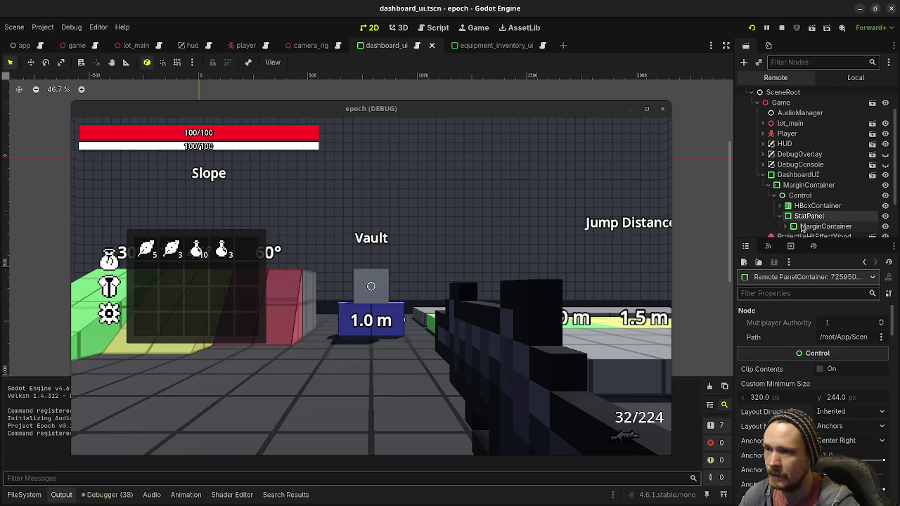
{"action": "left_click", "coordinate": [815, 227]}
{"action": "left_click", "coordinate": [808, 216]}
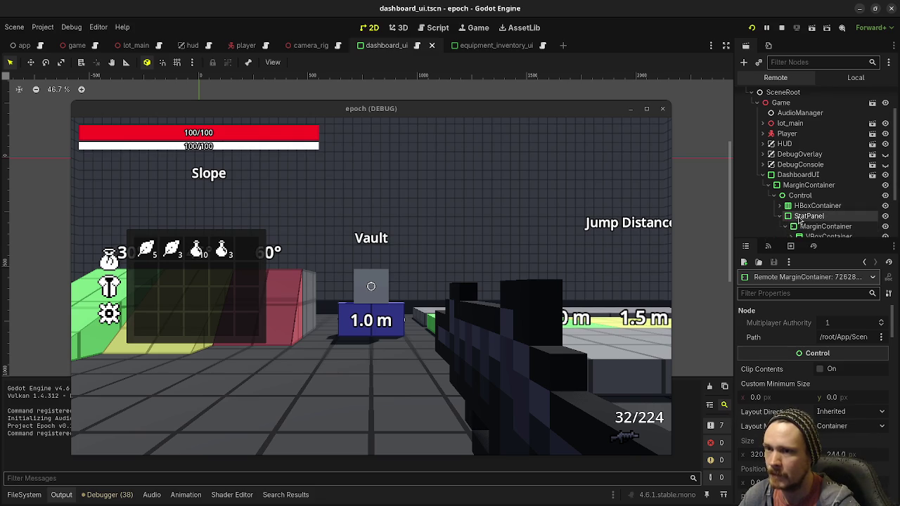
{"action": "left_click_drag", "start_coordinate": [575, 164], "coordinate": [570, 407]}
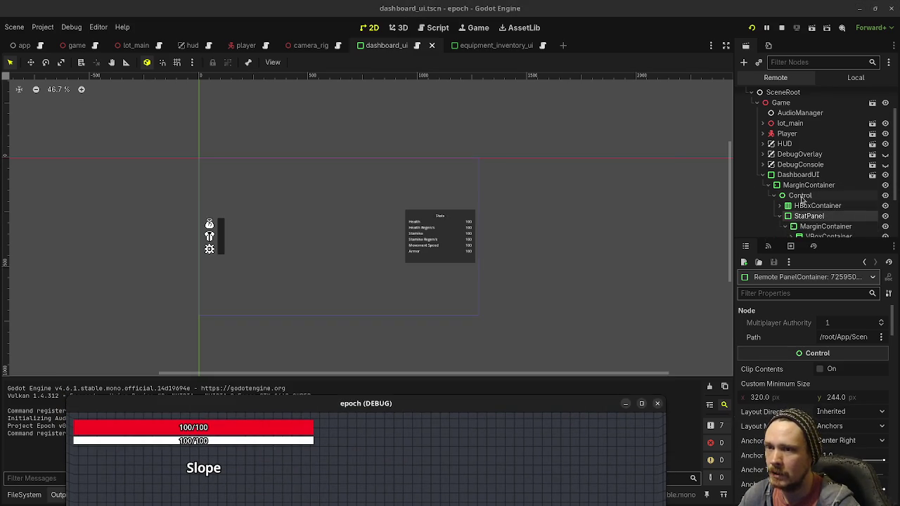
{"action": "left_click", "coordinate": [798, 195]}
Step: Stop the game, select StatPanel and look through its Inspector properties
{"action": "left_click", "coordinate": [781, 27]}
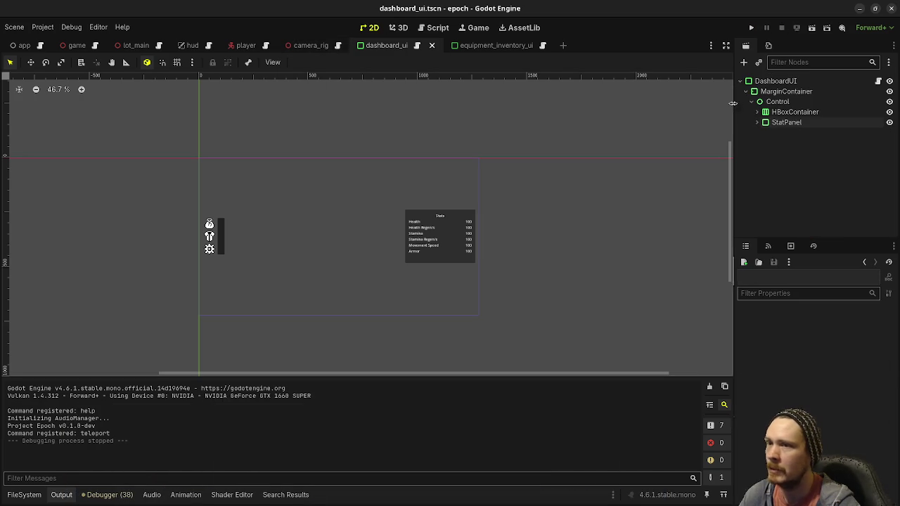
{"action": "left_click", "coordinate": [775, 104]}
{"action": "left_click", "coordinate": [778, 112]}
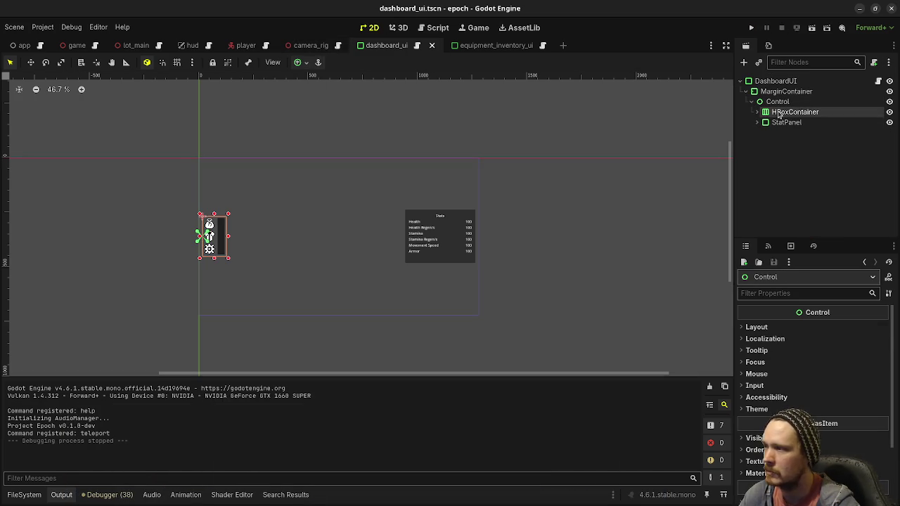
{"action": "left_click", "coordinate": [781, 124]}
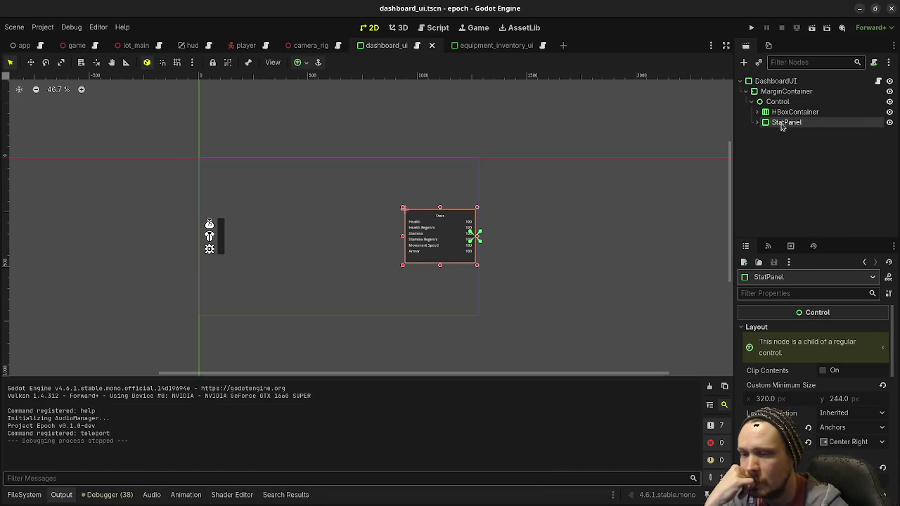
{"action": "scroll", "coordinate": [810, 417], "scroll_direction": "down", "scroll_amount": 2}
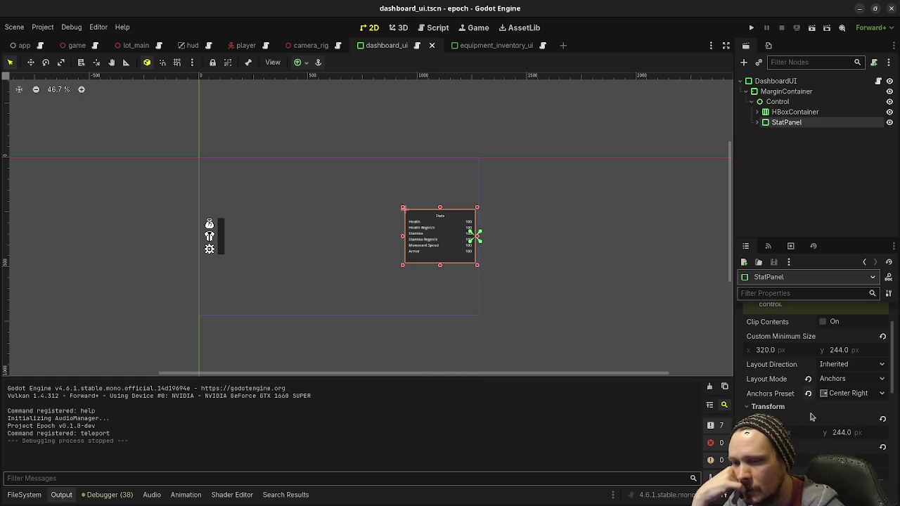
{"action": "scroll", "coordinate": [811, 416], "scroll_direction": "down", "scroll_amount": 1}
{"action": "scroll", "coordinate": [807, 410], "scroll_direction": "down", "scroll_amount": 6}
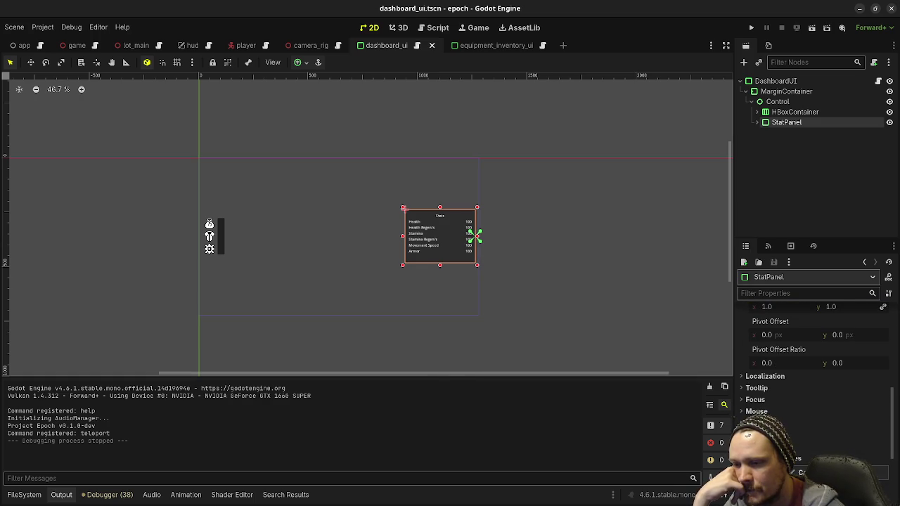
{"action": "scroll", "coordinate": [811, 417], "scroll_direction": "up", "scroll_amount": 3}
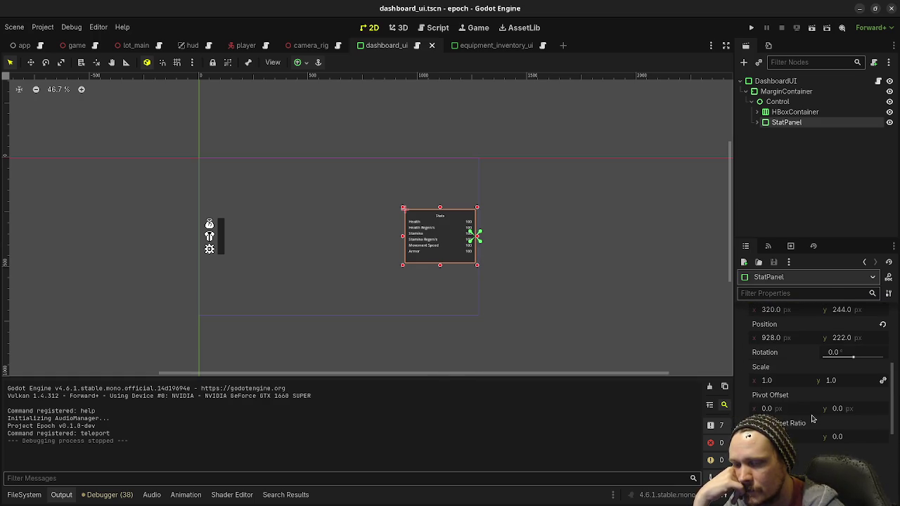
{"action": "scroll", "coordinate": [811, 419], "scroll_direction": "up", "scroll_amount": 5}
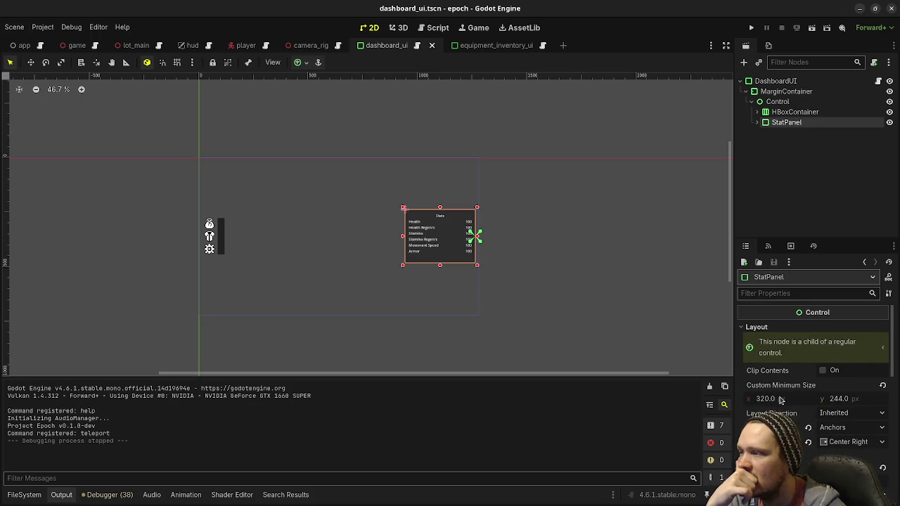
{"action": "scroll", "coordinate": [781, 400], "scroll_direction": "down", "scroll_amount": 7}
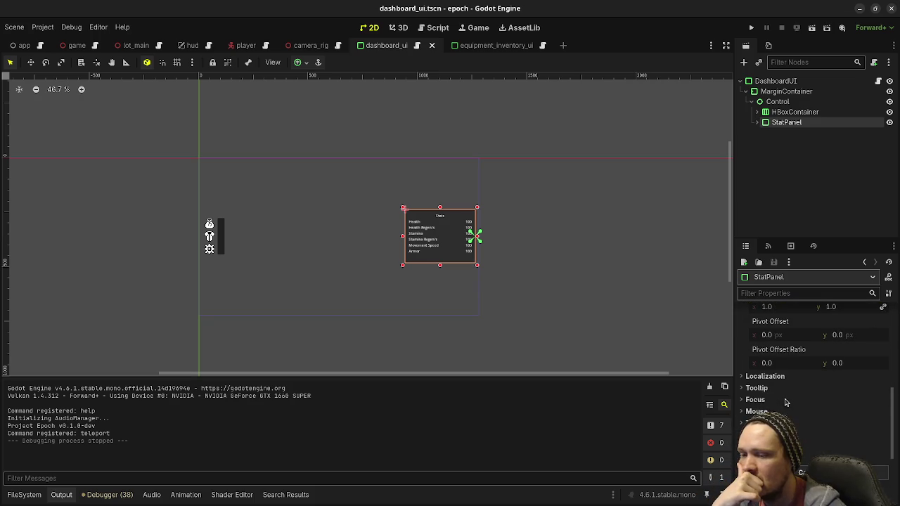
{"action": "scroll", "coordinate": [786, 402], "scroll_direction": "down", "scroll_amount": 2}
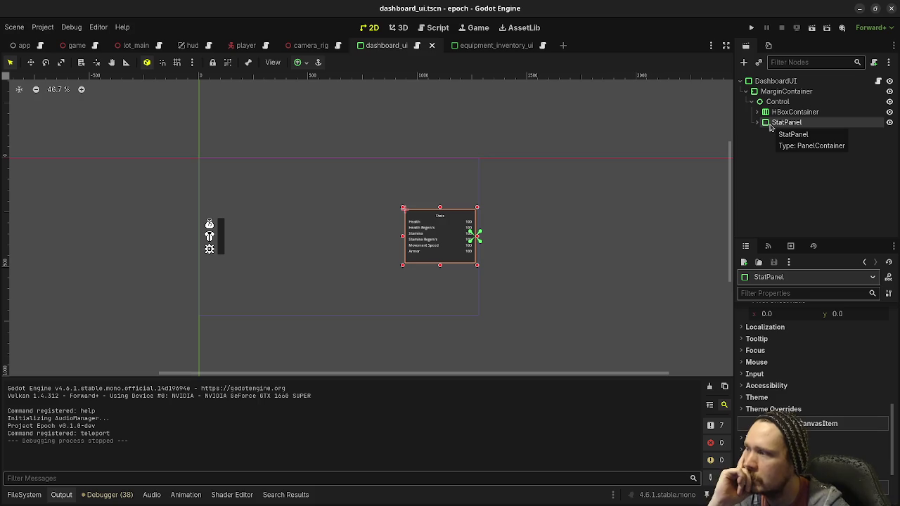
{"action": "scroll", "coordinate": [814, 391], "scroll_direction": "up", "scroll_amount": 5}
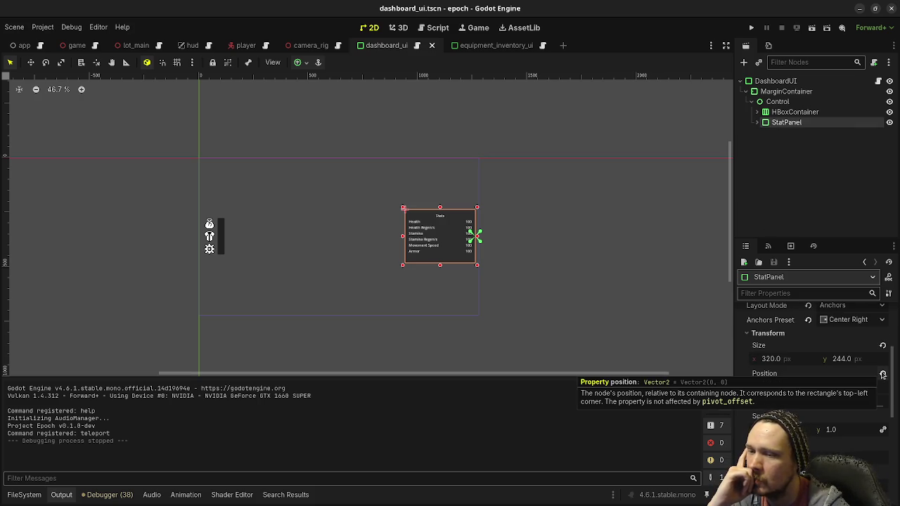
Step: Reset StatPanel's position to 0, 0, re-anchor it Center Right, then save and relaunch
{"action": "left_click", "coordinate": [883, 375]}
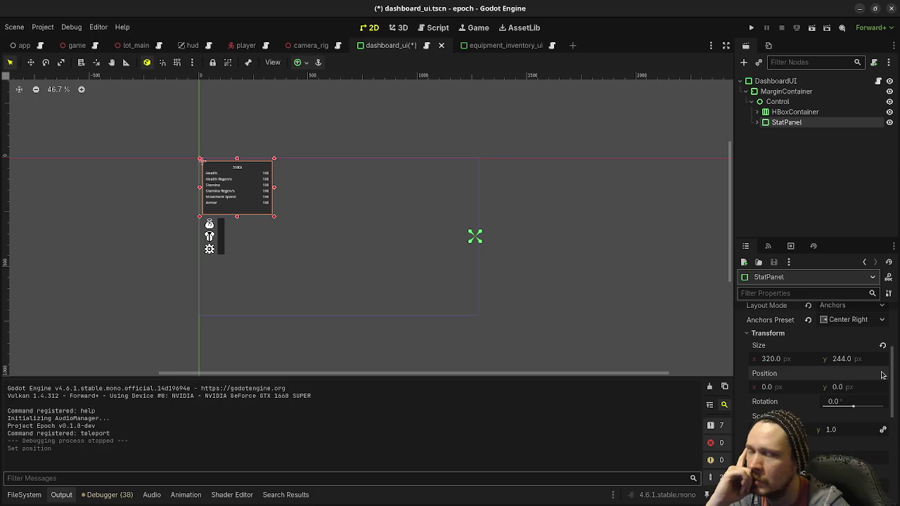
{"action": "left_click", "coordinate": [297, 62]}
{"action": "left_click", "coordinate": [337, 114]}
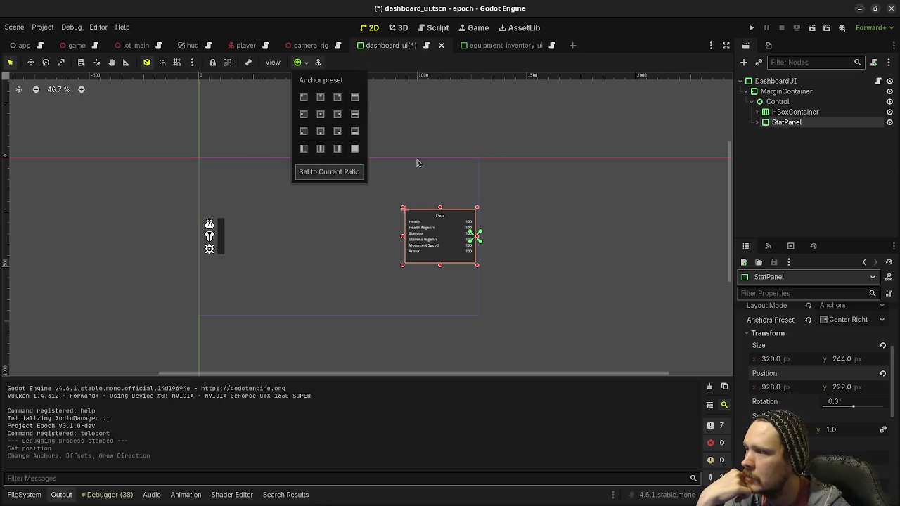
{"action": "left_click", "coordinate": [605, 200]}
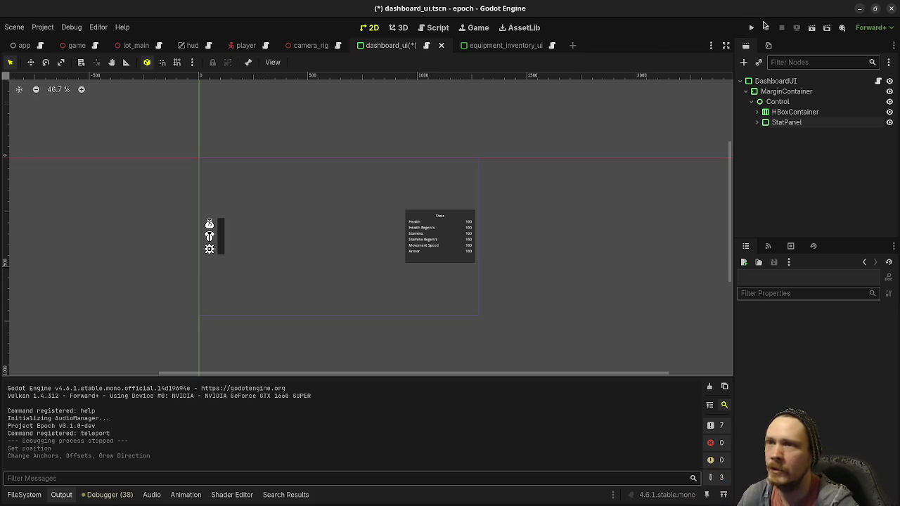
{"action": "left_click", "coordinate": [751, 28]}
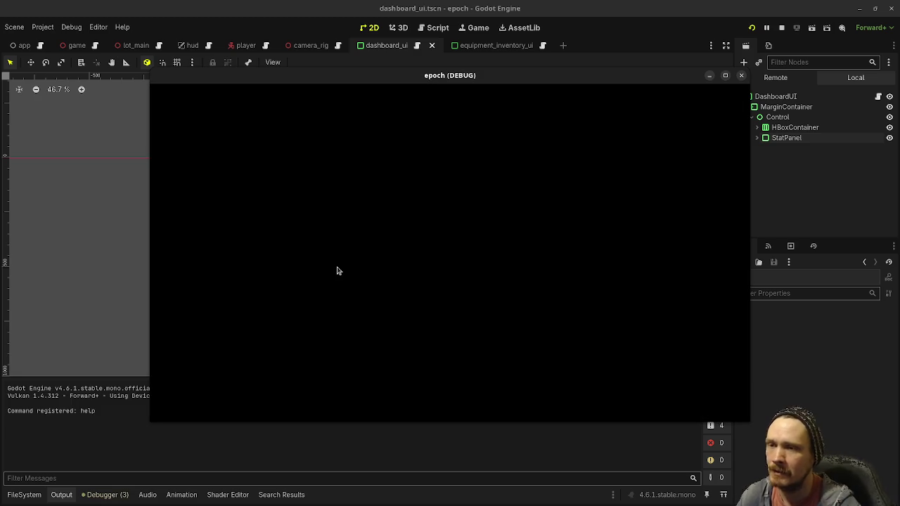
Step: Open the in-game dashboard and select the live StatPanel in the Remote scene tree
{"action": "key", "text": "Tab"}
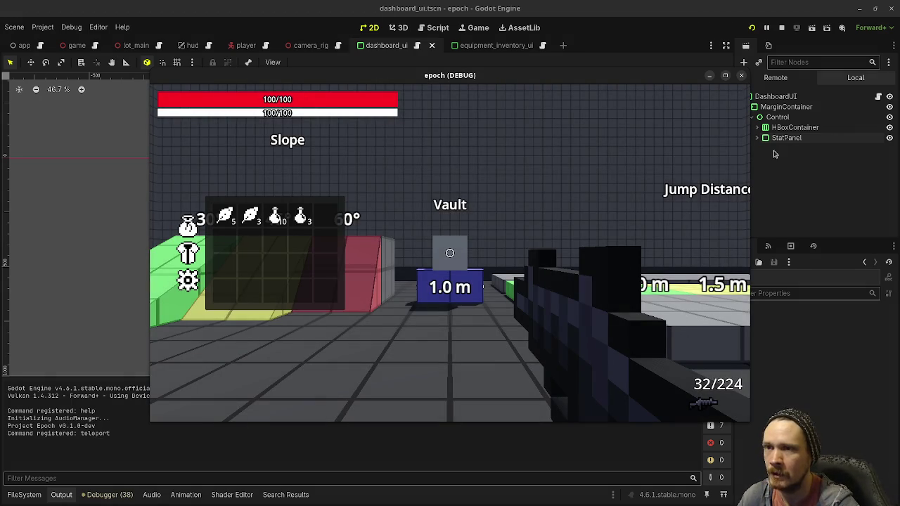
{"action": "left_click", "coordinate": [775, 77]}
{"action": "left_click", "coordinate": [779, 137]}
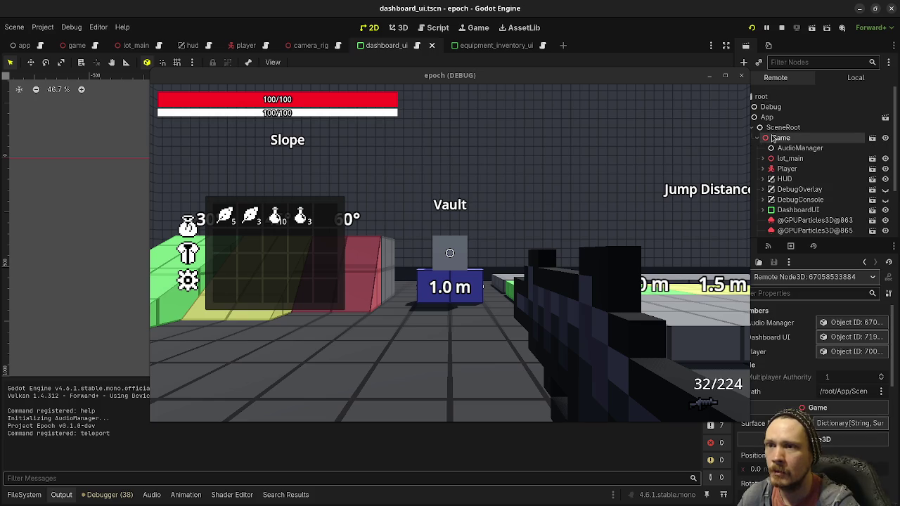
{"action": "left_click", "coordinate": [777, 210]}
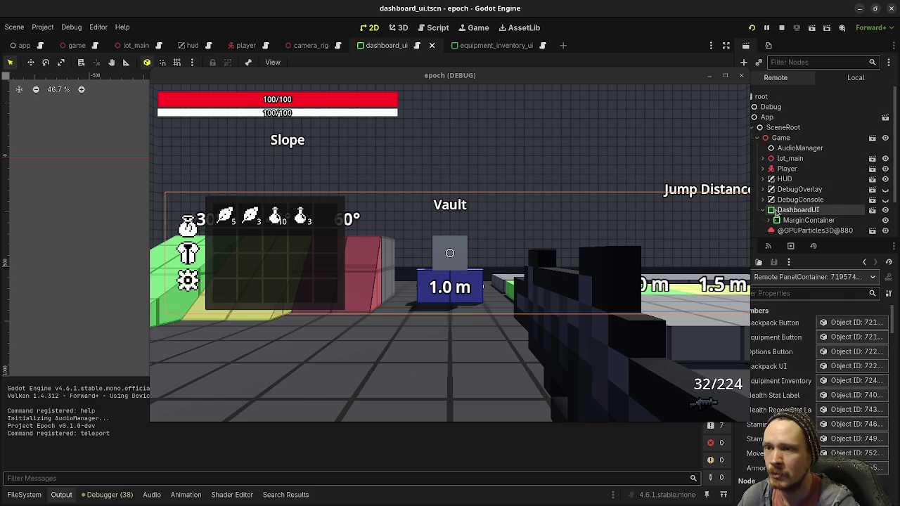
{"action": "left_click", "coordinate": [801, 220]}
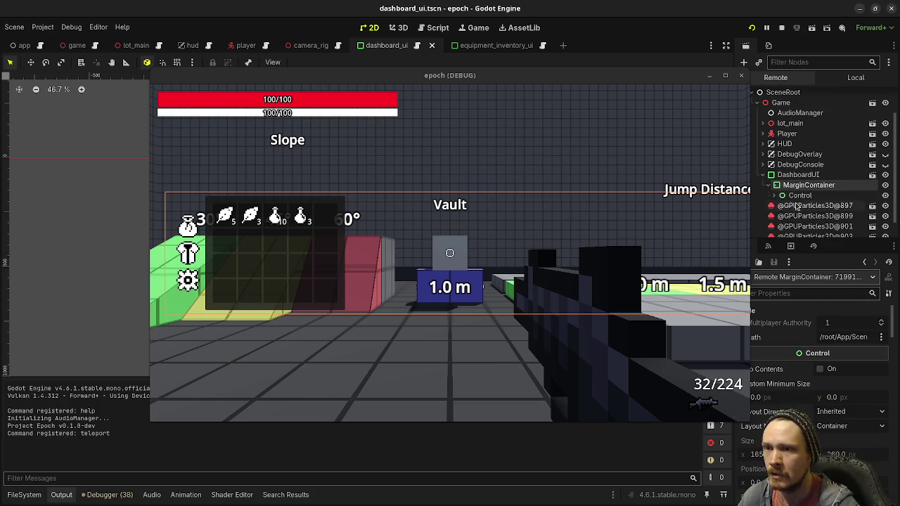
{"action": "left_click", "coordinate": [799, 196]}
{"action": "left_click", "coordinate": [808, 216]}
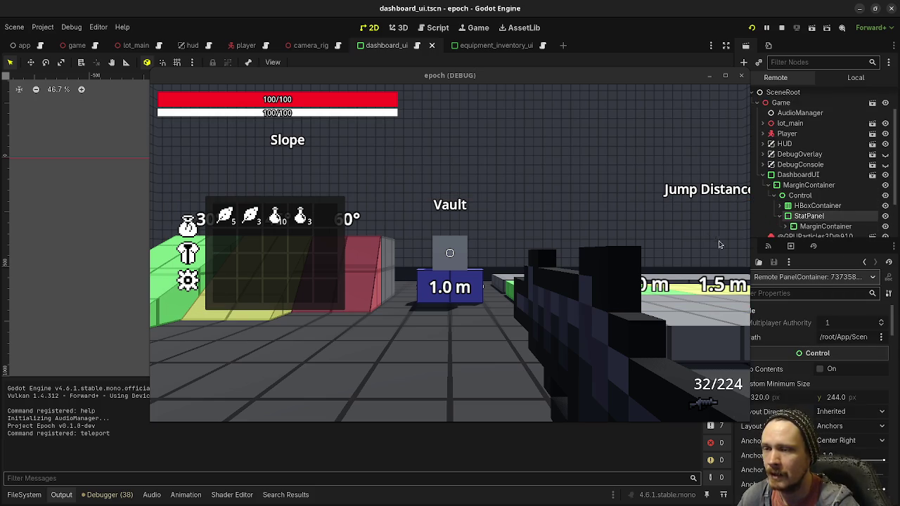
{"action": "scroll", "coordinate": [772, 408], "scroll_direction": "down", "scroll_amount": 5}
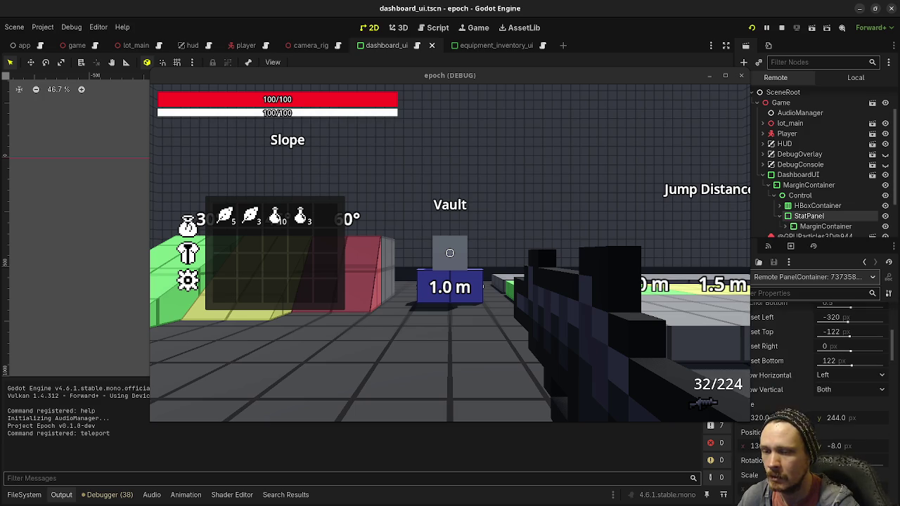
Step: Adjust the live StatPanel's x position, then inspect the live HBoxContainer
{"action": "left_click_drag", "start_coordinate": [762, 445], "coordinate": [756, 445]}
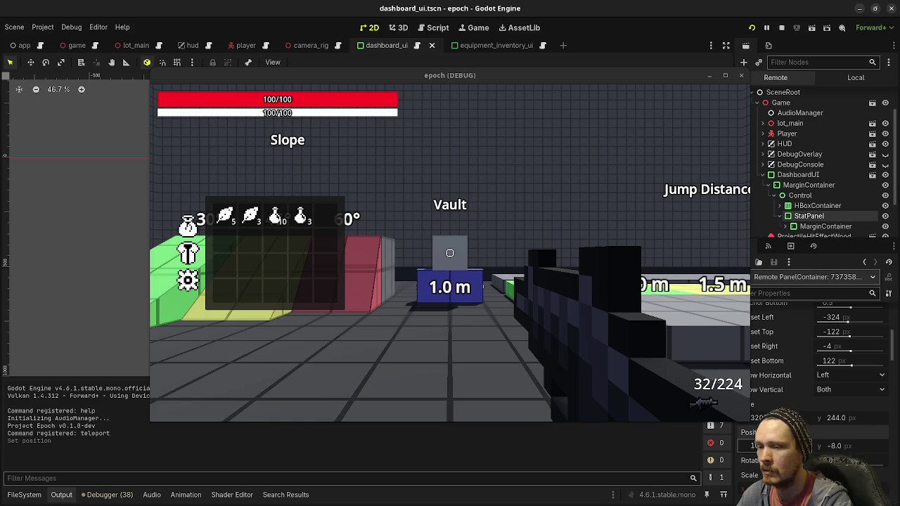
{"action": "key", "text": "Return"}
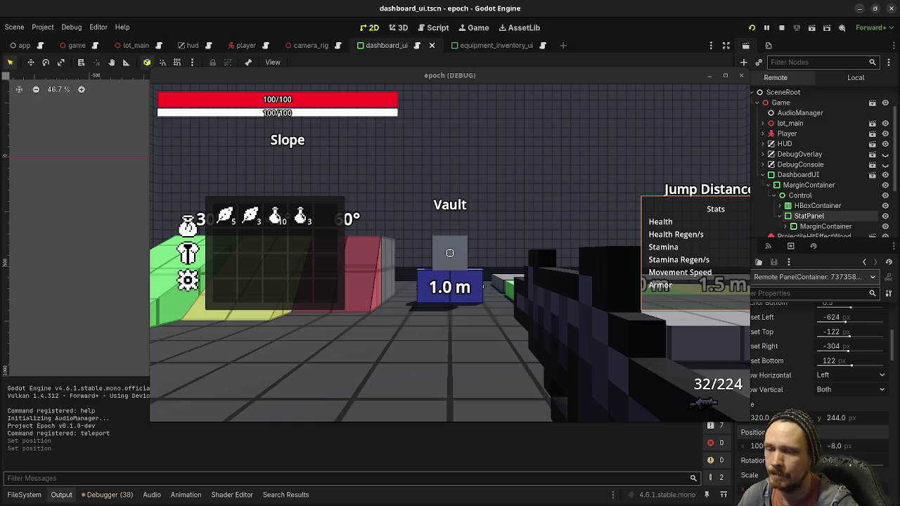
{"action": "left_click_drag", "start_coordinate": [758, 446], "coordinate": [756, 445]}
{"action": "left_click", "coordinate": [756, 445]}
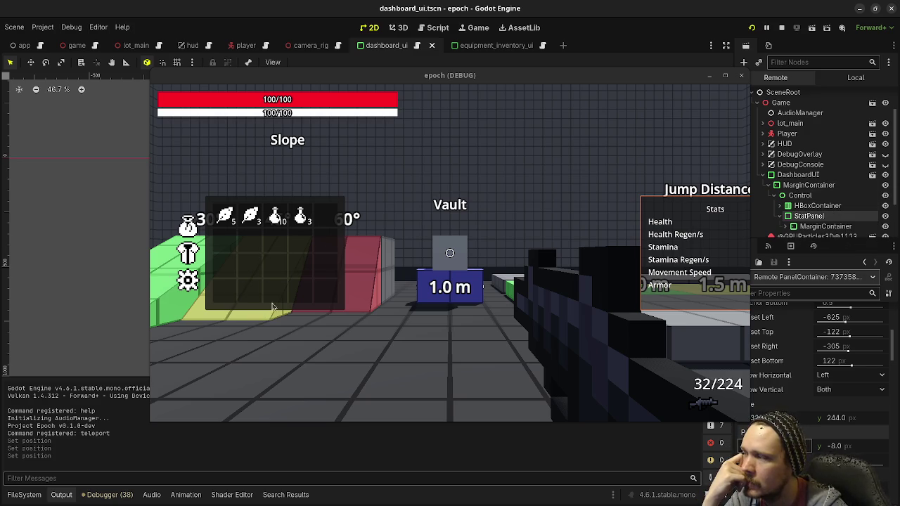
{"action": "left_click", "coordinate": [816, 205]}
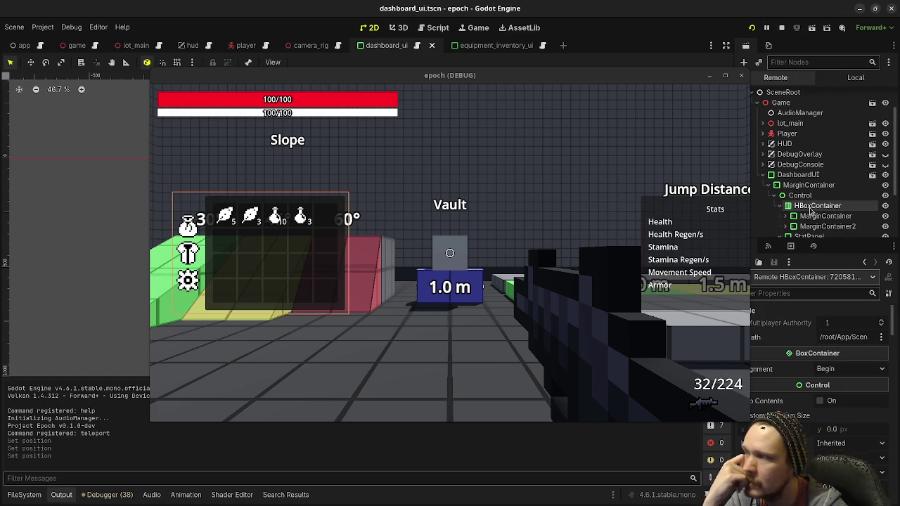
{"action": "mouse_move", "coordinate": [620, 76]}
{"action": "left_mouse_down"}
{"action": "mouse_move", "coordinate": [609, 82]}
{"action": "mouse_move", "coordinate": [579, 433]}
{"action": "left_mouse_up"}
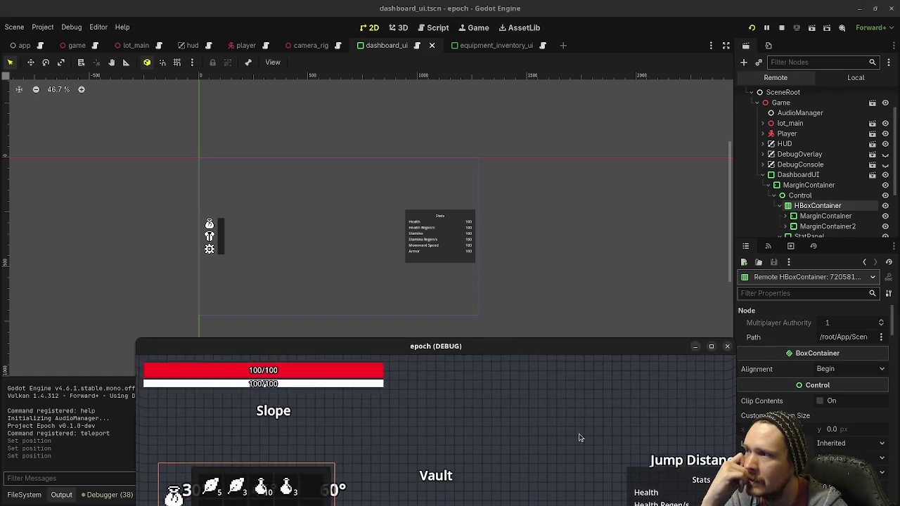
Step: Back in the Local tree, anchor StatPanel Center Left, save, relaunch and open the stats panel
{"action": "left_click", "coordinate": [840, 78]}
{"action": "left_click", "coordinate": [795, 127]}
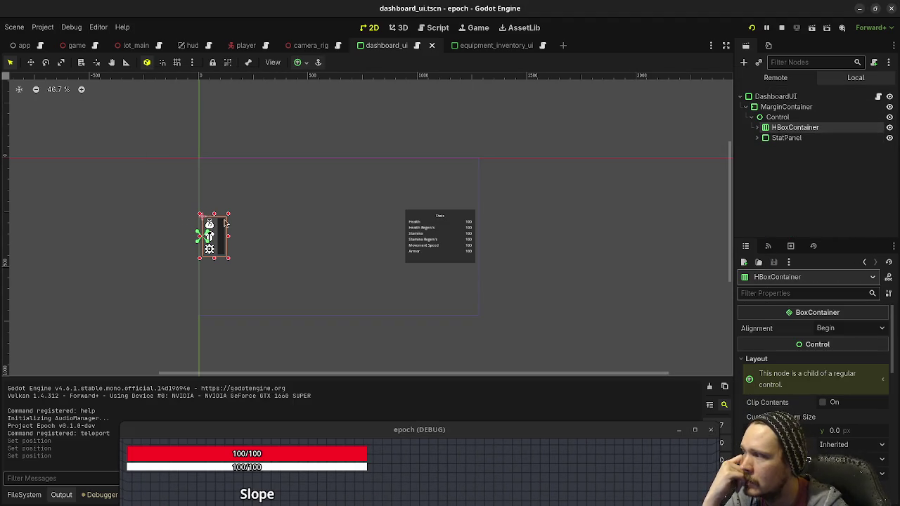
{"action": "scroll", "coordinate": [215, 211], "scroll_direction": "up", "scroll_amount": 4}
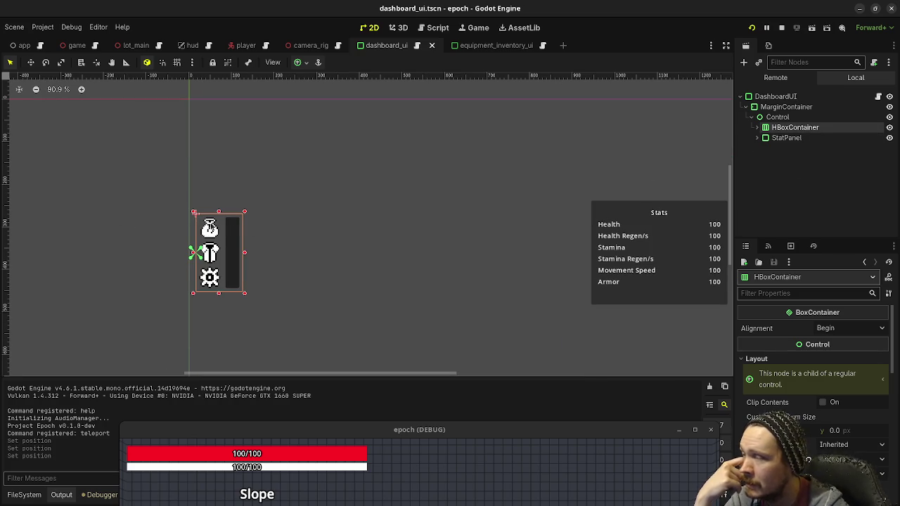
{"action": "left_click", "coordinate": [785, 138]}
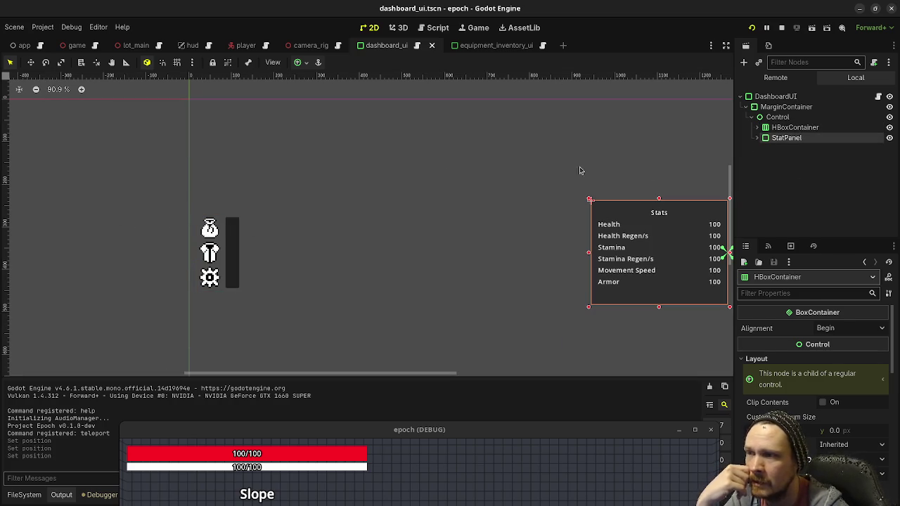
{"action": "left_click", "coordinate": [298, 63]}
{"action": "left_click", "coordinate": [303, 114]}
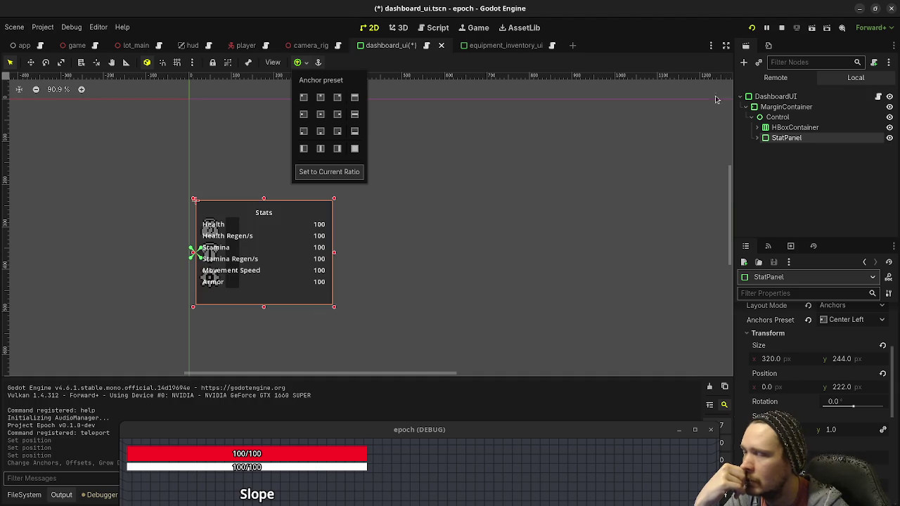
{"action": "left_click", "coordinate": [752, 28]}
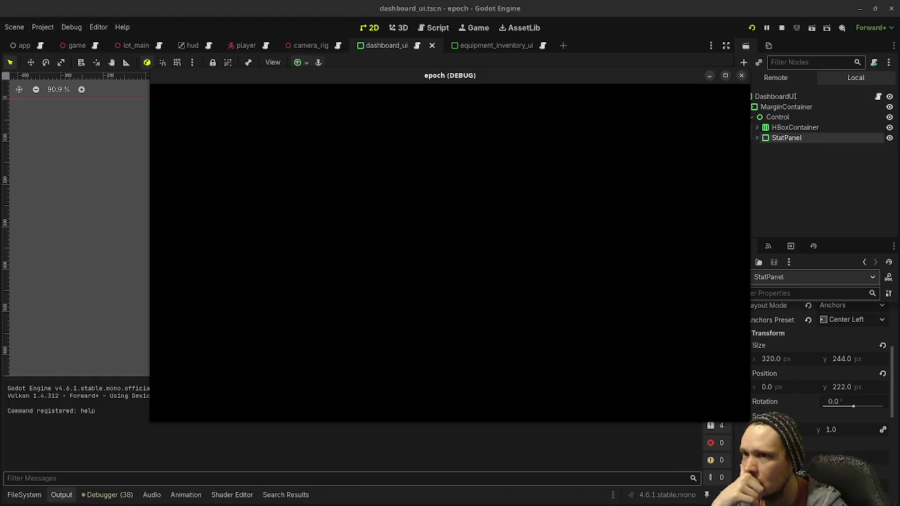
{"action": "key", "text": "Tab"}
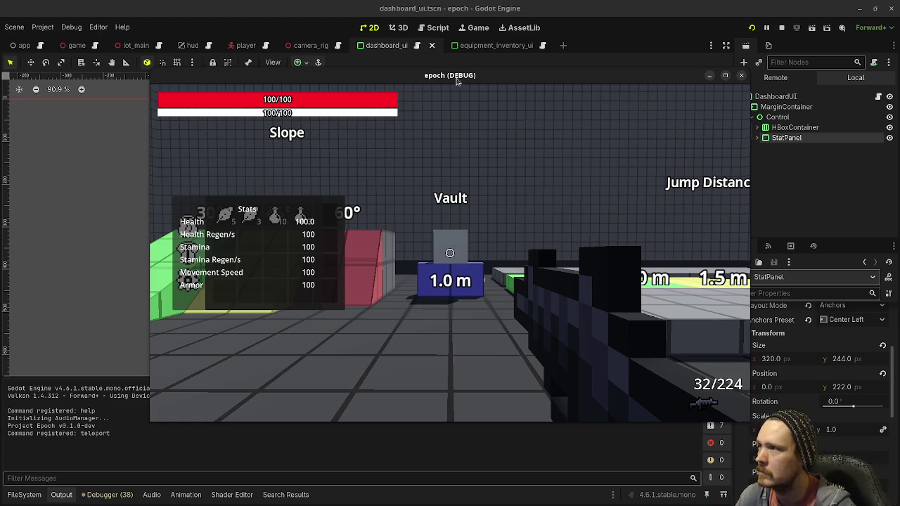
Step: Reselect StatPanel and switch its anchor preset back to Center Right
{"action": "left_click_drag", "start_coordinate": [456, 78], "coordinate": [422, 129]}
{"action": "left_click", "coordinate": [794, 128]}
{"action": "left_click", "coordinate": [786, 137]}
{"action": "left_click", "coordinate": [300, 62]}
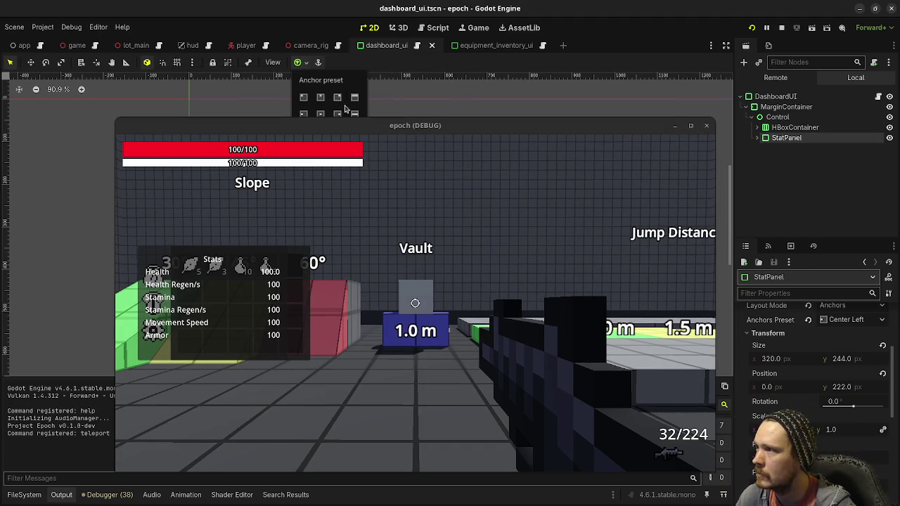
{"action": "left_click_drag", "start_coordinate": [357, 128], "coordinate": [353, 191]}
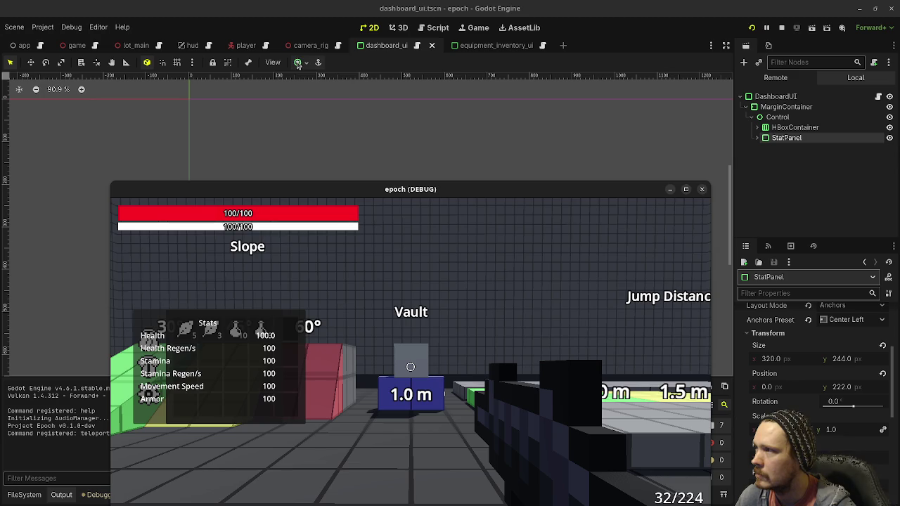
{"action": "left_click", "coordinate": [338, 115]}
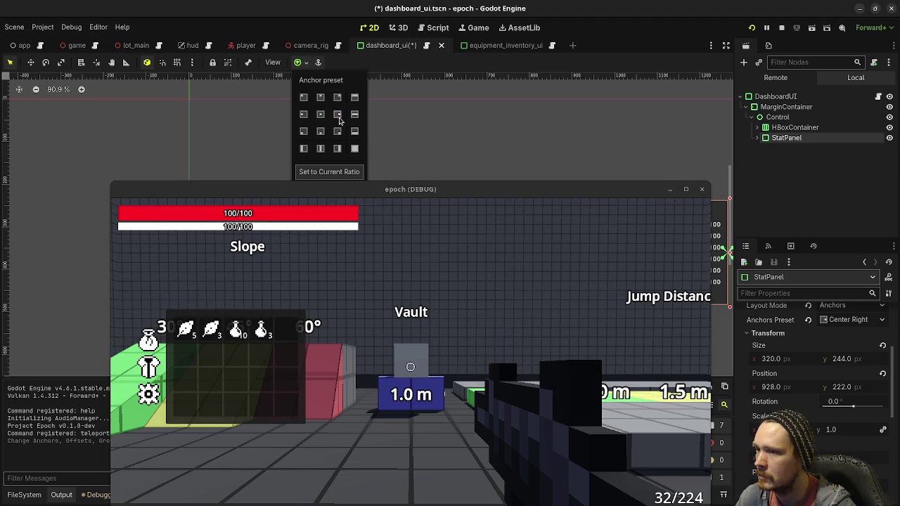
{"action": "left_click_drag", "start_coordinate": [553, 184], "coordinate": [603, 344]}
{"action": "left_click_drag", "start_coordinate": [650, 279], "coordinate": [597, 249]}
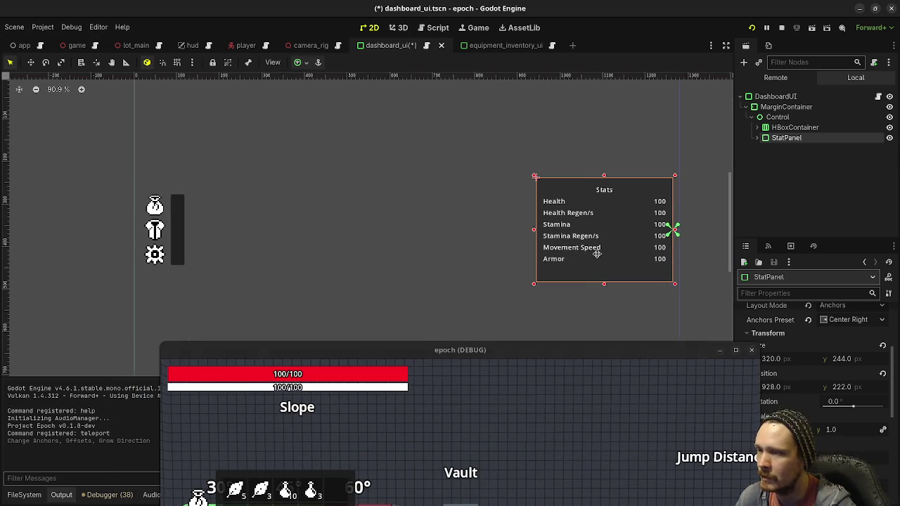
{"action": "left_click_drag", "start_coordinate": [578, 355], "coordinate": [533, 130]}
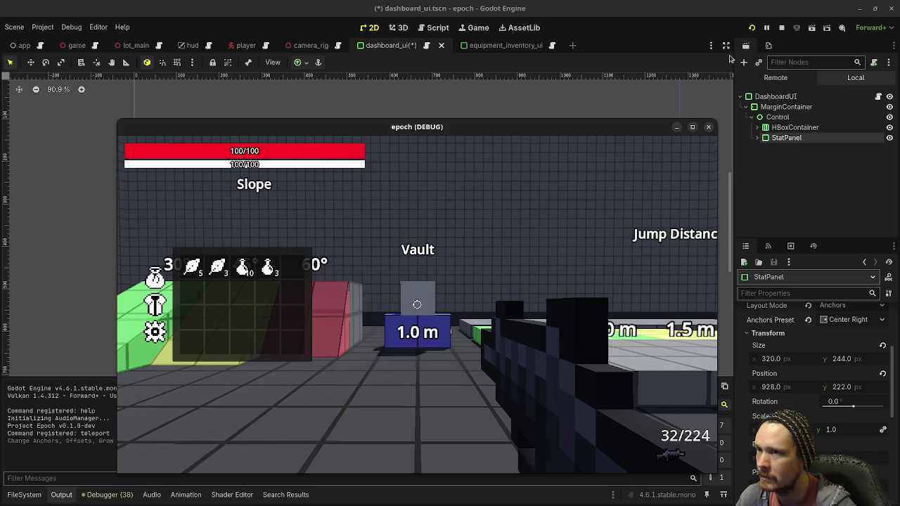
Step: Stop the game, set the DashboardUI root's anchor preset to Full Rect, and save dashboard_ui.tscn
{"action": "left_click", "coordinate": [781, 28]}
{"action": "left_click", "coordinate": [773, 81]}
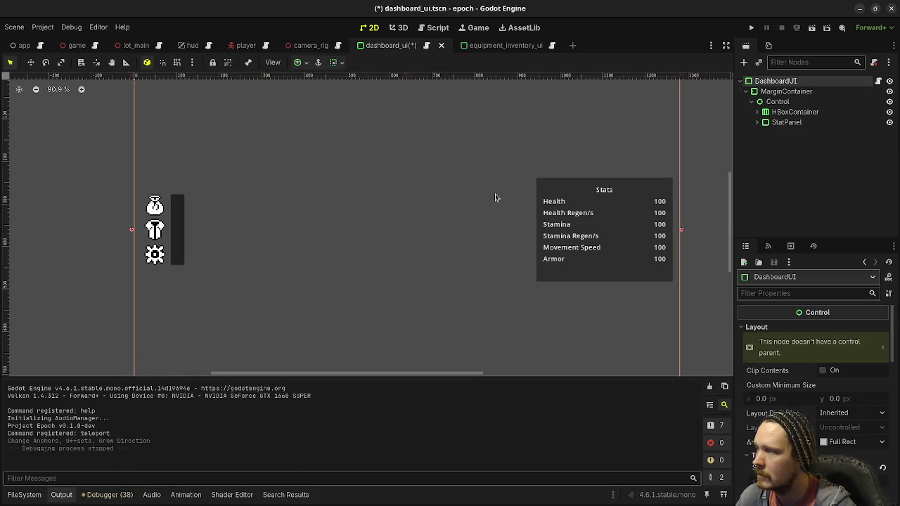
{"action": "scroll", "coordinate": [495, 197], "scroll_direction": "down", "scroll_amount": 2}
{"action": "left_click", "coordinate": [301, 61]}
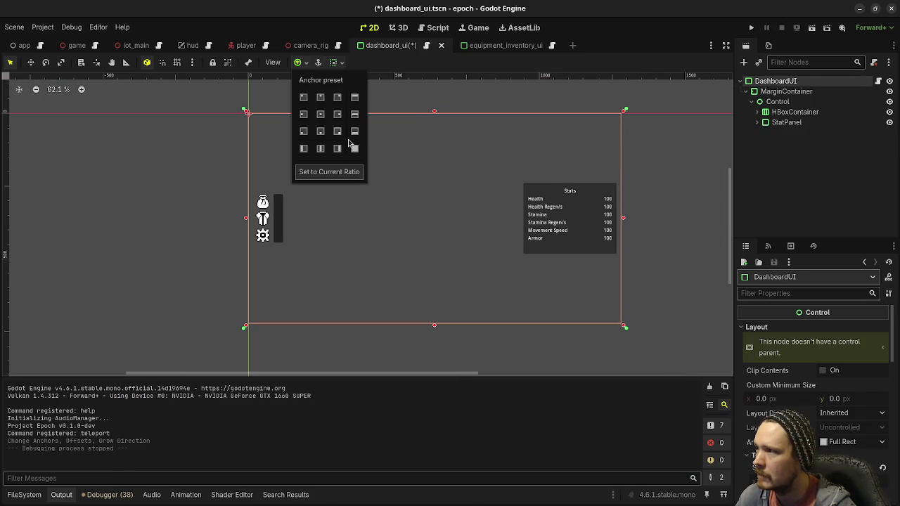
{"action": "left_click", "coordinate": [356, 149]}
{"action": "left_click", "coordinate": [608, 39]}
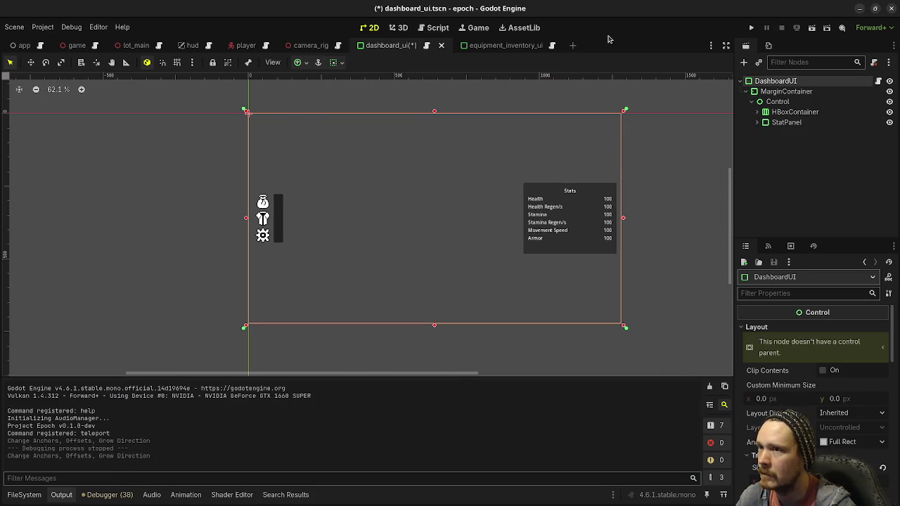
{"action": "key", "text": "ctrl+s"}
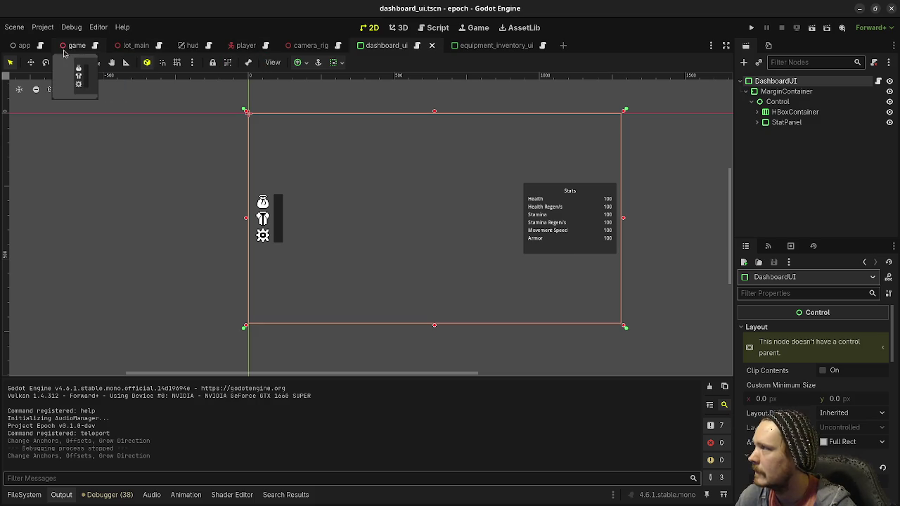
Step: Make the DashboardUI instance visible in the game scene
{"action": "left_click", "coordinate": [67, 49]}
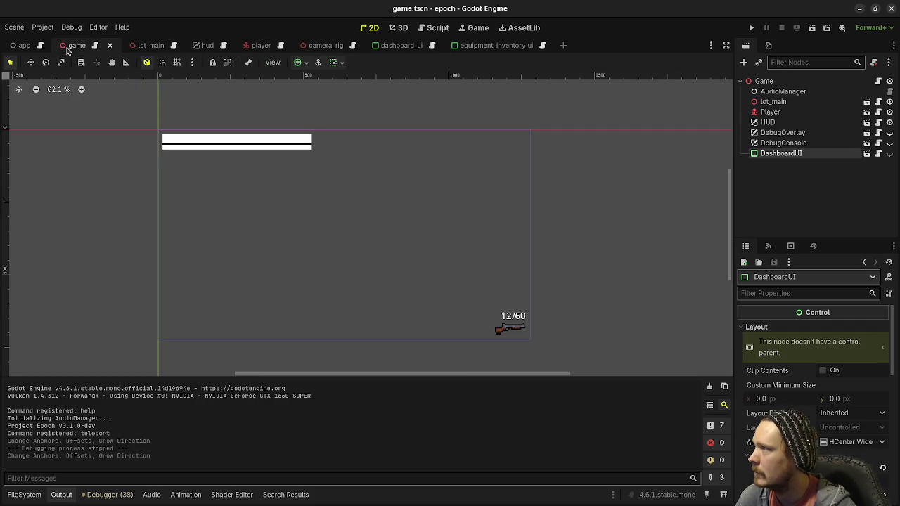
{"action": "left_click", "coordinate": [781, 143]}
{"action": "left_click", "coordinate": [779, 154]}
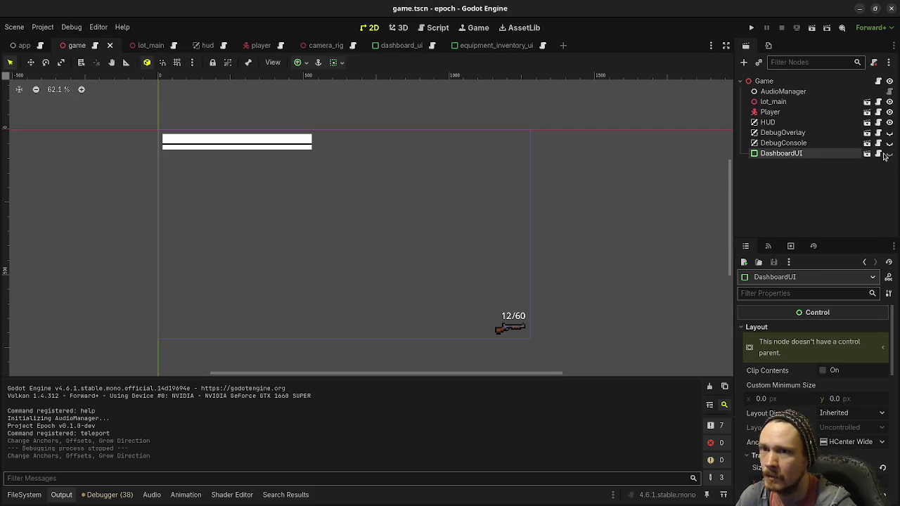
{"action": "left_click", "coordinate": [889, 154]}
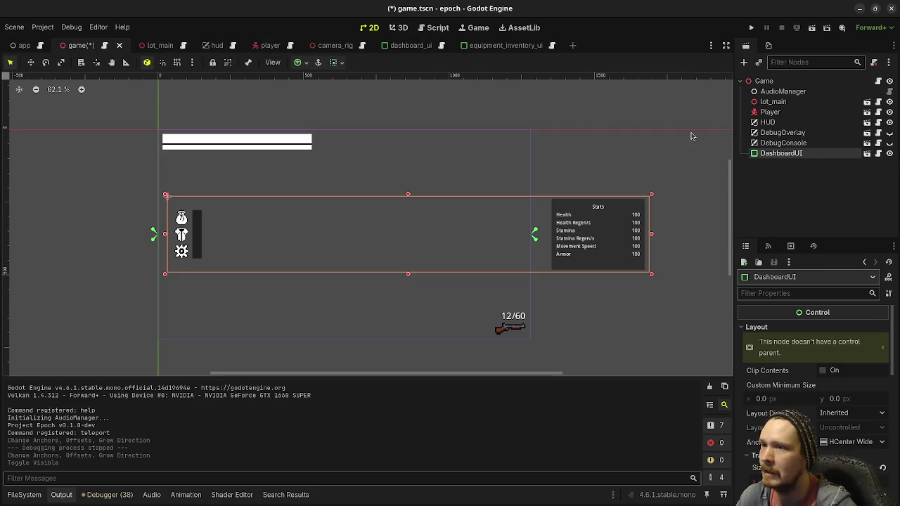
Step: Anchor DashboardUI to Full Rect, save game.tscn, and return to dashboard_ui.tscn
{"action": "left_click", "coordinate": [297, 63]}
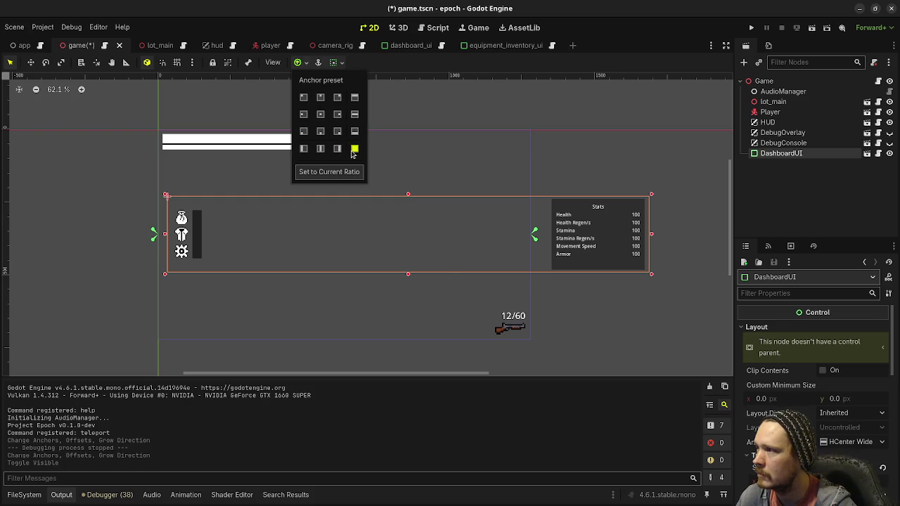
{"action": "left_click", "coordinate": [354, 148]}
{"action": "left_click", "coordinate": [635, 40]}
{"action": "key", "text": "ctrl+s"}
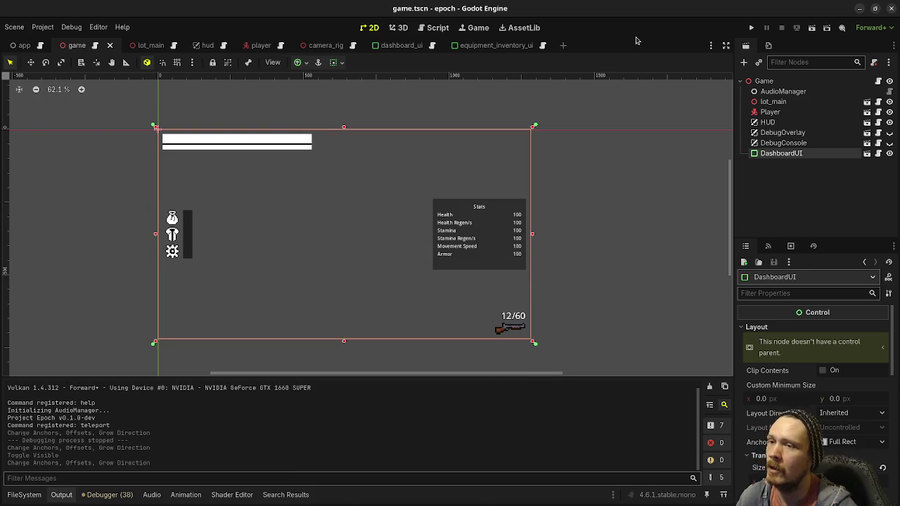
{"action": "left_click", "coordinate": [401, 46]}
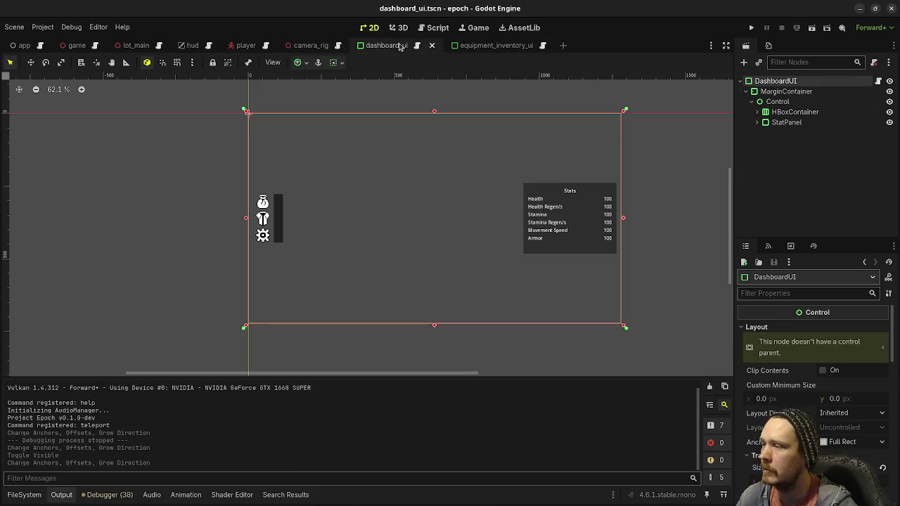
Step: Stop the running game, toggle DashboardUI's visibility in game.tscn, and return to dashboard_ui.tscn
{"action": "left_click", "coordinate": [751, 28]}
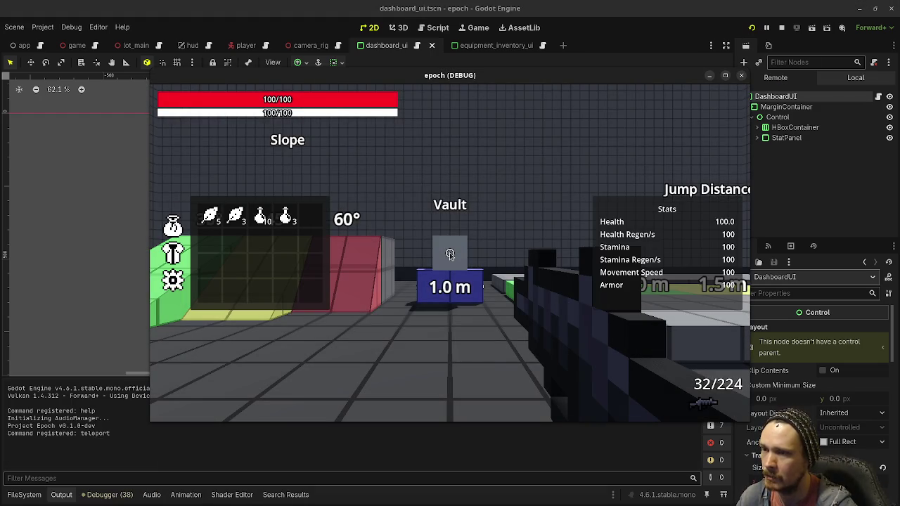
{"action": "left_click", "coordinate": [781, 28]}
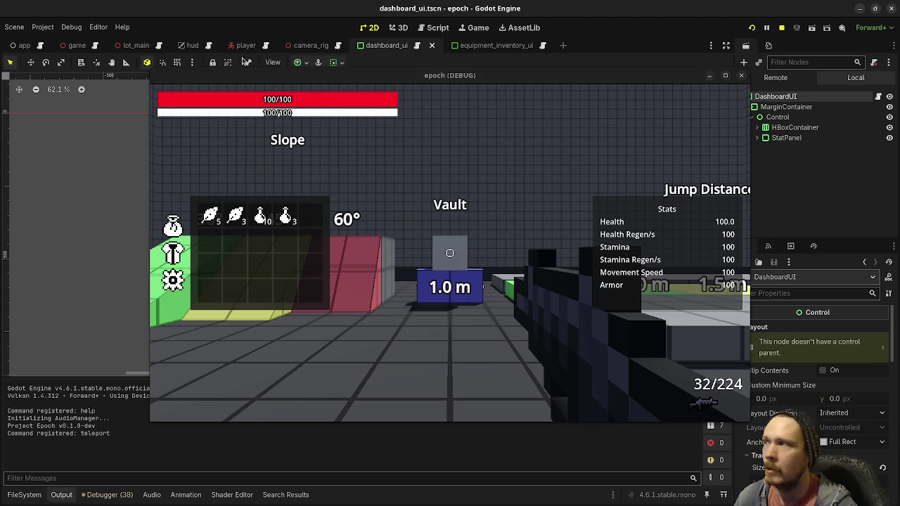
{"action": "left_click", "coordinate": [77, 45]}
{"action": "left_click", "coordinate": [889, 154]}
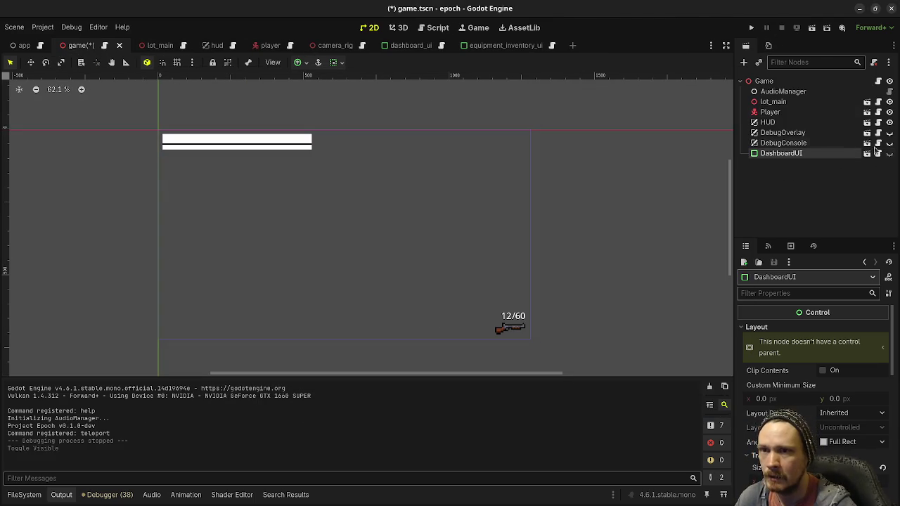
{"action": "left_click", "coordinate": [408, 45]}
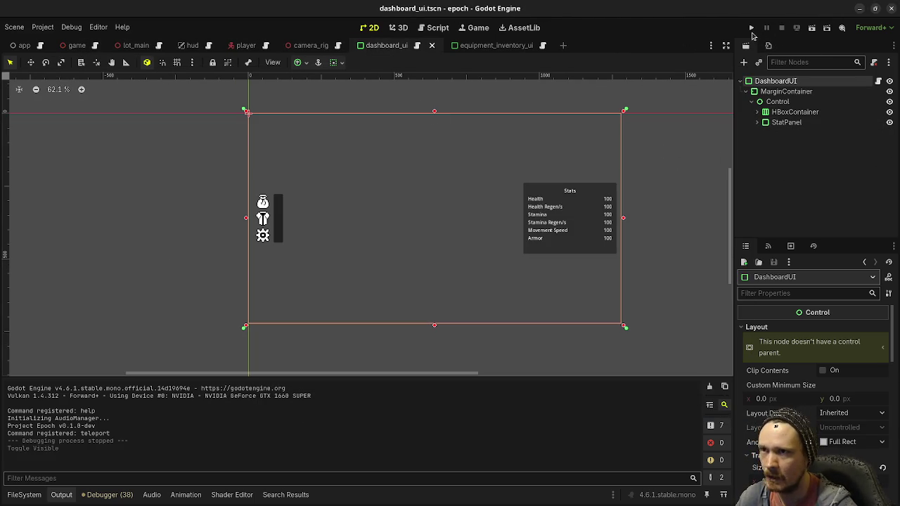
Step: Run the game and open the Stats panel to confirm Health shows 150.0, then stop
{"action": "left_click", "coordinate": [750, 28]}
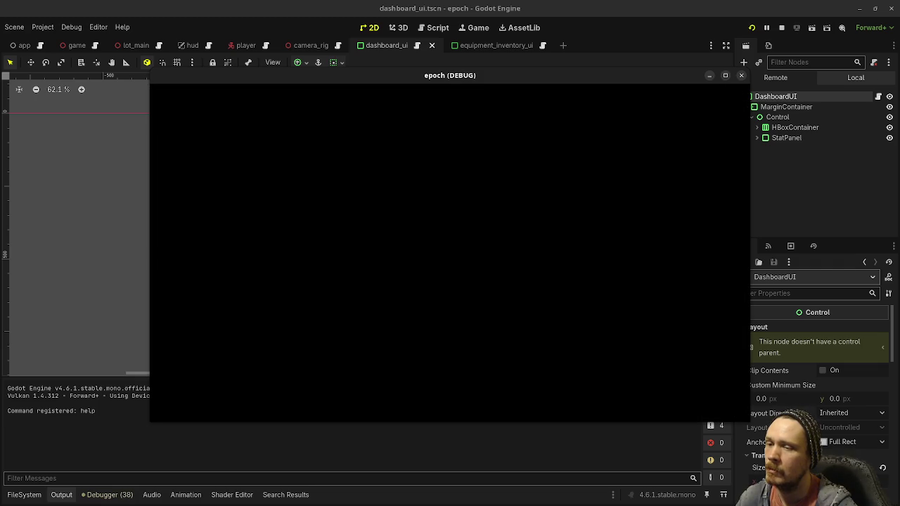
{"action": "key", "text": "Tab"}
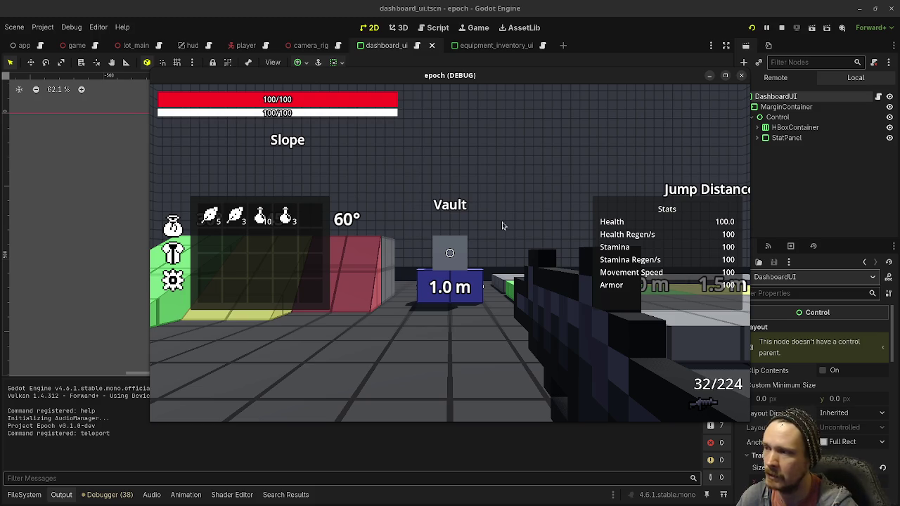
{"action": "key", "text": "Tab"}
{"action": "key", "text": "Tab"}
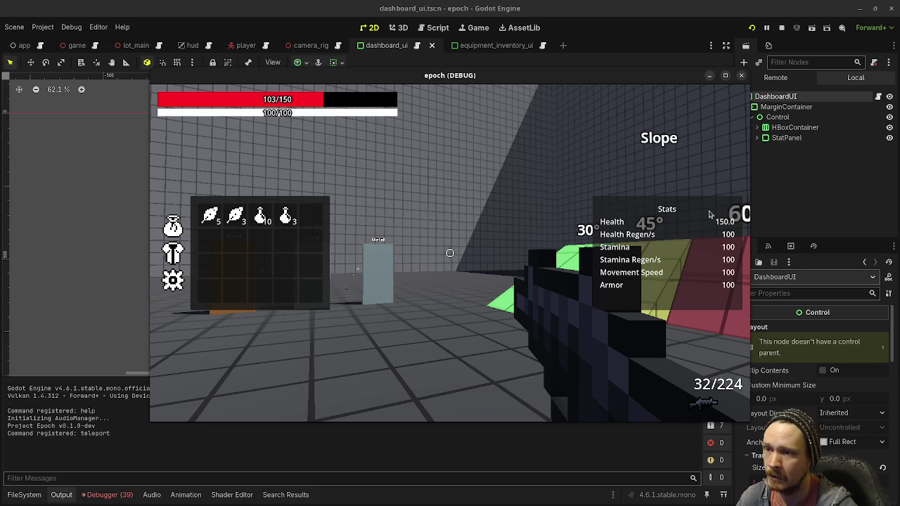
{"action": "left_click", "coordinate": [781, 28]}
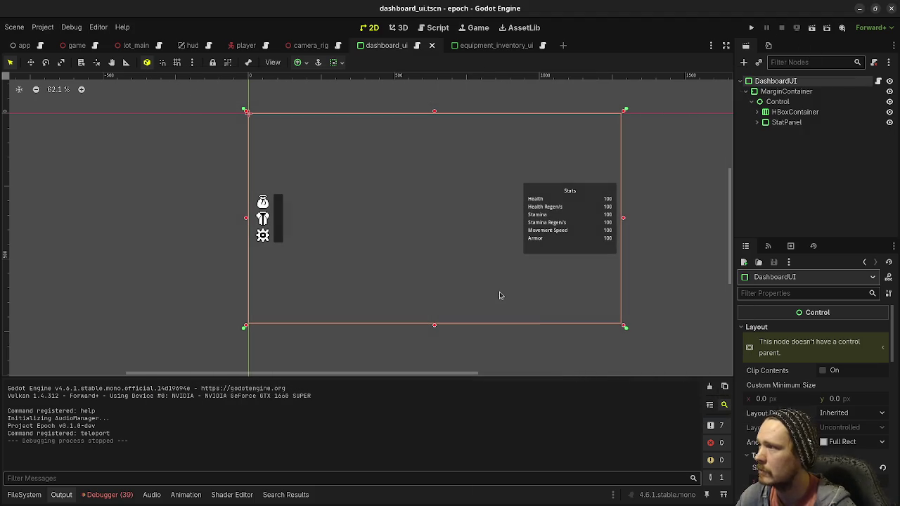
Step: In dashboard_ui.gd, change line 49 to use snapped(value, 1.0) and save
{"action": "left_click", "coordinate": [430, 28]}
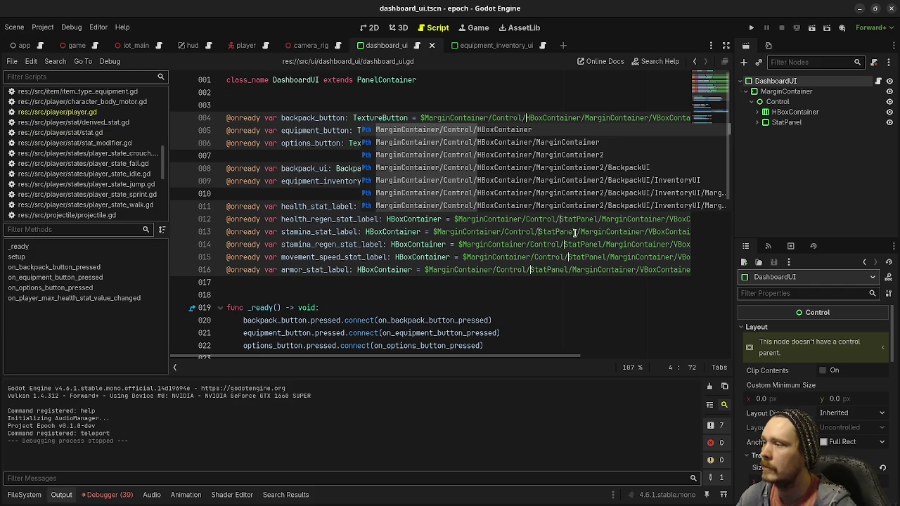
{"action": "scroll", "coordinate": [522, 309], "scroll_direction": "down", "scroll_amount": 6}
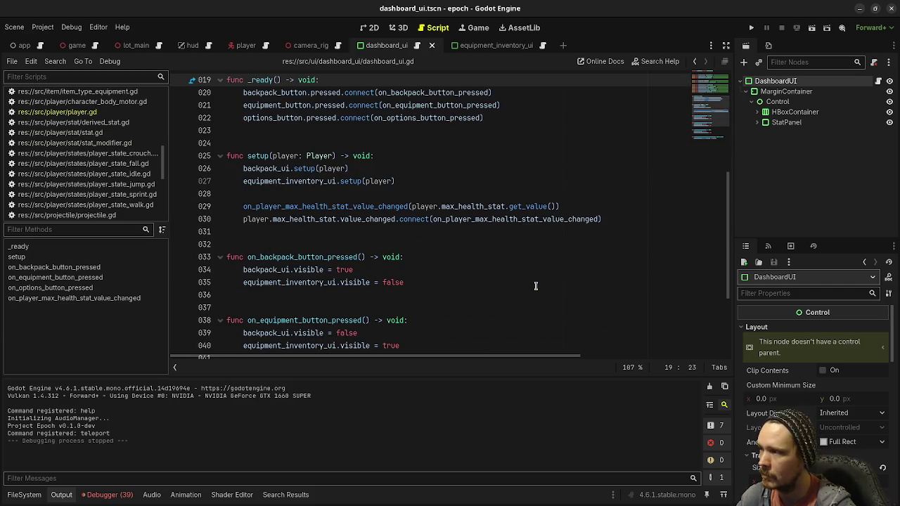
{"action": "scroll", "coordinate": [469, 255], "scroll_direction": "down", "scroll_amount": 3}
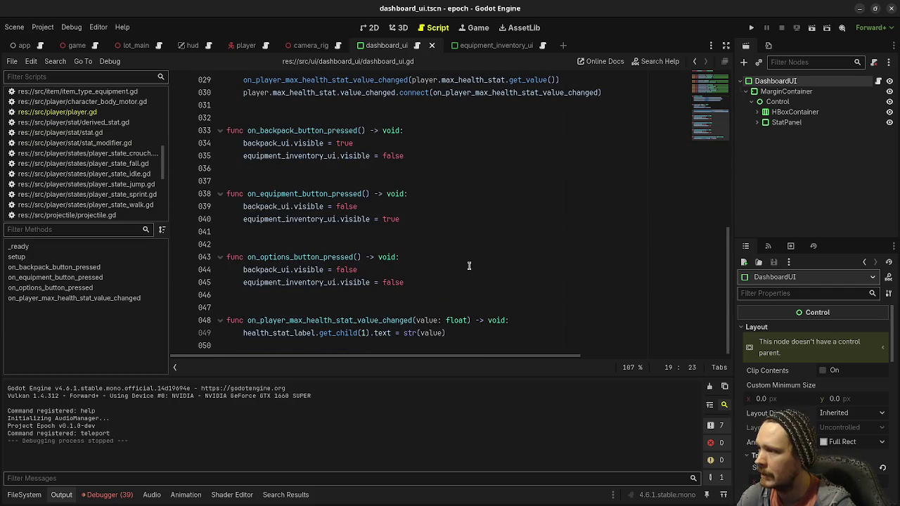
{"action": "left_click", "coordinate": [416, 333]}
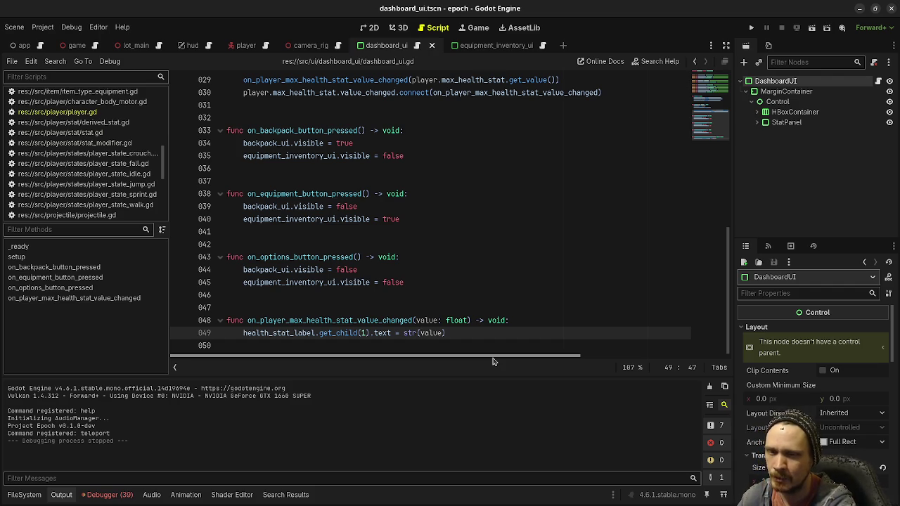
{"action": "type", "text": "snapped(value"}
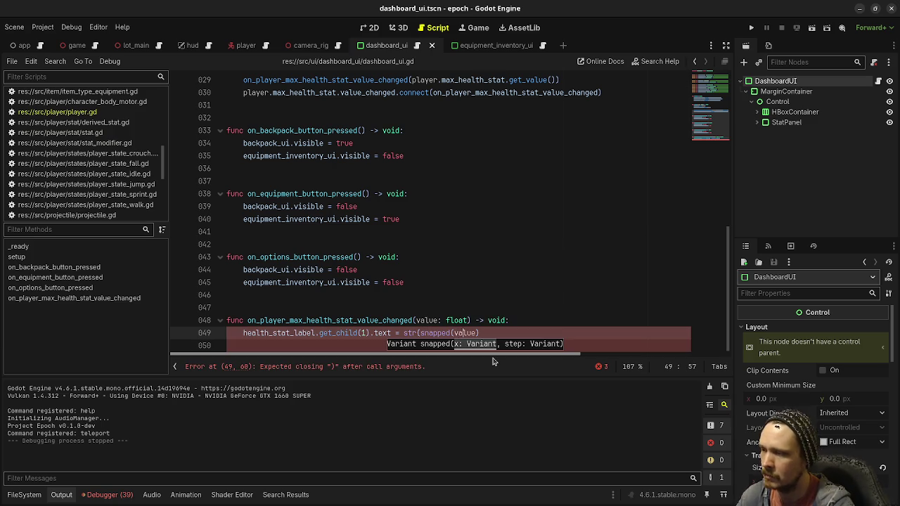
{"action": "type", "text": ", 1.0"}
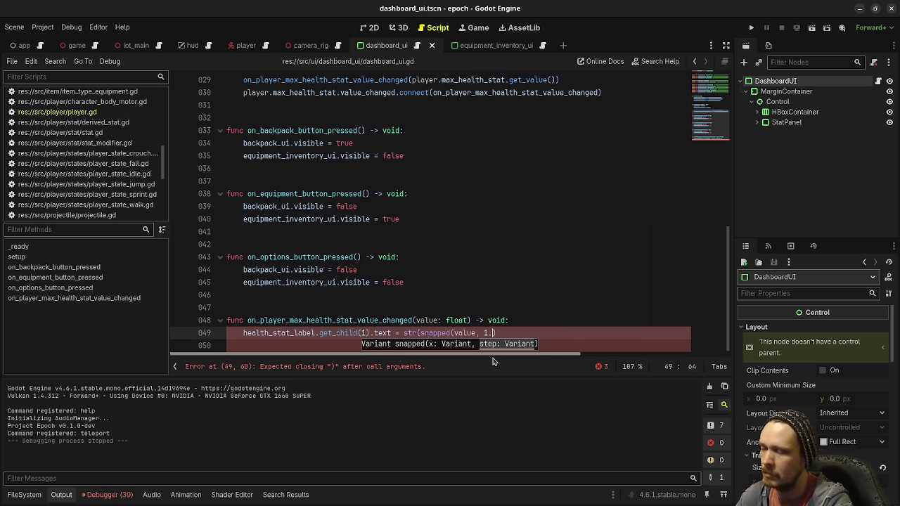
{"action": "type", "text": "))"}
{"action": "key", "text": "ctrl+s"}
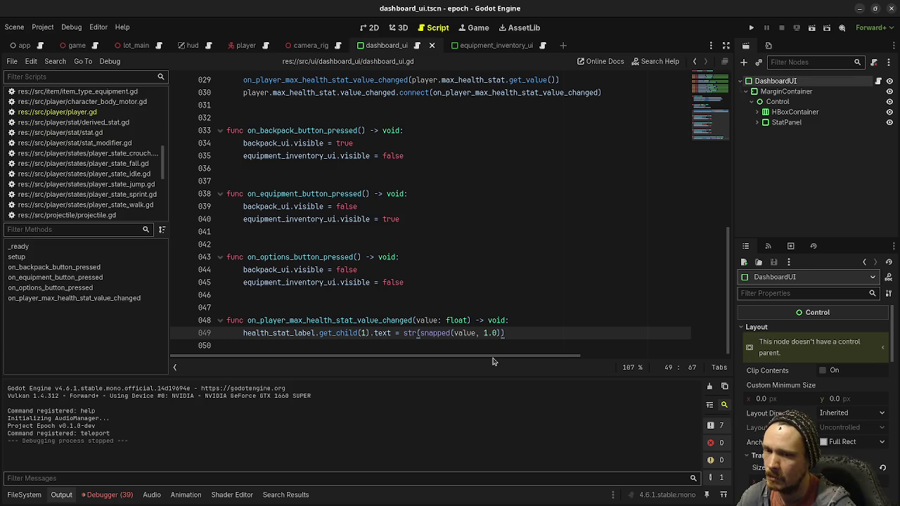
Step: Undo the snapped change and use str(int(value)) on line 49 instead, then save
{"action": "key", "text": "ctrl+z"}
{"action": "key", "text": "ctrl+z"}
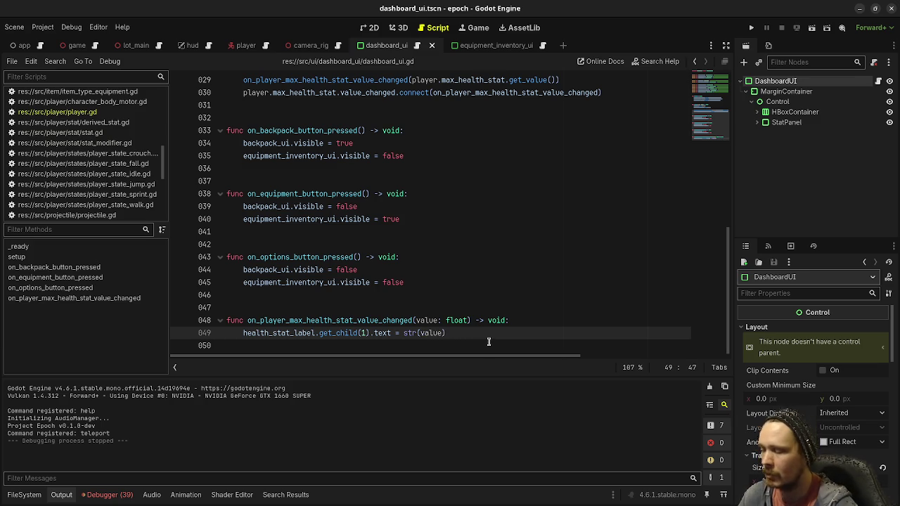
{"action": "type", "text": "int("}
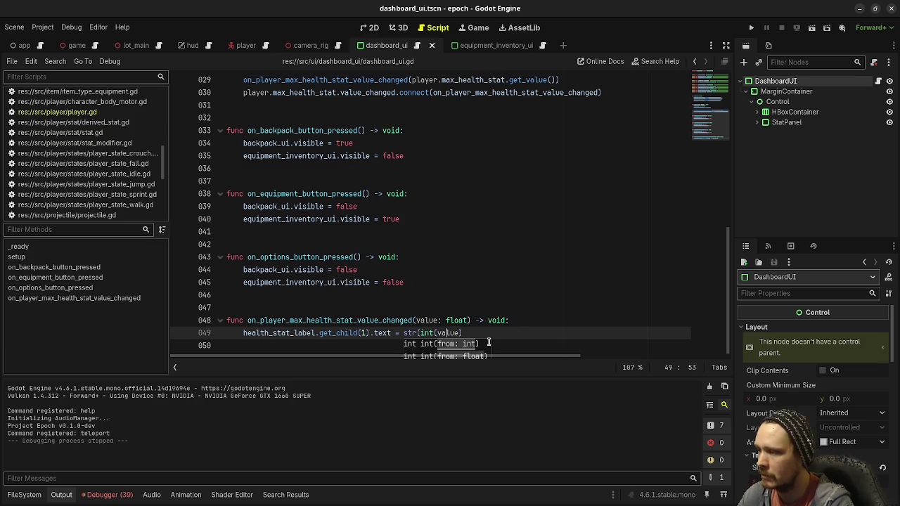
{"action": "key", "text": "End"}
{"action": "type", "text": ")"}
{"action": "key", "text": "ctrl+s"}
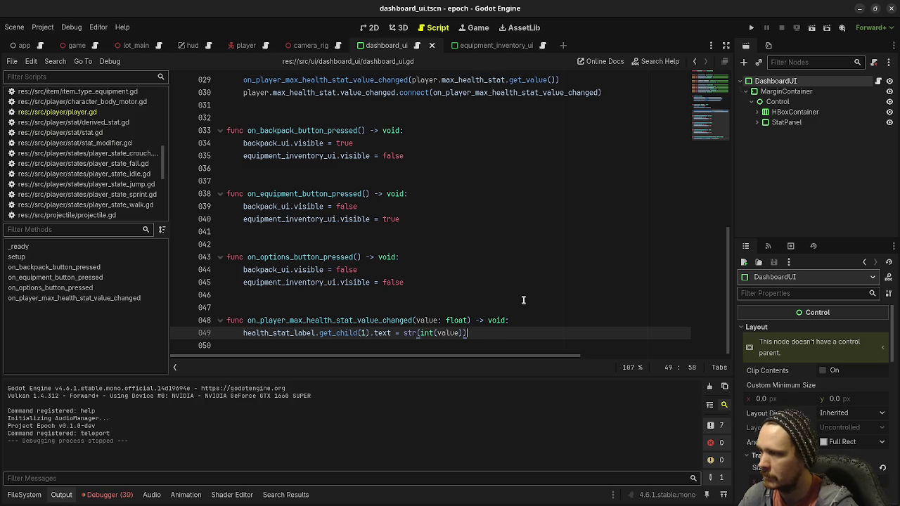
Step: Run the game to check that the Stats panel shows Health as 150
{"action": "key", "text": "F5"}
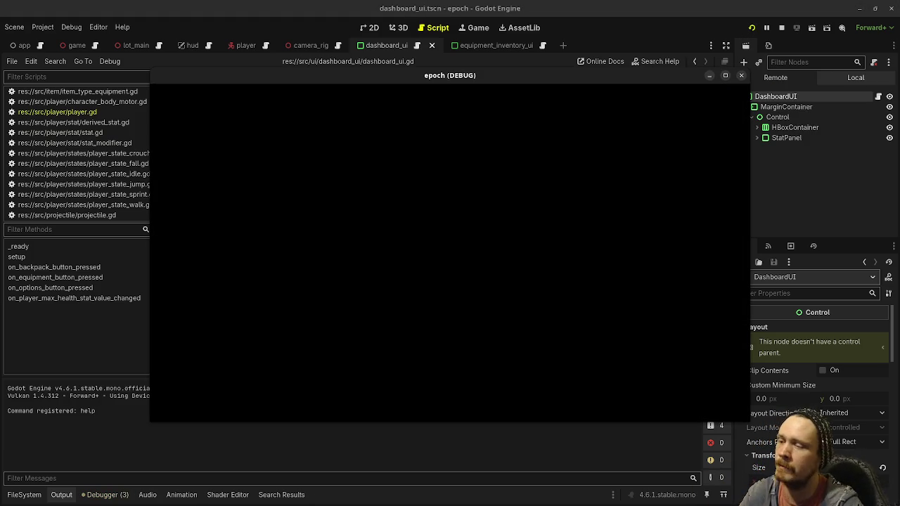
{"action": "key", "text": "Tab"}
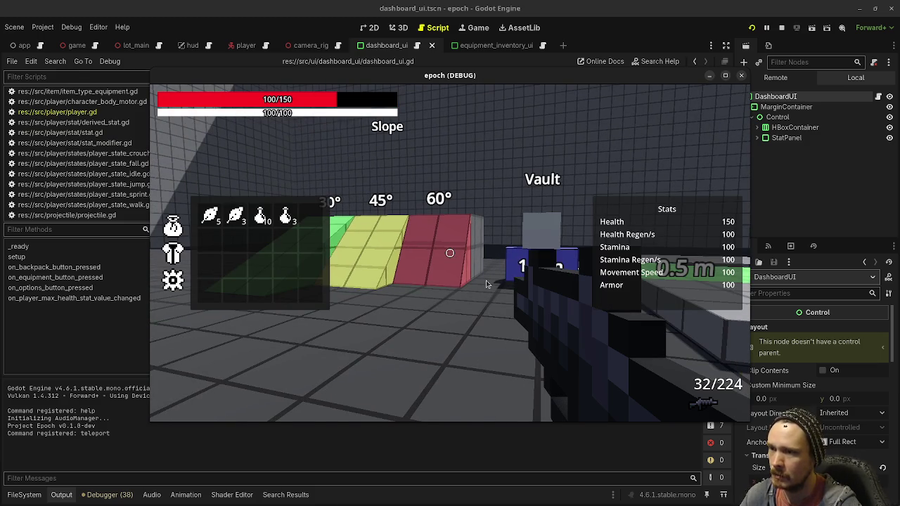
{"action": "left_click", "coordinate": [781, 29]}
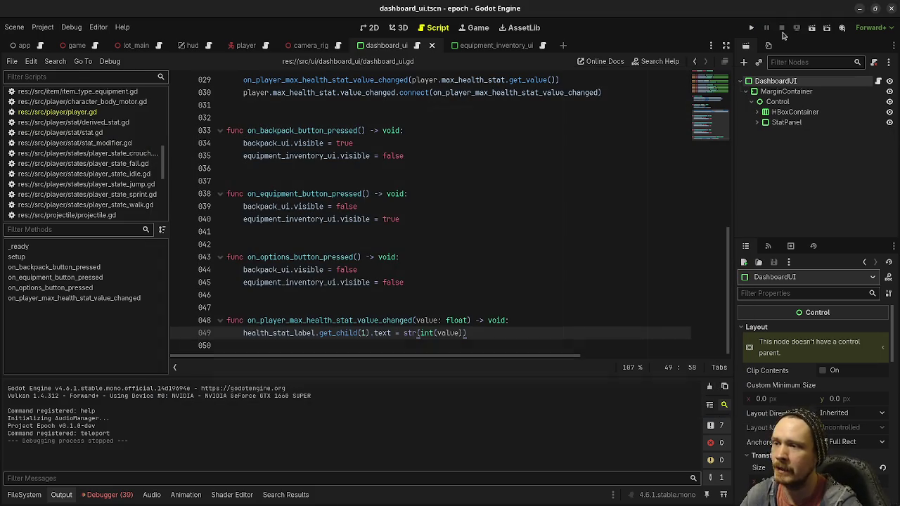
Step: Duplicate the two max-health setup lines below line 30
{"action": "scroll", "coordinate": [455, 330], "scroll_direction": "up", "scroll_amount": 6}
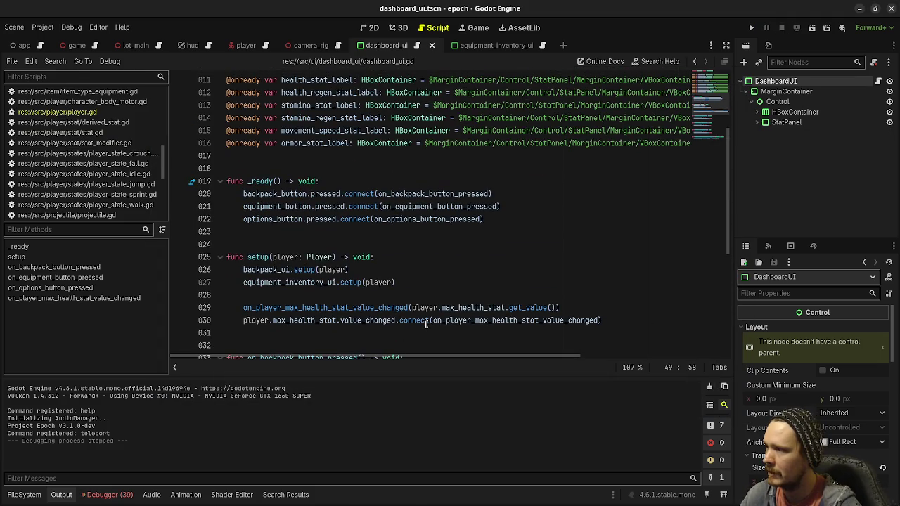
{"action": "left_click_drag", "start_coordinate": [616, 322], "coordinate": [239, 307]}
{"action": "key", "text": "ctrl+c"}
{"action": "scroll", "coordinate": [619, 211], "scroll_direction": "down", "scroll_amount": 3}
{"action": "left_click", "coordinate": [619, 207]}
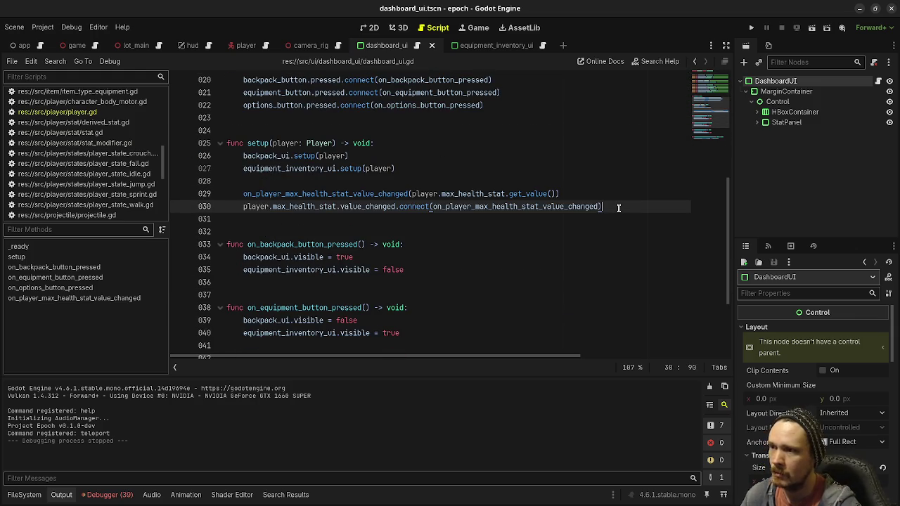
{"action": "key", "text": "Return"}
{"action": "key", "text": "Return"}
{"action": "key", "text": "ctrl+v"}
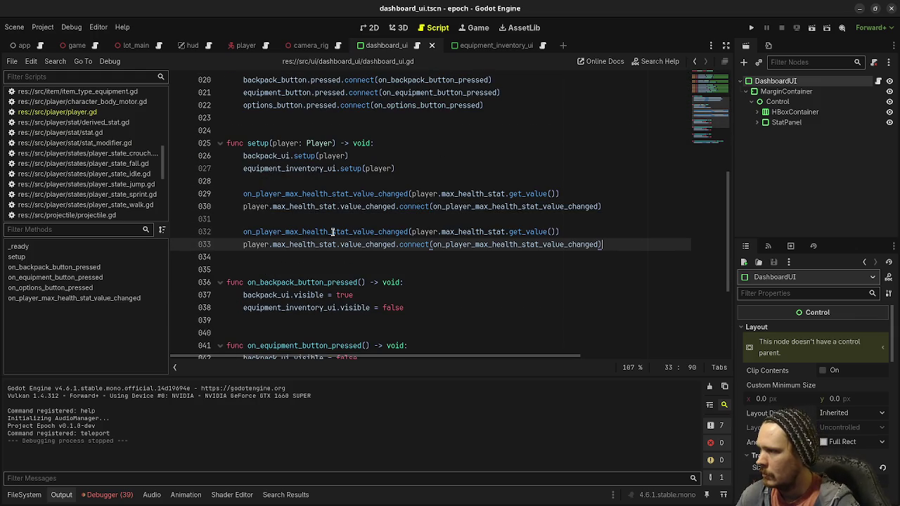
Step: On line 32, rename the handler to regen and the stat to health_regen_stat
{"action": "left_click_drag", "start_coordinate": [285, 232], "coordinate": [295, 233]}
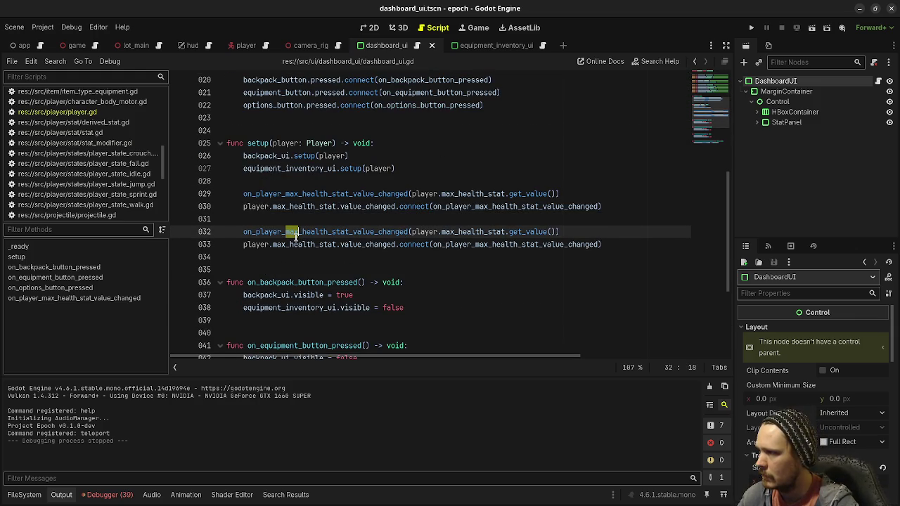
{"action": "key", "text": "BackSpace"}
{"action": "key", "text": "BackSpace"}
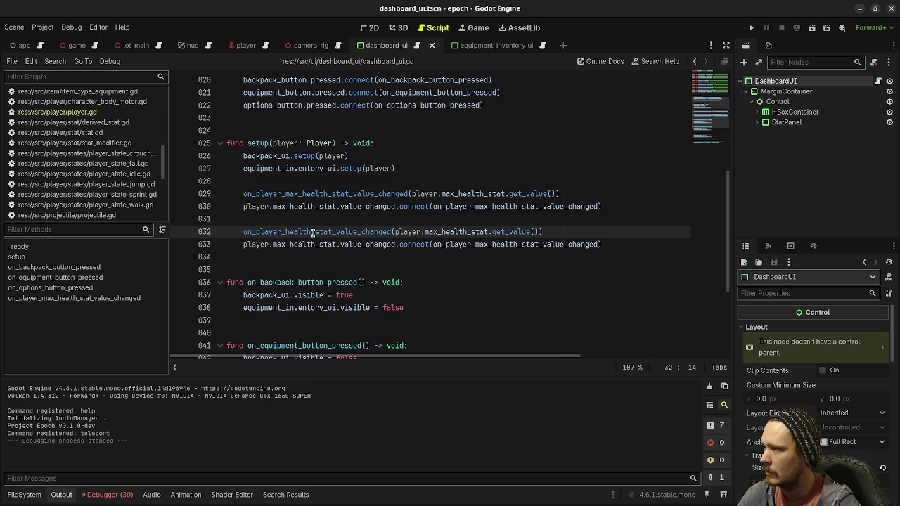
{"action": "type", "text": "regen_"}
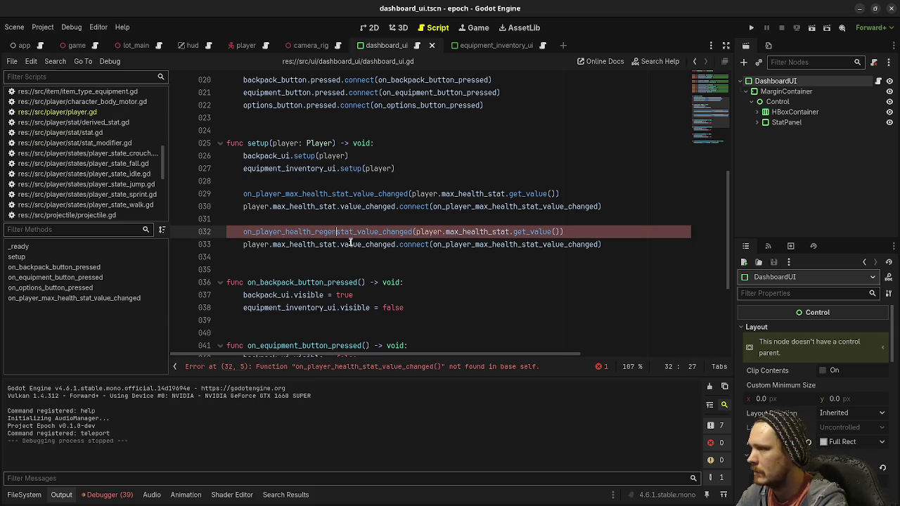
{"action": "double_click", "coordinate": [479, 233]}
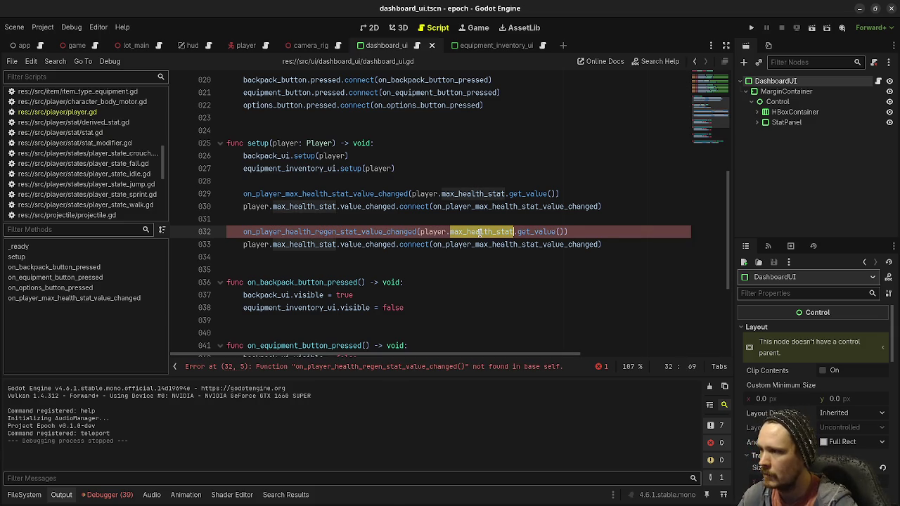
{"action": "type", "text": "health_regen_stat"}
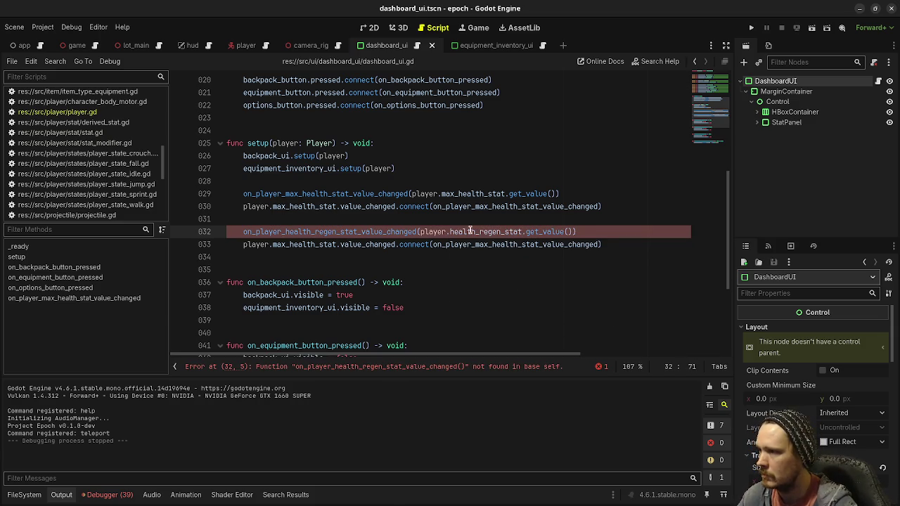
Step: Apply health_regen_stat and on_player_health_regen_stat_value_changed to the connect line 33
{"action": "double_click", "coordinate": [475, 232]}
{"action": "key", "text": "ctrl+c"}
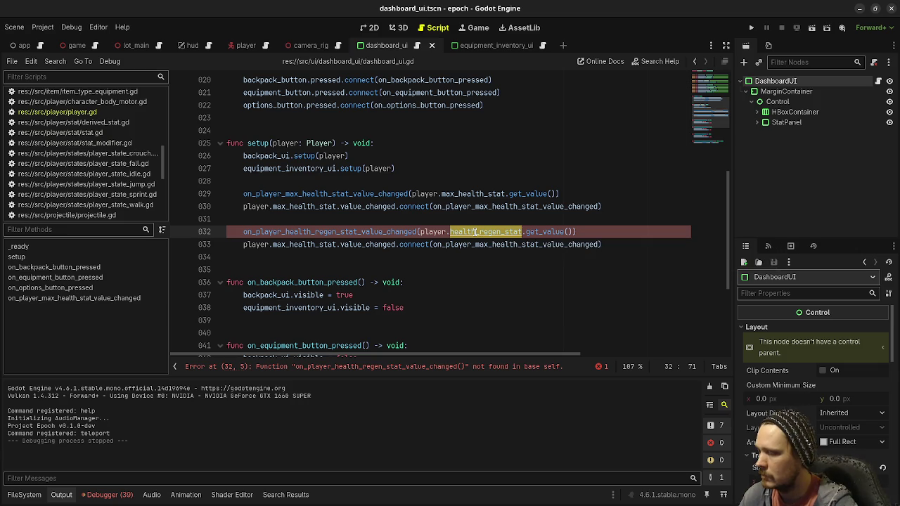
{"action": "double_click", "coordinate": [300, 244]}
{"action": "key", "text": "ctrl+v"}
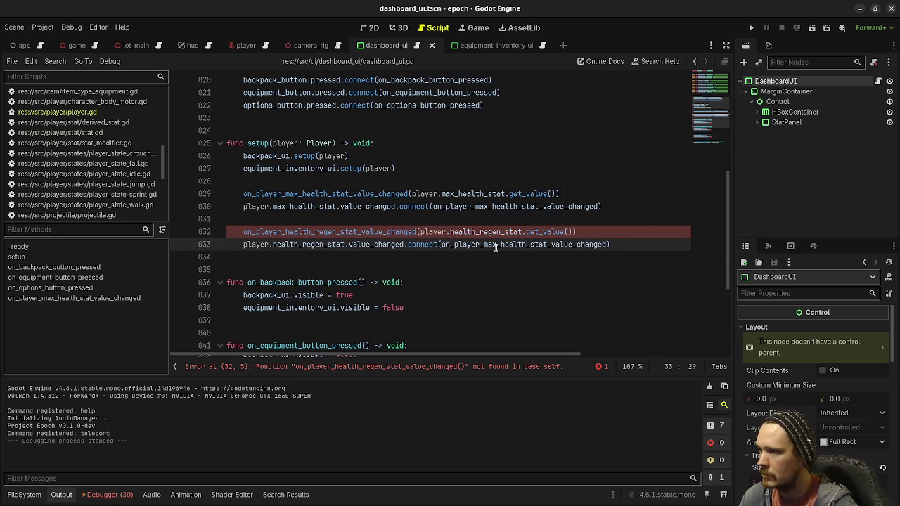
{"action": "double_click", "coordinate": [330, 231]}
{"action": "key", "text": "ctrl+c"}
{"action": "double_click", "coordinate": [503, 245]}
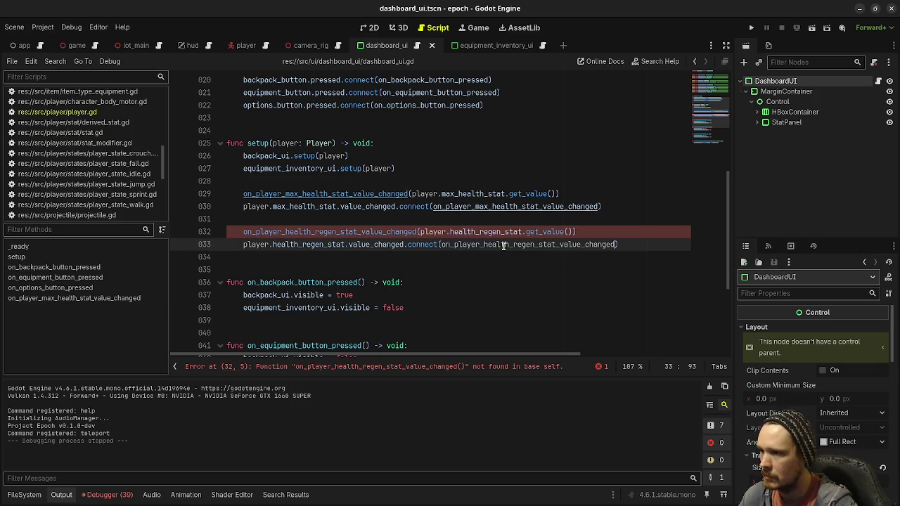
{"action": "key", "text": "ctrl+v"}
{"action": "scroll", "coordinate": [475, 274], "scroll_direction": "down", "scroll_amount": 4}
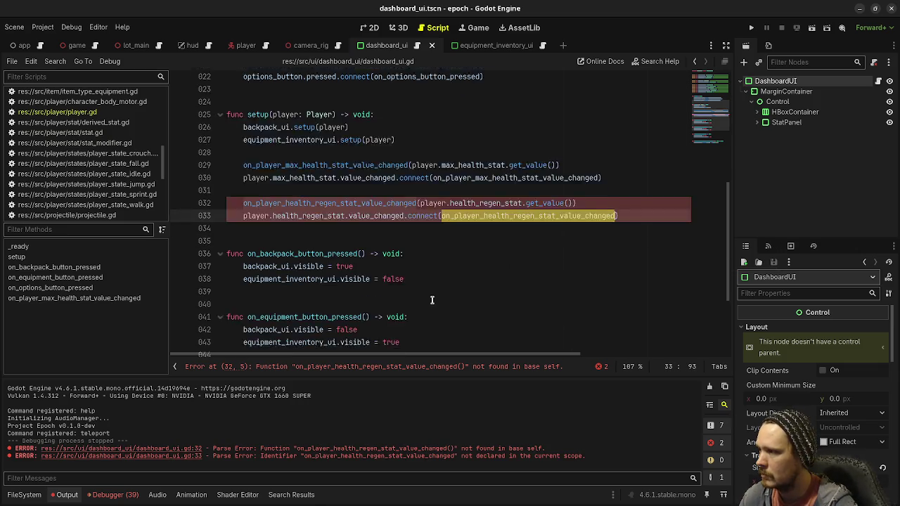
Step: Declare func on_player_health_regen_stat_value_changed(value: float) -> void: at the script's end
{"action": "left_click", "coordinate": [339, 348]}
{"action": "key", "text": "Return"}
{"action": "key", "text": "Return"}
{"action": "type", "text": "func"}
{"action": "key", "text": "ctrl+v"}
{"action": "type", "text": "(value: "}
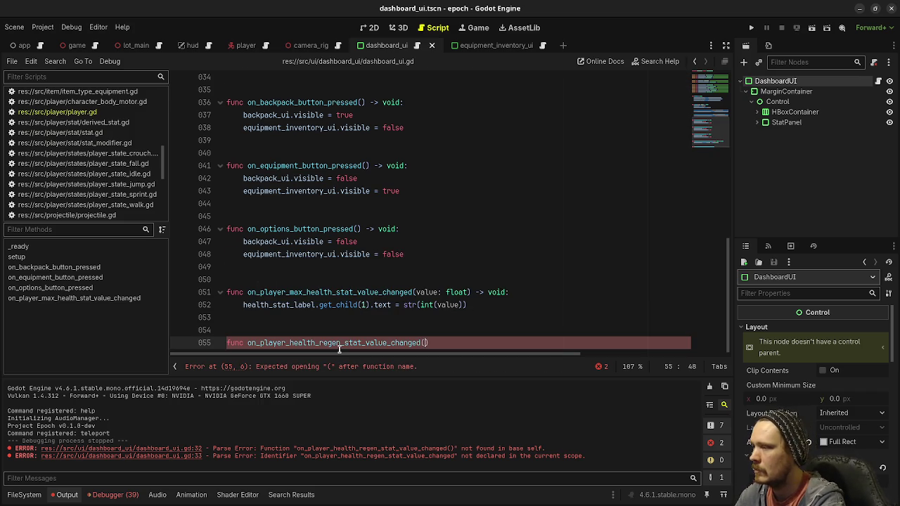
{"action": "type", "text": "float) -"}
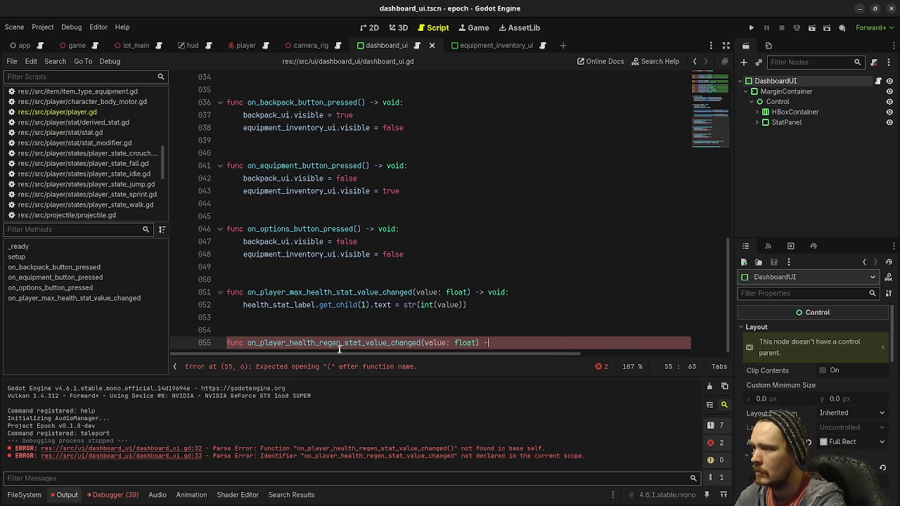
{"action": "type", "text": "> void:"}
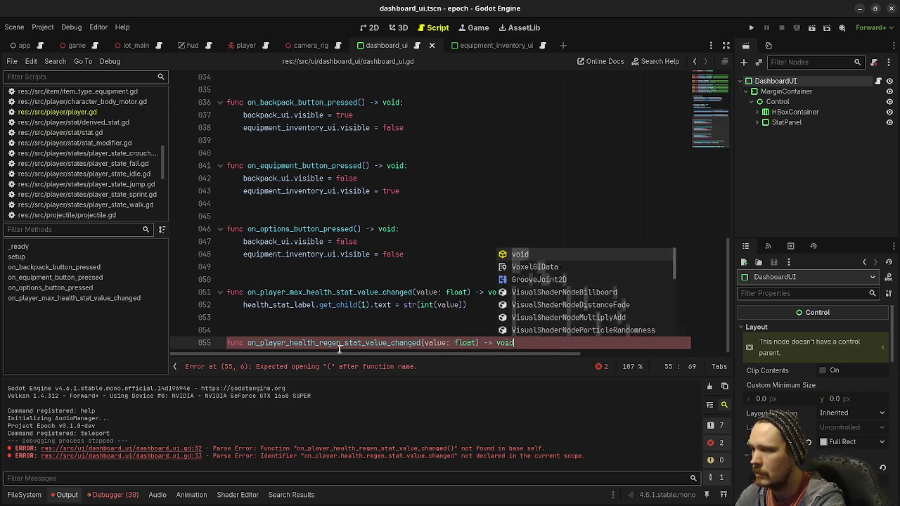
Step: Set health_regen_stat_label.get_child(1).text = str(int(value)) in its body and save
{"action": "key", "text": "Return"}
{"action": "type", "text": "health_regen"}
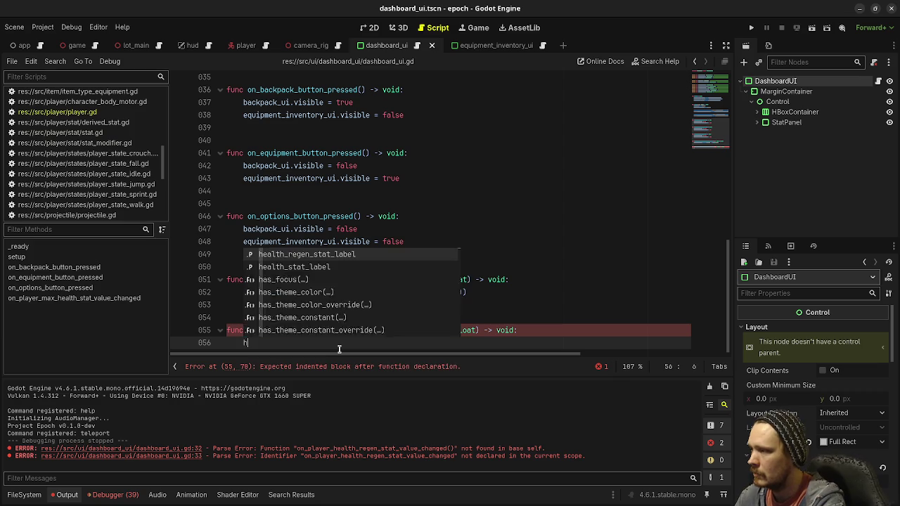
{"action": "key", "text": "Return"}
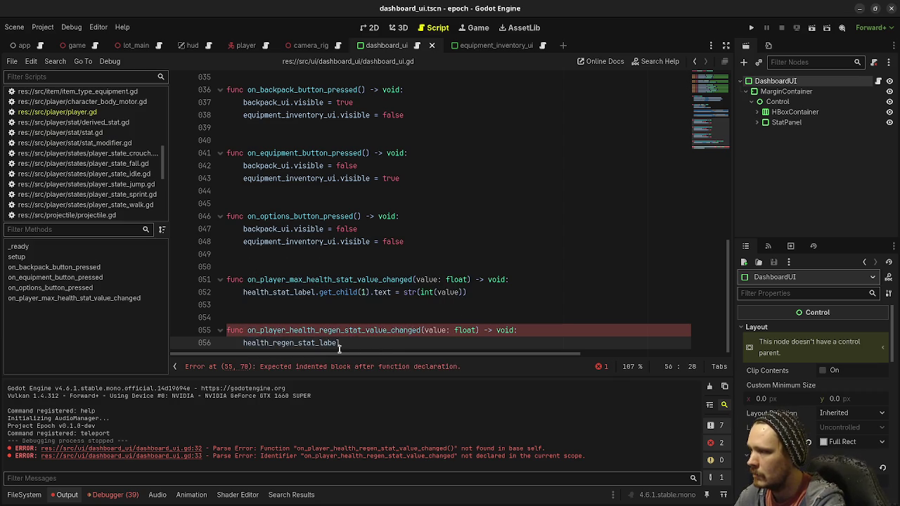
{"action": "type", "text": ".get_chi"}
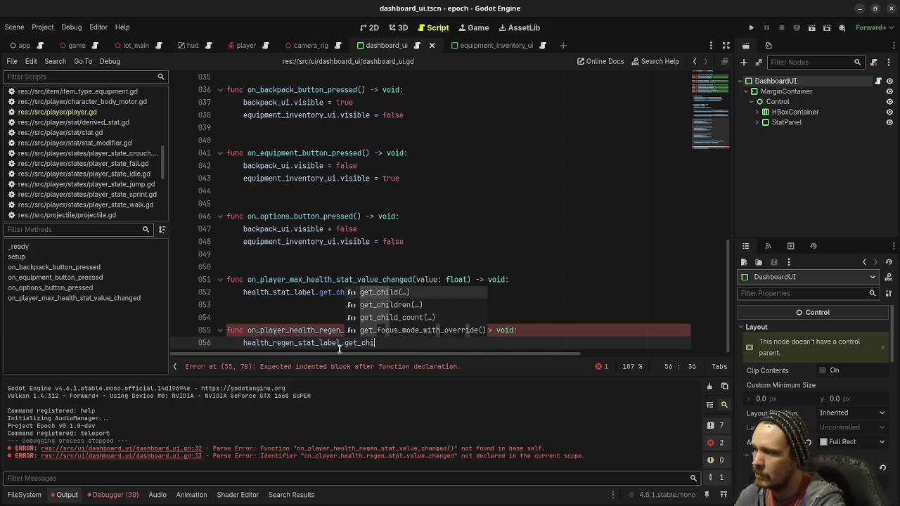
{"action": "key", "text": "Return"}
{"action": "type", "text": "1).text ="}
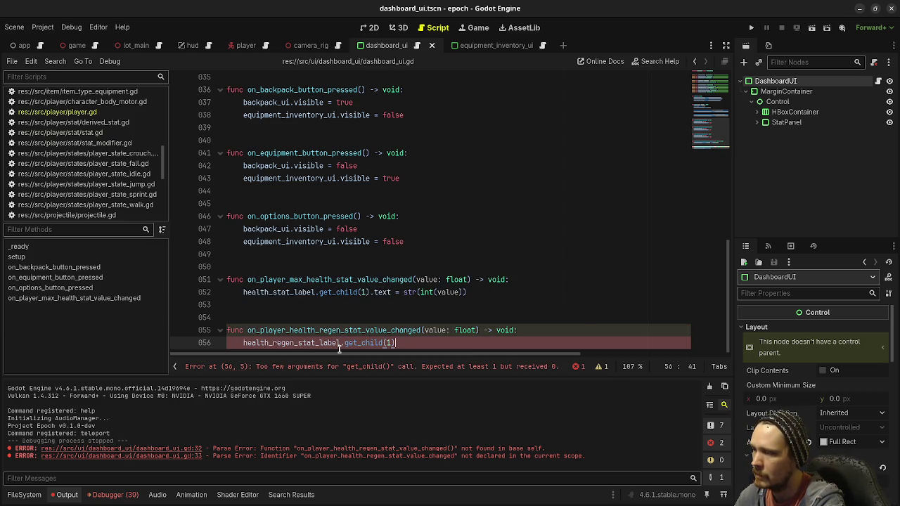
{"action": "type", "text": " str(int(v"}
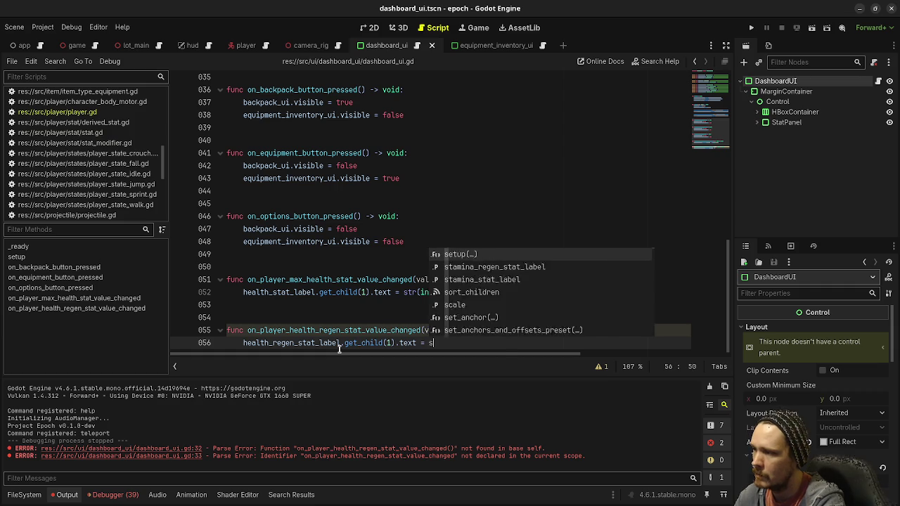
{"action": "key", "text": "Return"}
{"action": "type", "text": ")"}
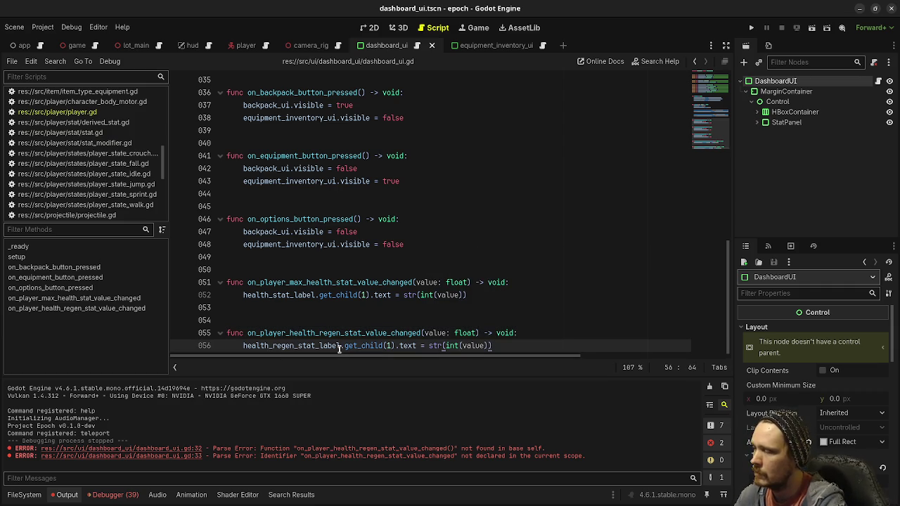
{"action": "key", "text": "ctrl+s"}
{"action": "scroll", "coordinate": [377, 199], "scroll_direction": "up", "scroll_amount": 5}
Step: Duplicate the stat setup lines 29–33 below the block as lines 35–39
{"action": "mouse_move", "coordinate": [622, 244]}
{"action": "left_mouse_down"}
{"action": "mouse_move", "coordinate": [253, 243]}
{"action": "mouse_move", "coordinate": [263, 233]}
{"action": "mouse_move", "coordinate": [244, 233]}
{"action": "left_mouse_up"}
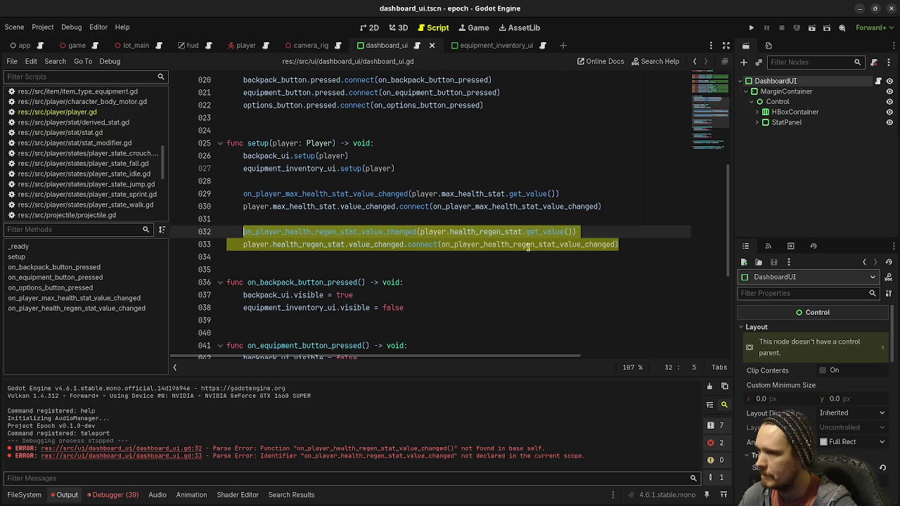
{"action": "key", "text": "ctrl+c"}
{"action": "left_click", "coordinate": [634, 242]}
{"action": "key", "text": "Return"}
{"action": "key", "text": "Return"}
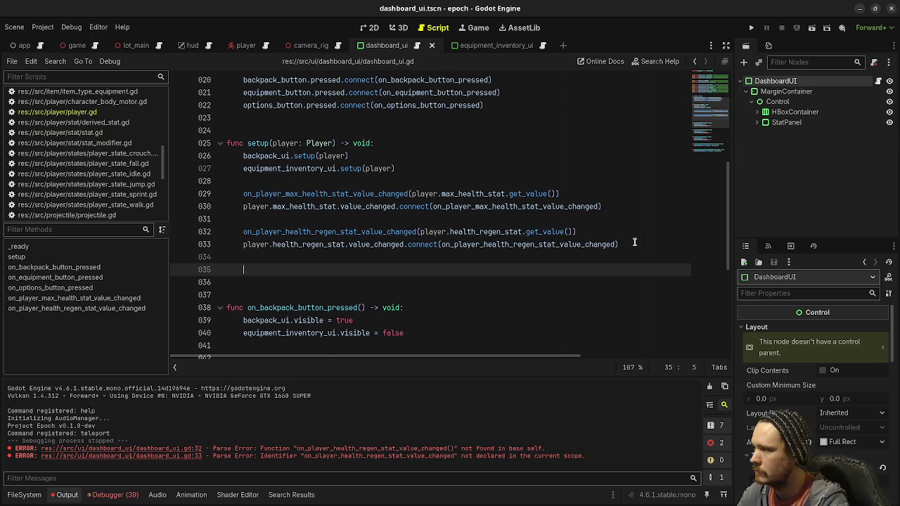
{"action": "key", "text": "ctrl+v"}
{"action": "key", "text": "ctrl+z"}
{"action": "key", "text": "ctrl+z"}
{"action": "key", "text": "ctrl+z"}
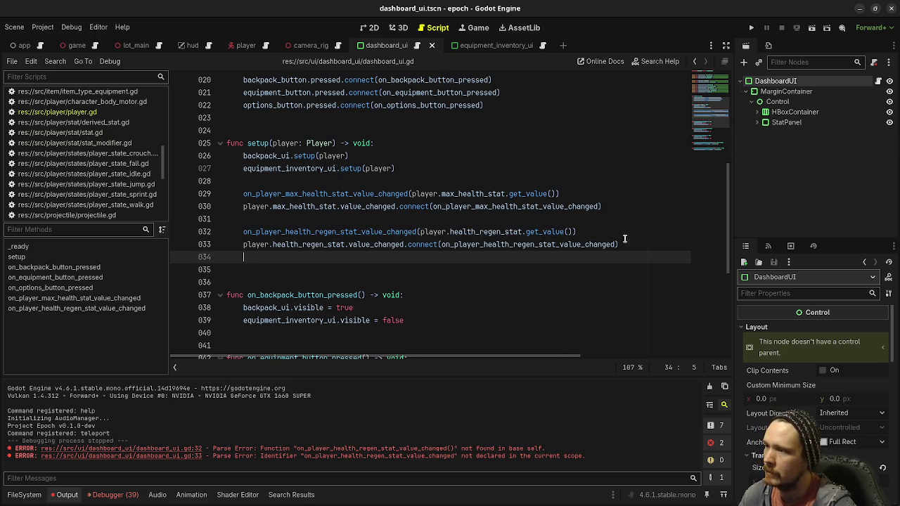
{"action": "left_click_drag", "start_coordinate": [617, 206], "coordinate": [243, 193]}
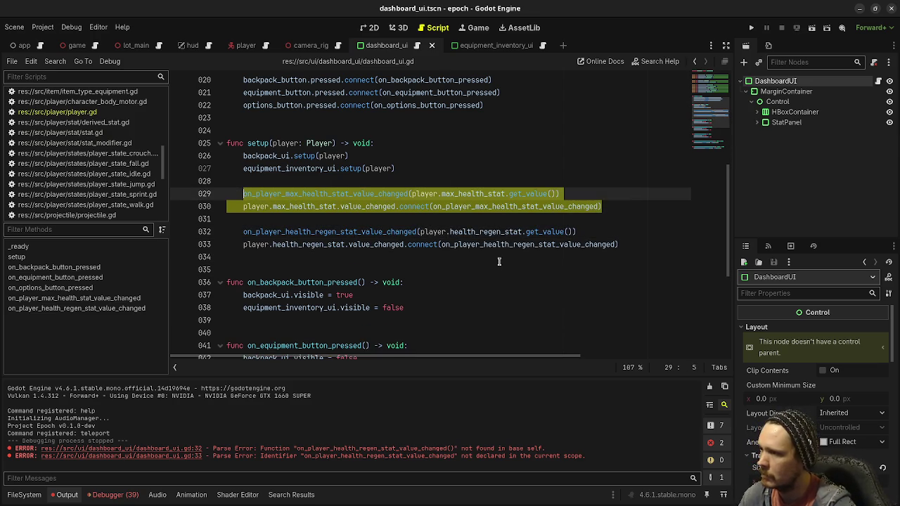
{"action": "mouse_move", "coordinate": [619, 243]}
{"action": "left_mouse_down"}
{"action": "mouse_move", "coordinate": [243, 231]}
{"action": "mouse_move", "coordinate": [243, 193]}
{"action": "left_mouse_up"}
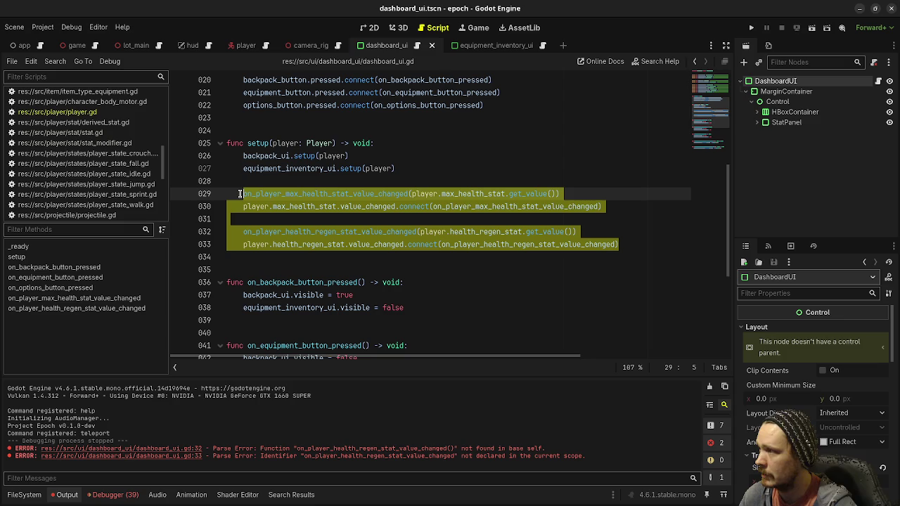
{"action": "key", "text": "ctrl+c"}
{"action": "left_click", "coordinate": [629, 246]}
{"action": "key", "text": "Return"}
{"action": "key", "text": "Return"}
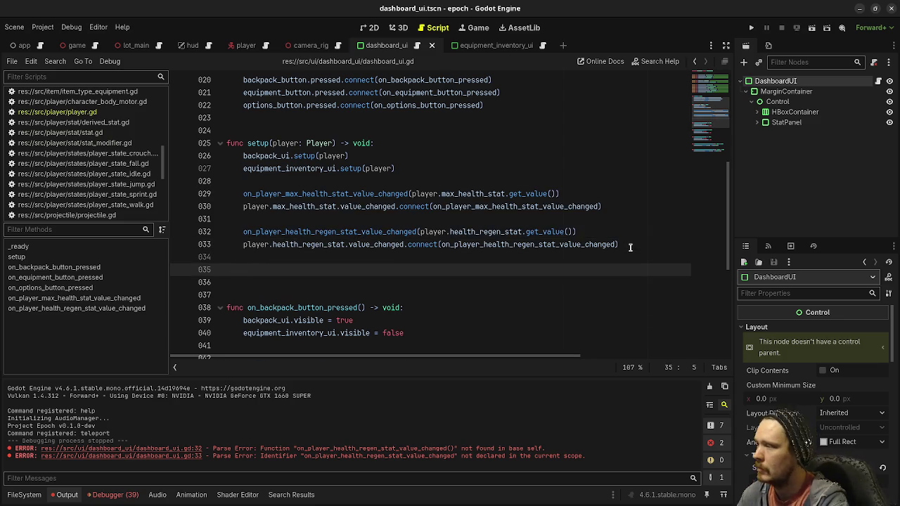
{"action": "key", "text": "ctrl+v"}
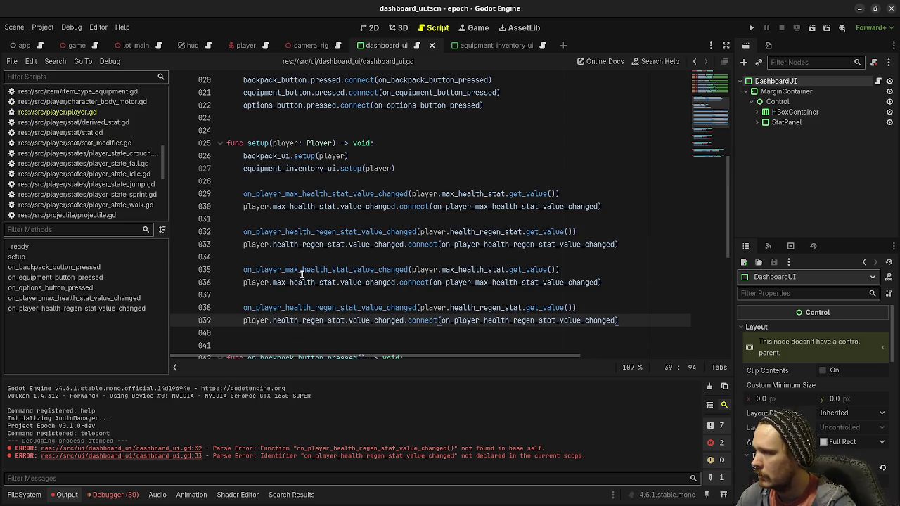
Step: Rename health to stamina on lines 35–36 for the max stamina hookup
{"action": "left_click", "coordinate": [302, 271]}
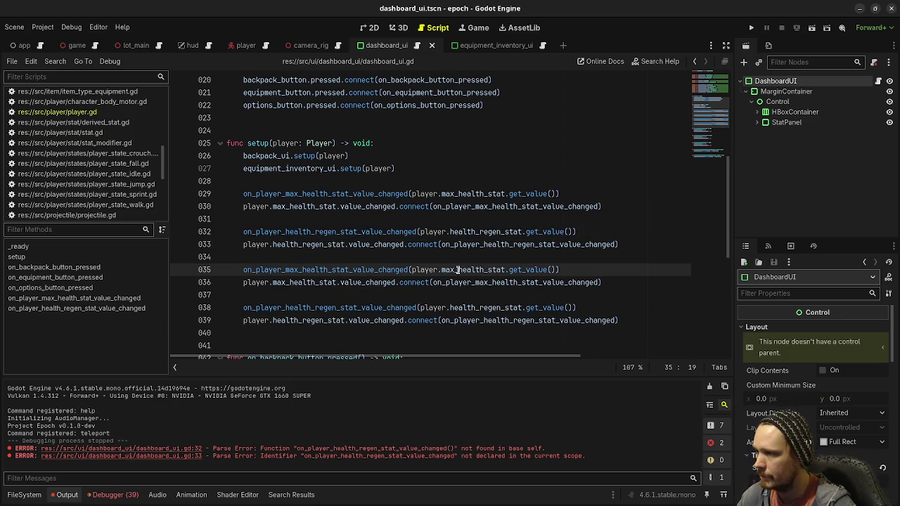
{"action": "left_click", "coordinate": [289, 283], "text": "alt"}
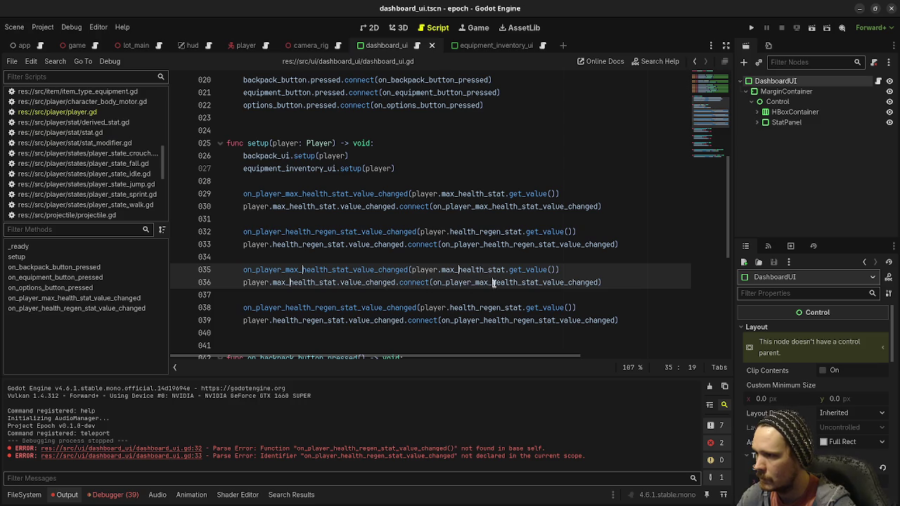
{"action": "key", "text": "shift+Right"}
{"action": "key", "text": "shift+Right"}
{"action": "key", "text": "shift+Right"}
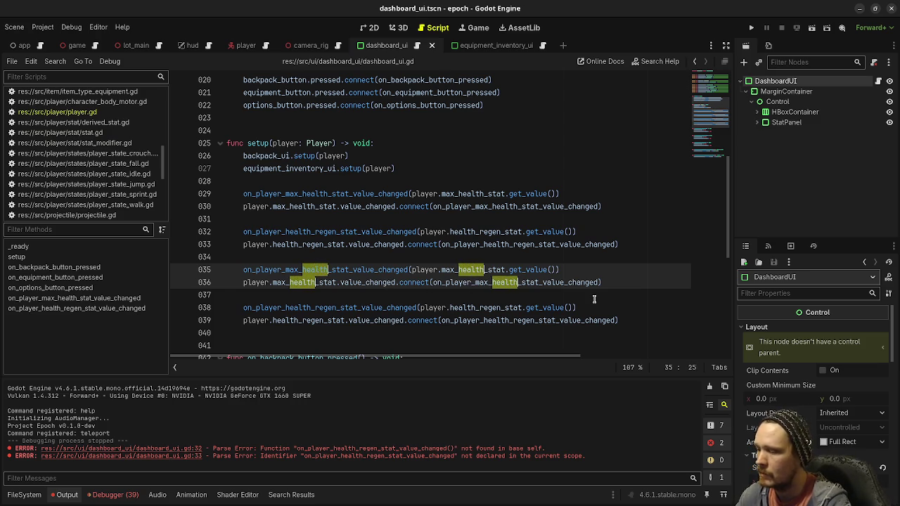
{"action": "type", "text": "stamina"}
{"action": "left_click", "coordinate": [450, 316]}
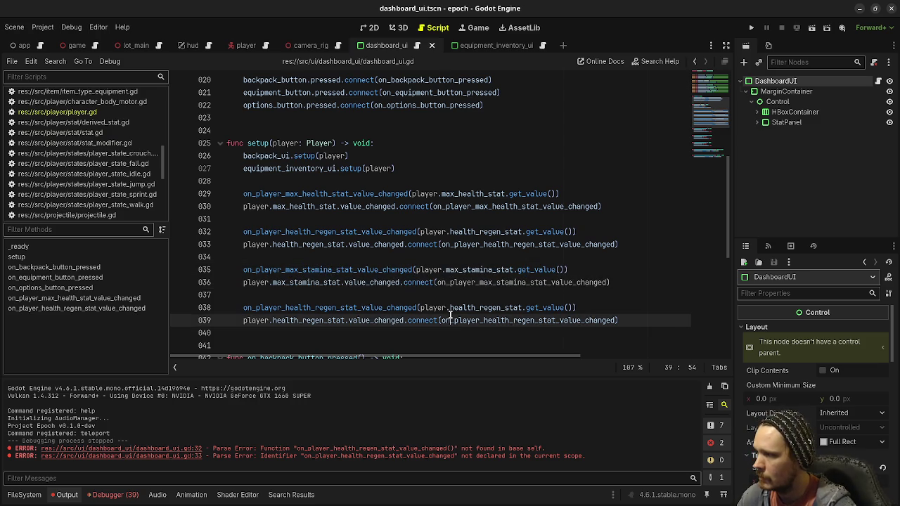
{"action": "scroll", "coordinate": [451, 317], "scroll_direction": "down", "scroll_amount": 7}
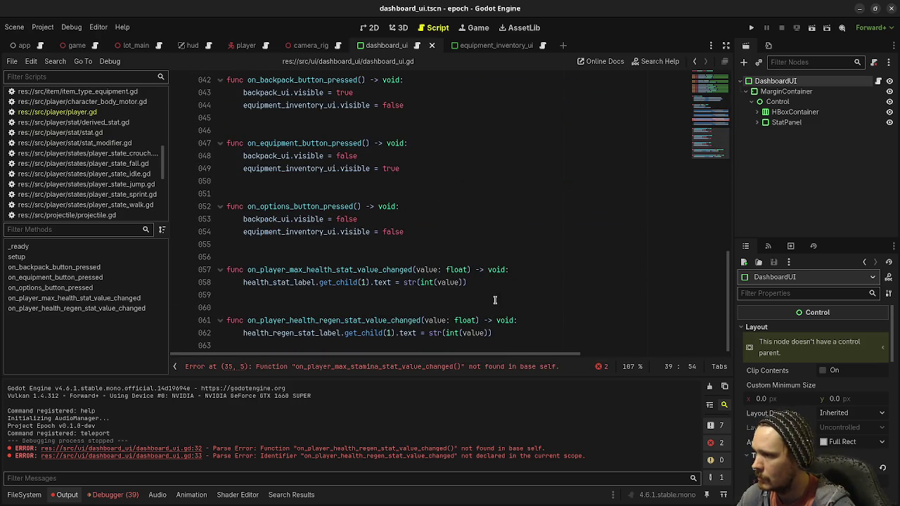
Step: Duplicate the two handler functions on lines 57–62 as lines 65–70
{"action": "mouse_move", "coordinate": [510, 332]}
{"action": "left_mouse_down"}
{"action": "mouse_move", "coordinate": [218, 281]}
{"action": "mouse_move", "coordinate": [215, 269]}
{"action": "left_mouse_up"}
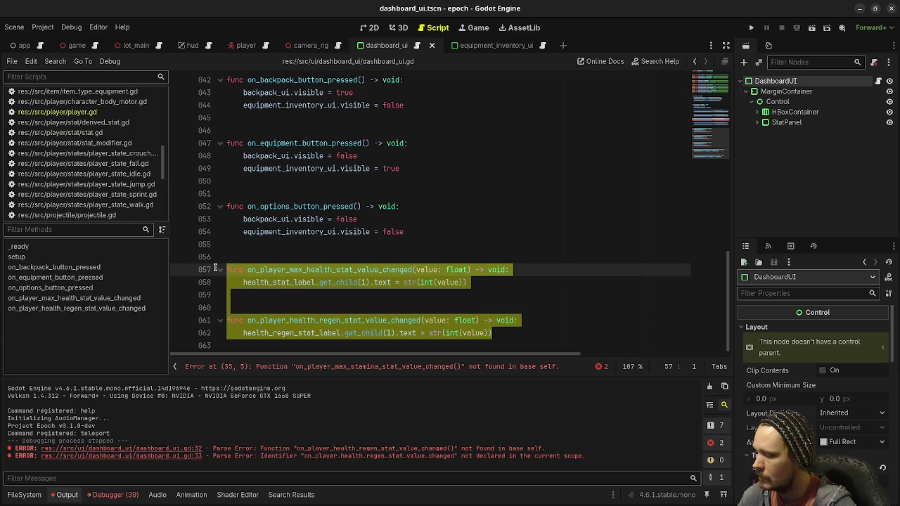
{"action": "key", "text": "ctrl+c"}
{"action": "left_click", "coordinate": [520, 343]}
{"action": "key", "text": "Return"}
{"action": "key", "text": "Return"}
{"action": "key", "text": "ctrl+v"}
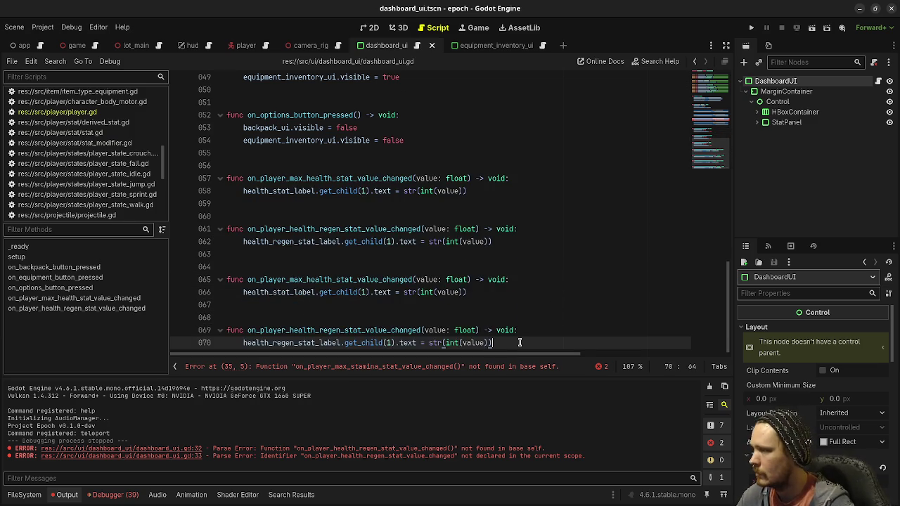
Step: Rename health to stamina in the copied handlers' names and label references
{"action": "left_click", "coordinate": [306, 282]}
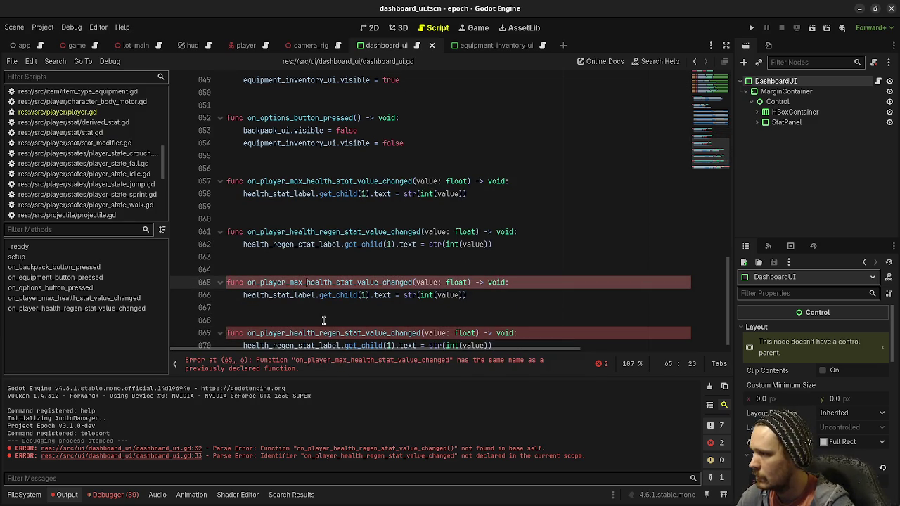
{"action": "key", "text": "shift+Right"}
{"action": "key", "text": "shift+Right"}
{"action": "key", "text": "shift+Right"}
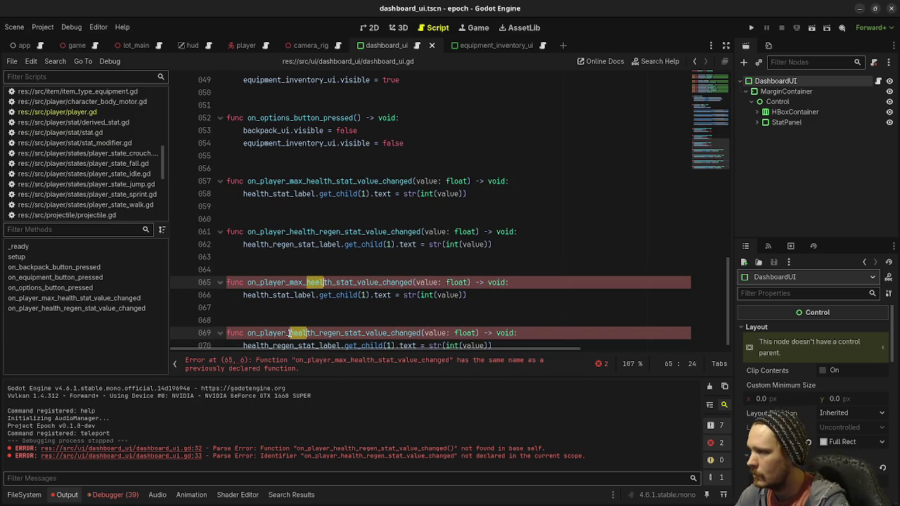
{"action": "type", "text": "stamina"}
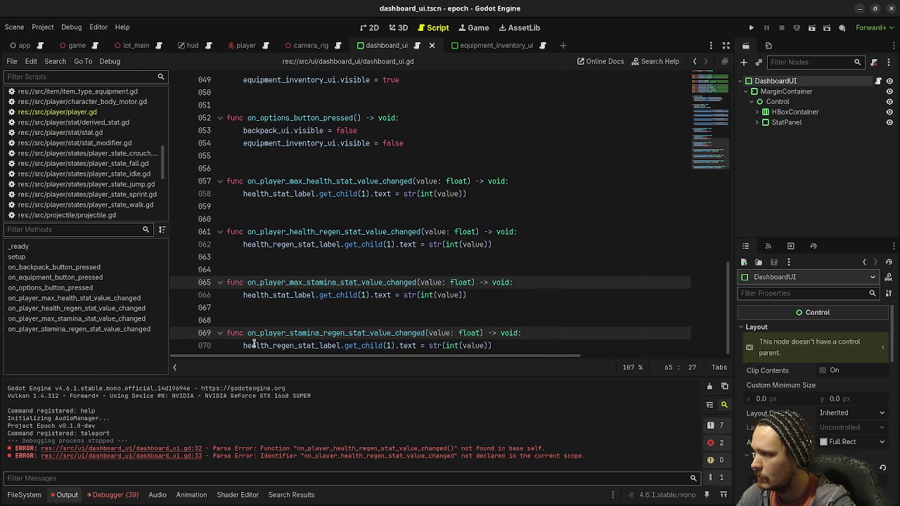
{"action": "left_click", "coordinate": [243, 294]}
{"action": "left_click", "coordinate": [241, 344], "text": "alt"}
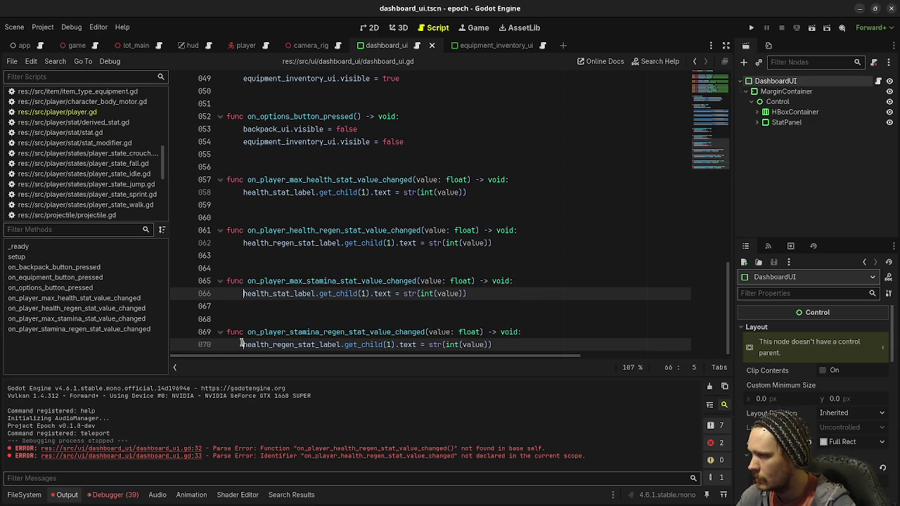
{"action": "key", "text": "shift+Right"}
{"action": "key", "text": "shift+Right"}
{"action": "key", "text": "shift+Right"}
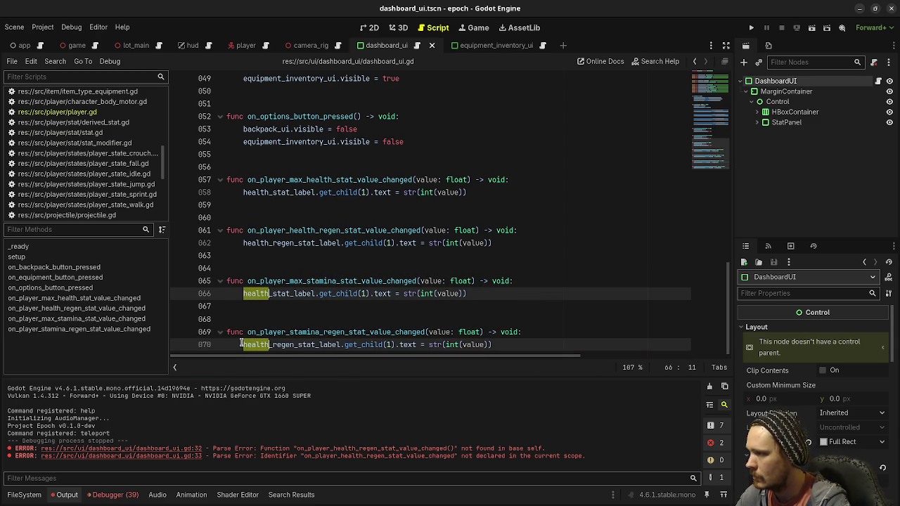
{"action": "type", "text": "stamina"}
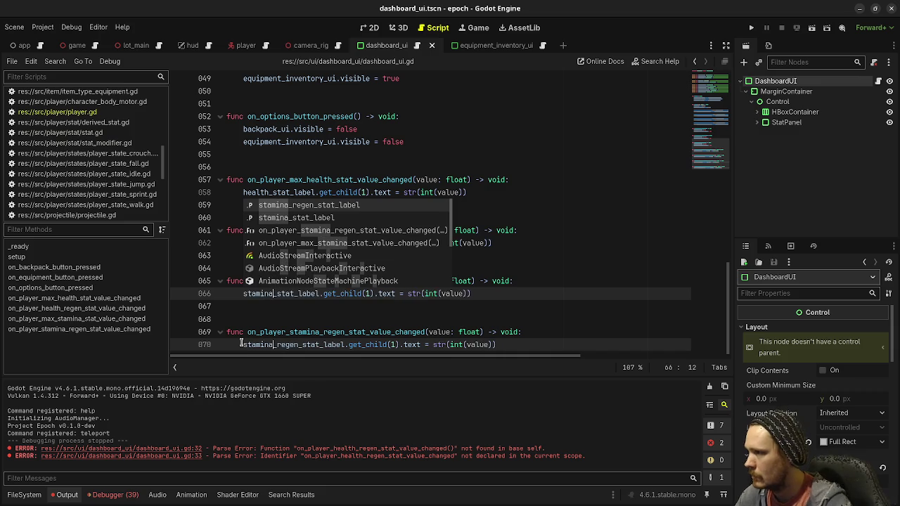
{"action": "left_click", "coordinate": [425, 332]}
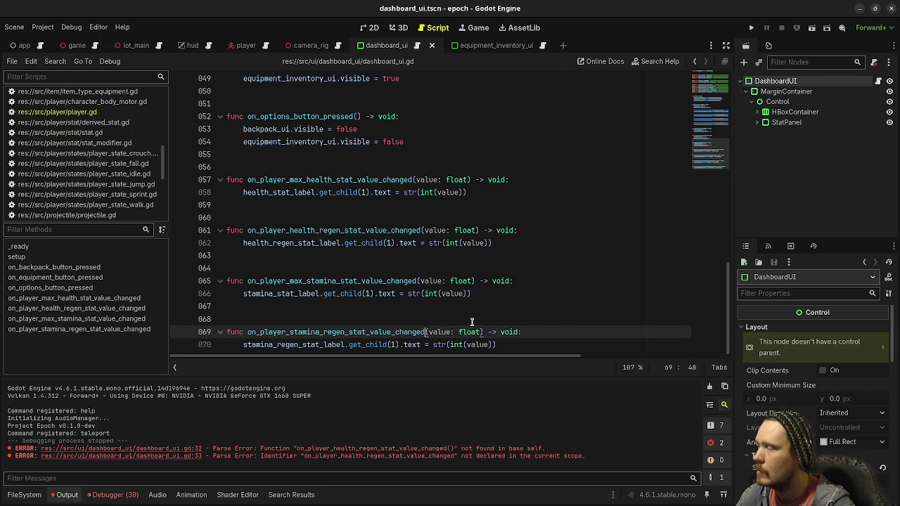
{"action": "scroll", "coordinate": [471, 322], "scroll_direction": "up", "scroll_amount": 8}
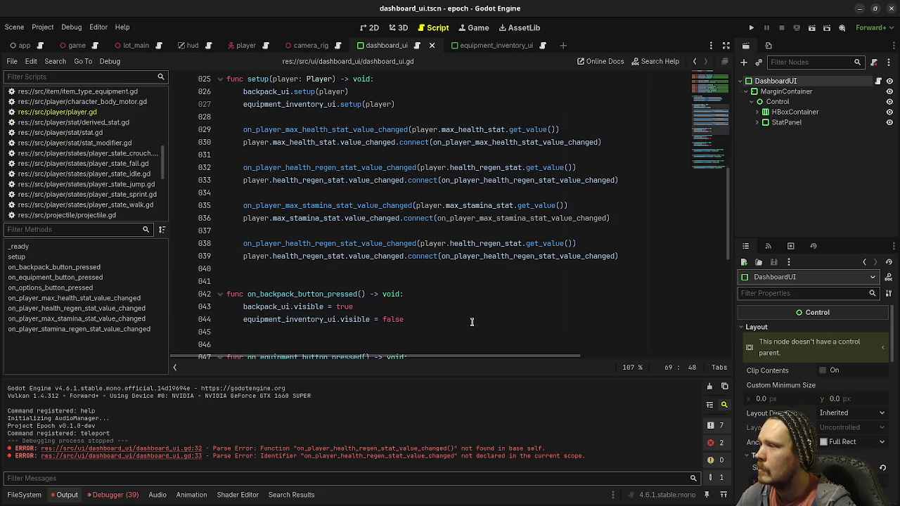
Step: Rename health to stamina on lines 38–39 for stamina regen, save, and run the game
{"action": "left_click", "coordinate": [284, 243]}
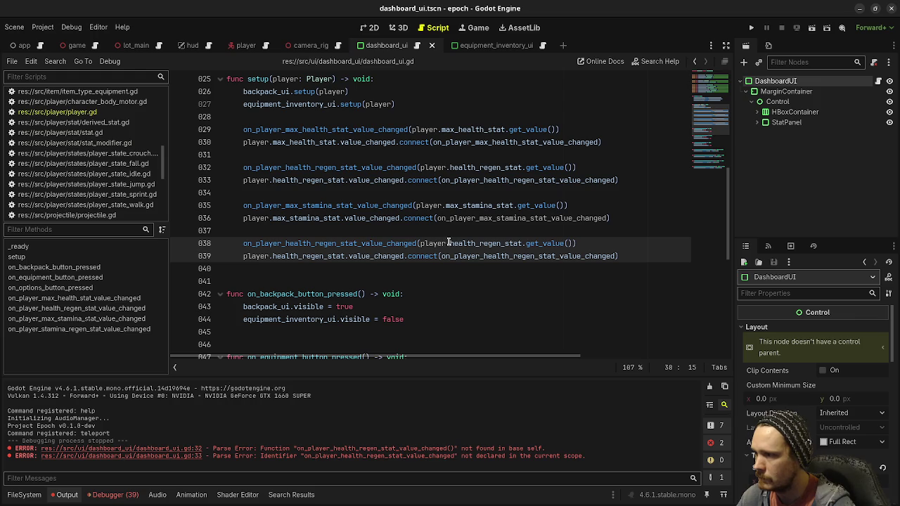
{"action": "key", "text": "shift+Right"}
{"action": "key", "text": "shift+Right"}
{"action": "key", "text": "shift+Right"}
{"action": "key", "text": "shift+Right"}
{"action": "key", "text": "shift+Right"}
{"action": "key", "text": "ctrl+d"}
{"action": "key", "text": "ctrl+d"}
{"action": "key", "text": "ctrl+d"}
{"action": "type", "text": "sta"}
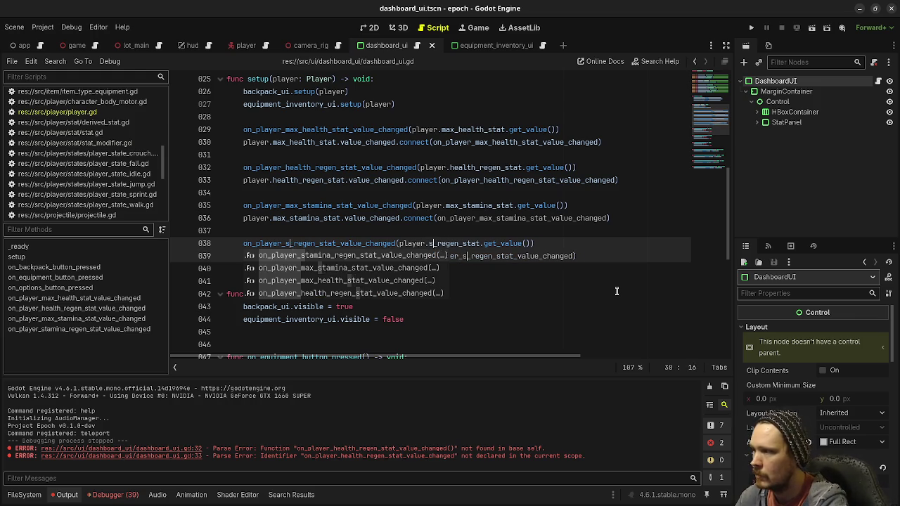
{"action": "type", "text": "mina"}
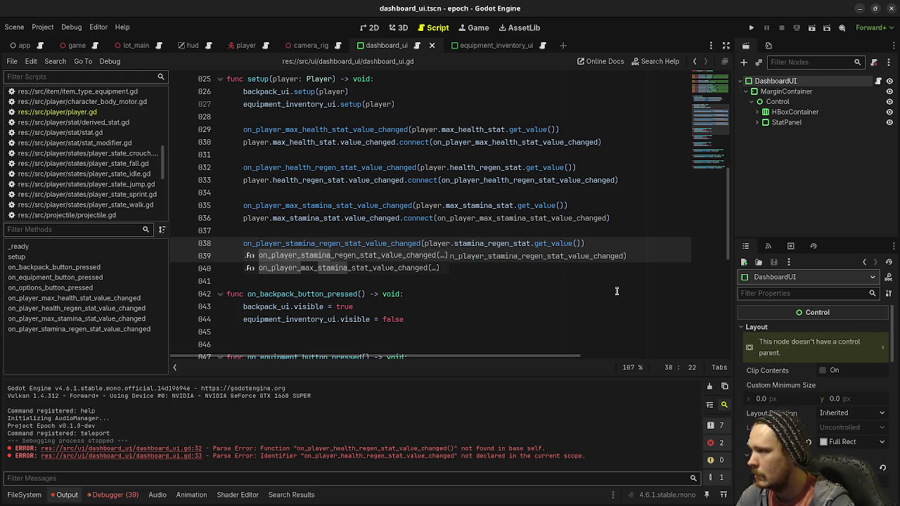
{"action": "key", "text": "Escape"}
{"action": "key", "text": "ctrl+s"}
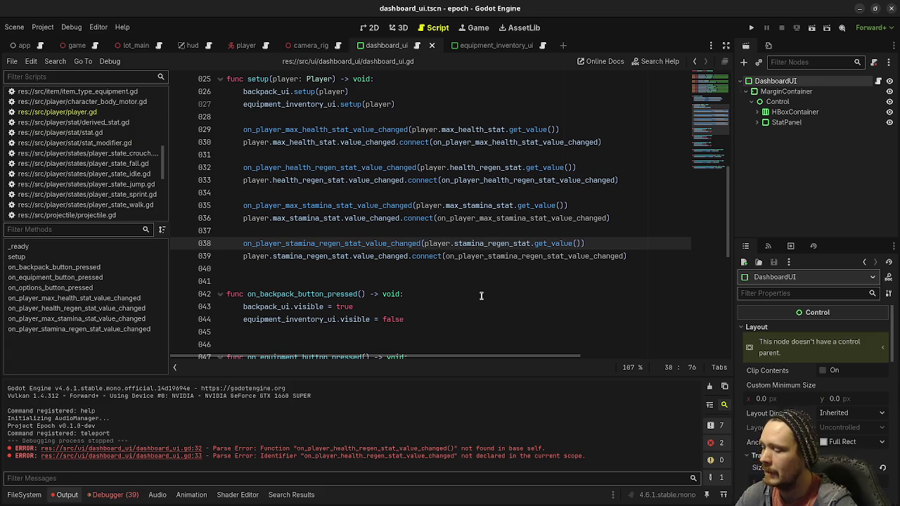
{"action": "key", "text": "F5"}
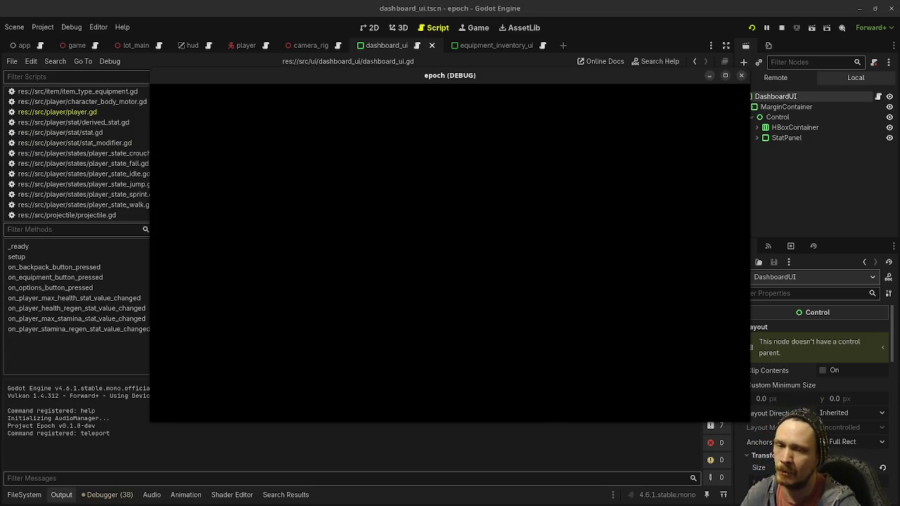
Step: With the Stats panel open, walk, strafe and sprint around the Wood/Stone/Metal blocks, watching health and stamina values
{"action": "key", "text": "Tab"}
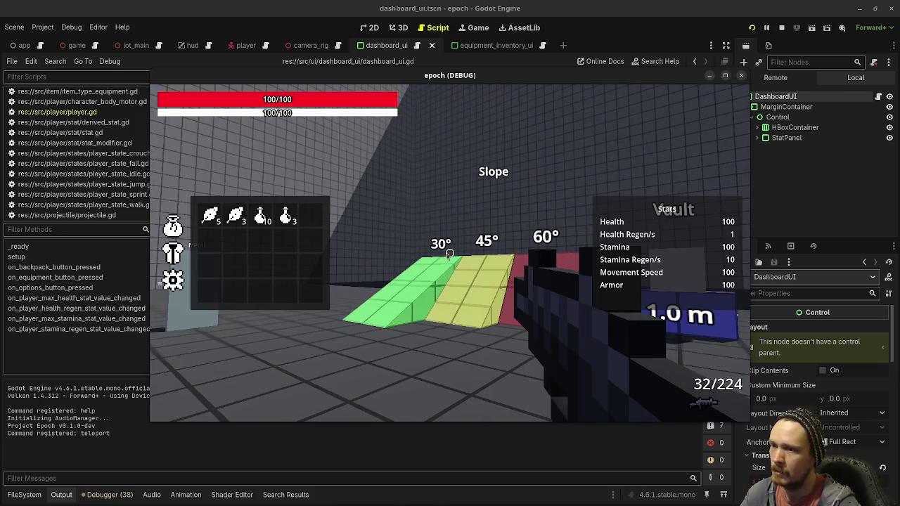
{"action": "key", "text": "Tab"}
{"action": "key", "text": "Tab"}
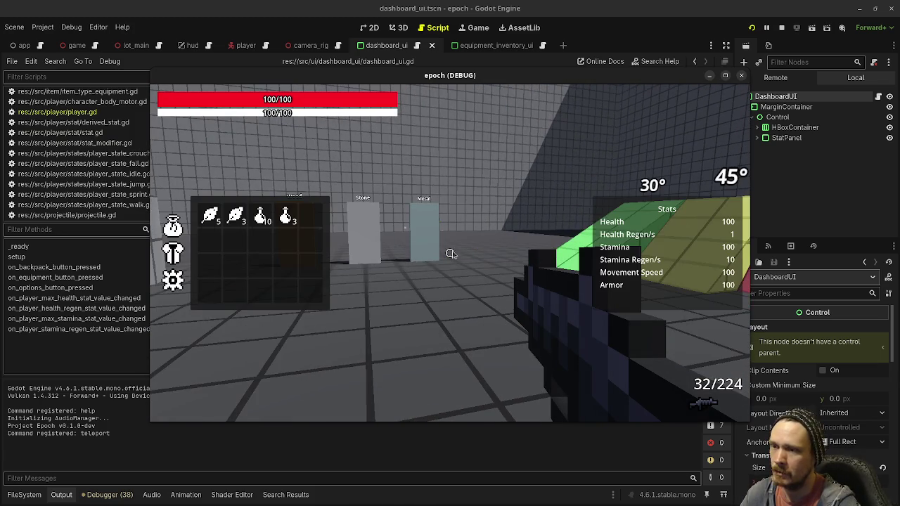
{"action": "key", "text": "w"}
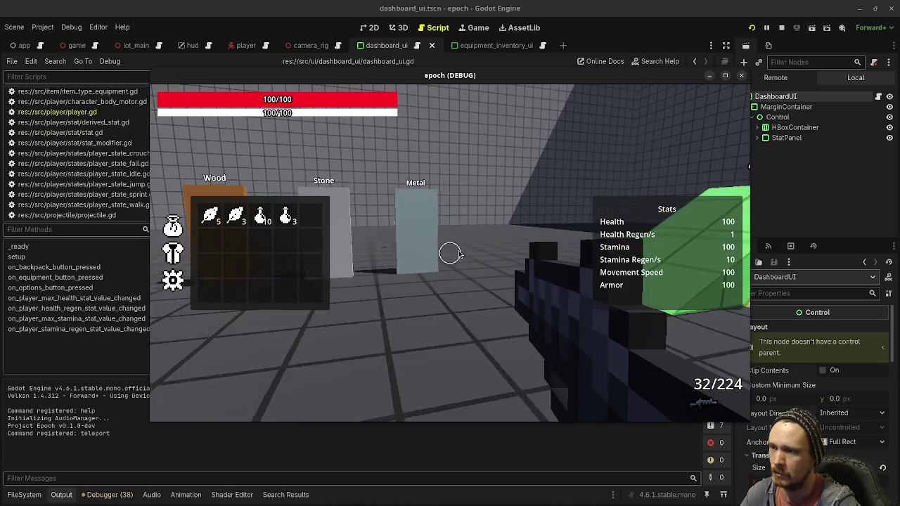
{"action": "key", "text": "a"}
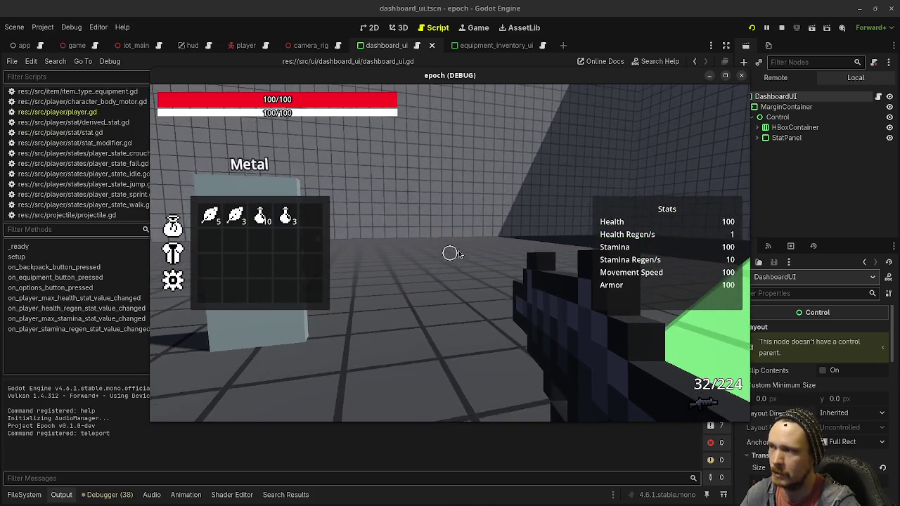
{"action": "key", "text": "a"}
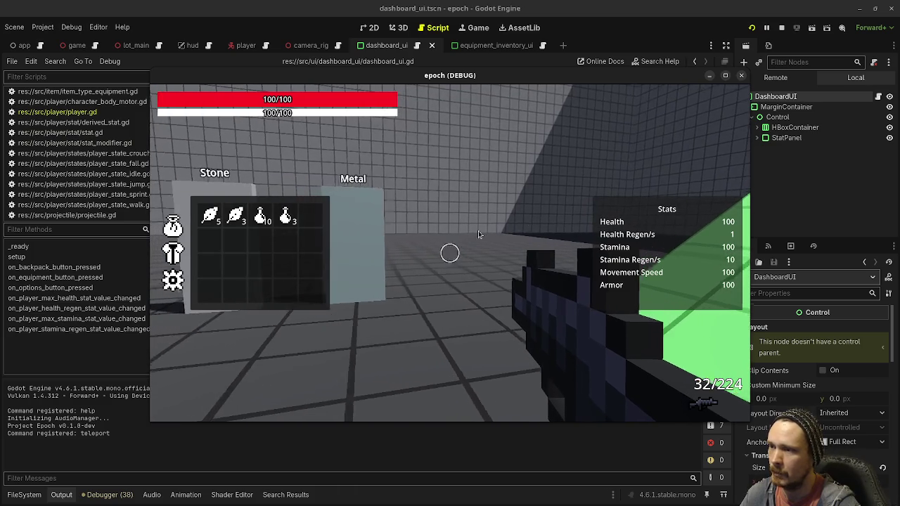
{"action": "key", "text": "a"}
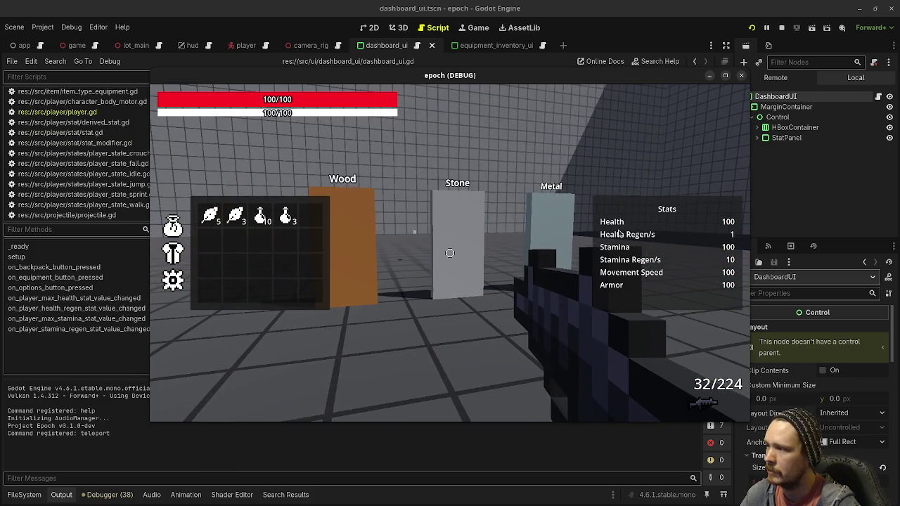
{"action": "key", "text": "d"}
{"action": "key", "text": "a"}
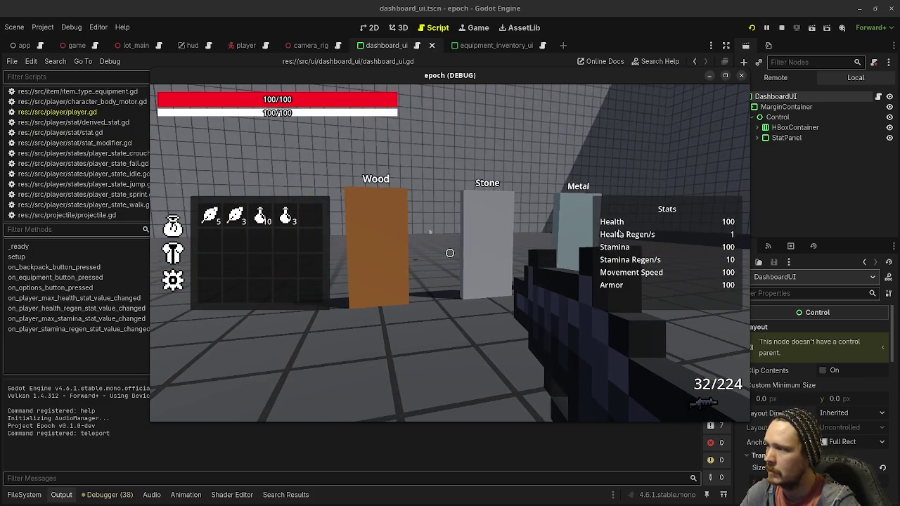
{"action": "key", "text": "d"}
{"action": "key", "text": "d"}
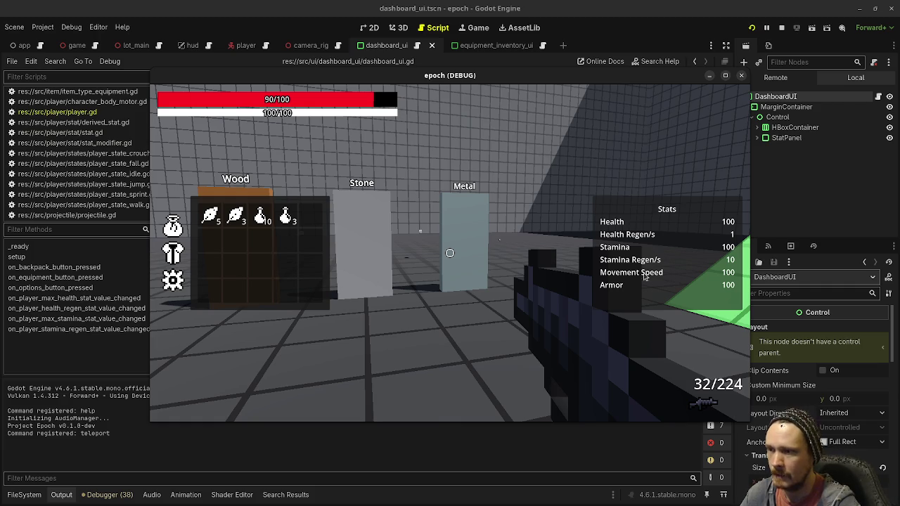
{"action": "key", "text": "d"}
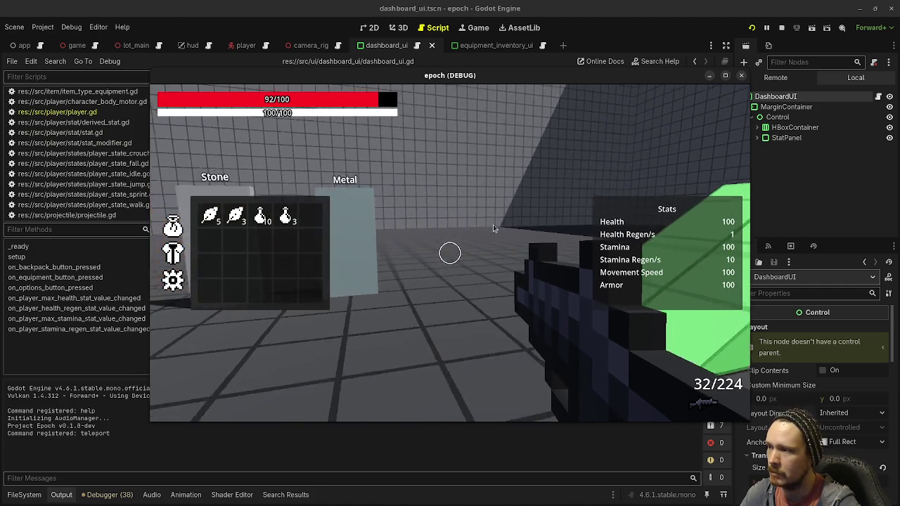
{"action": "key", "text": "shift+w"}
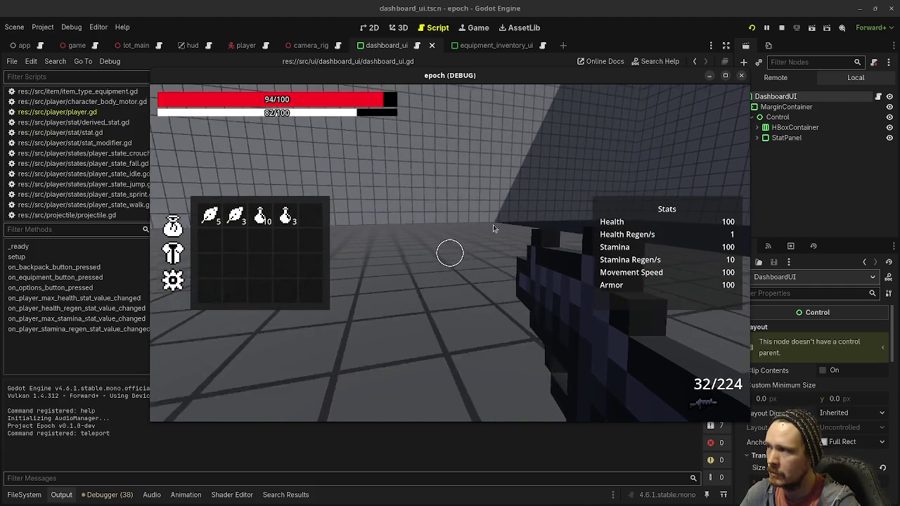
{"action": "key", "text": "w"}
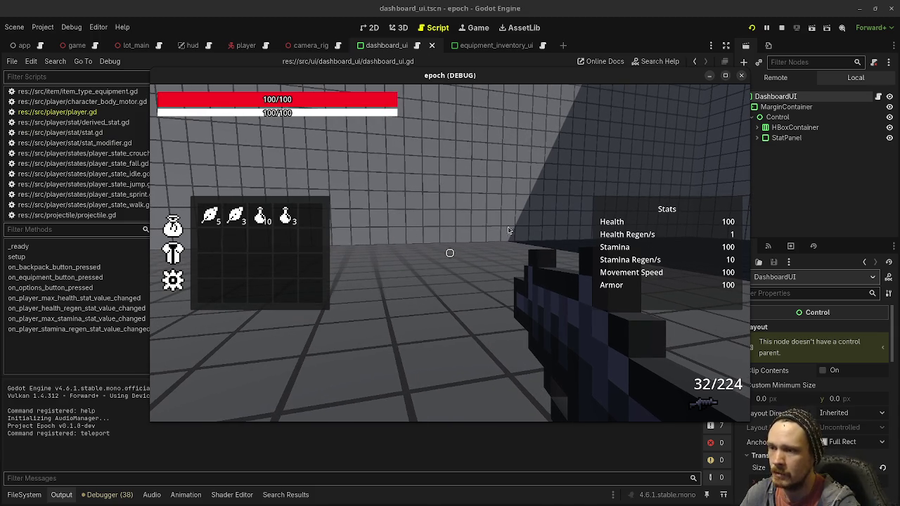
Step: Stop the game and duplicate the stamina regen hookup lines 38–39 below as lines 41–42
{"action": "left_click", "coordinate": [780, 30]}
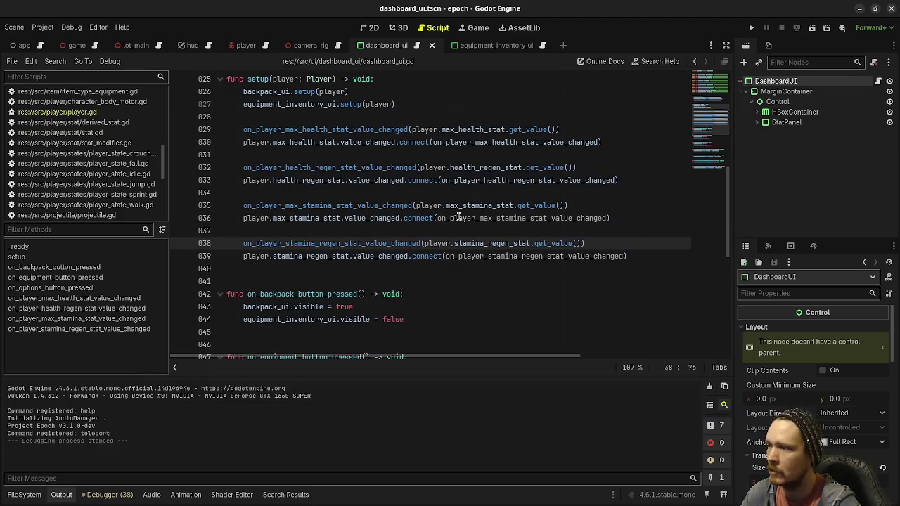
{"action": "left_click_drag", "start_coordinate": [629, 255], "coordinate": [243, 242]}
{"action": "key", "text": "ctrl+c"}
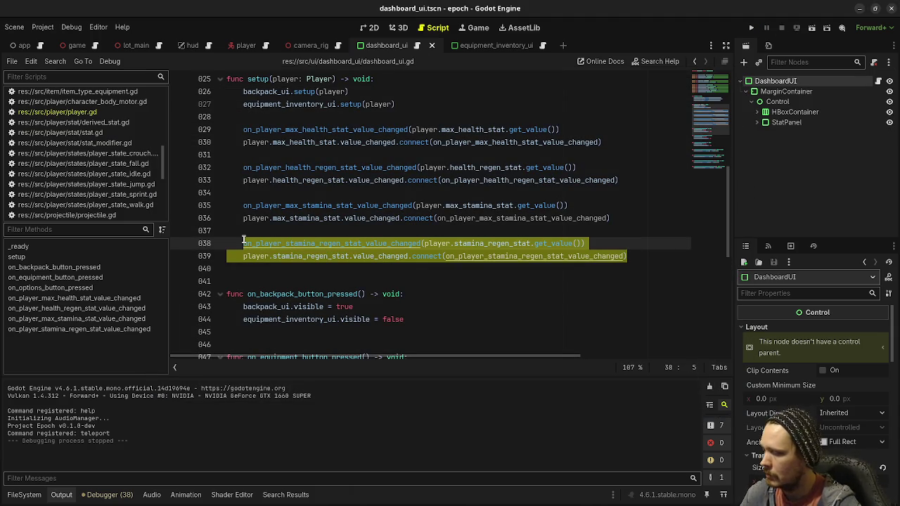
{"action": "left_click", "coordinate": [641, 256]}
{"action": "key", "text": "Return"}
{"action": "key", "text": "Return"}
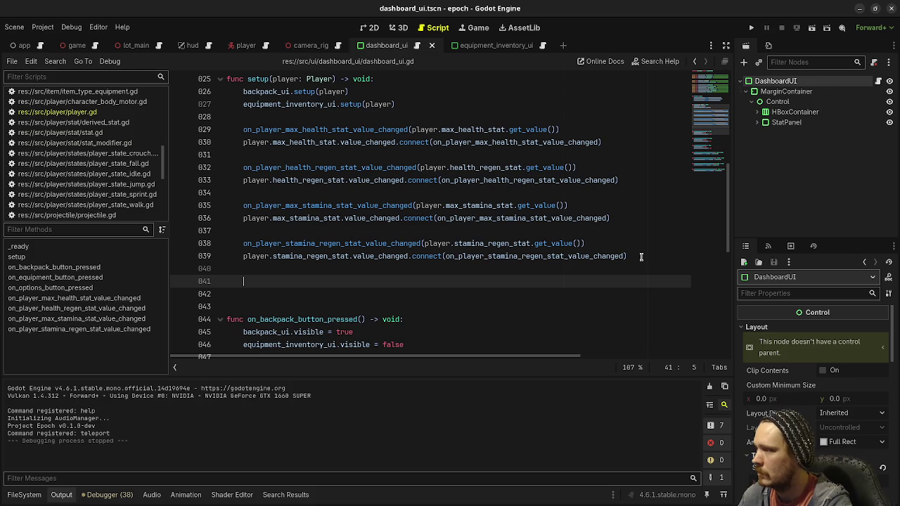
{"action": "key", "text": "ctrl+v"}
Step: Make line 41 call on_player_move_speed_stat_value_changed with player.move_speed_stat
{"action": "left_click_drag", "start_coordinate": [284, 282], "coordinate": [341, 282]}
{"action": "type", "text": "move"}
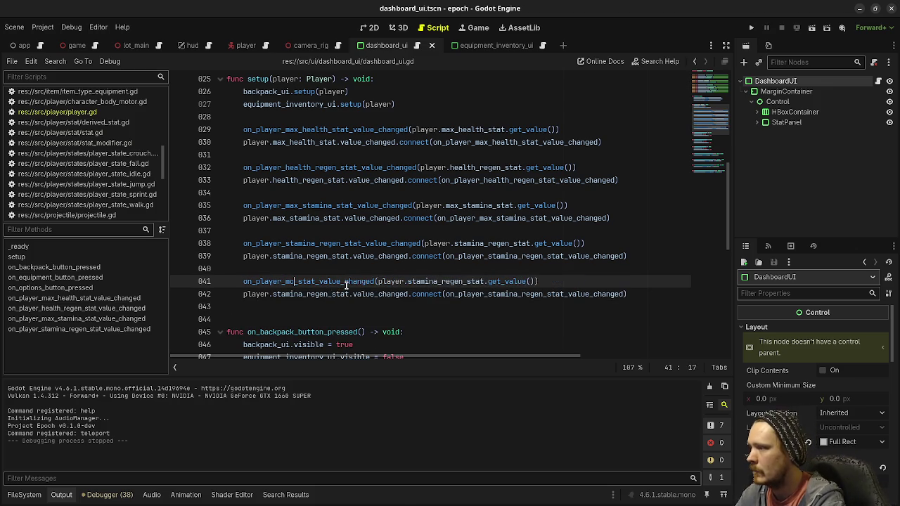
{"action": "type", "text": "ment_speed"}
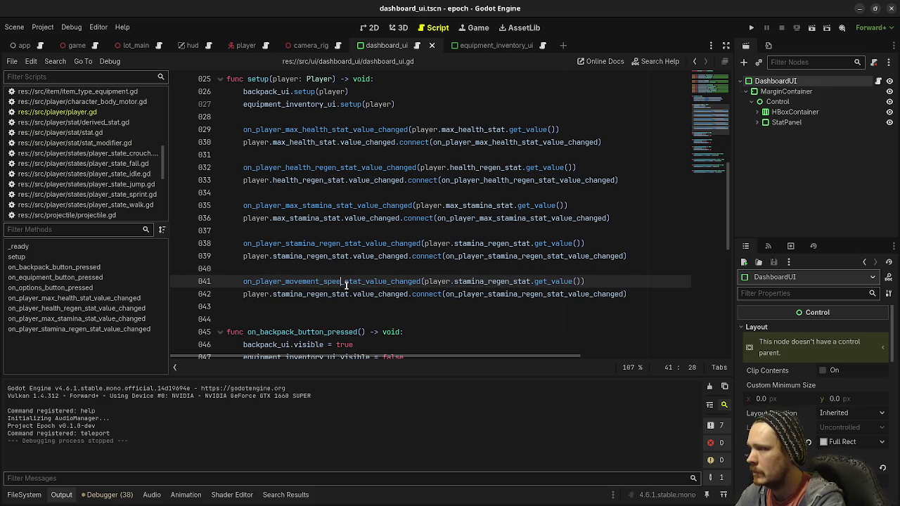
{"action": "double_click", "coordinate": [478, 285]}
{"action": "type", "text": "move_s"}
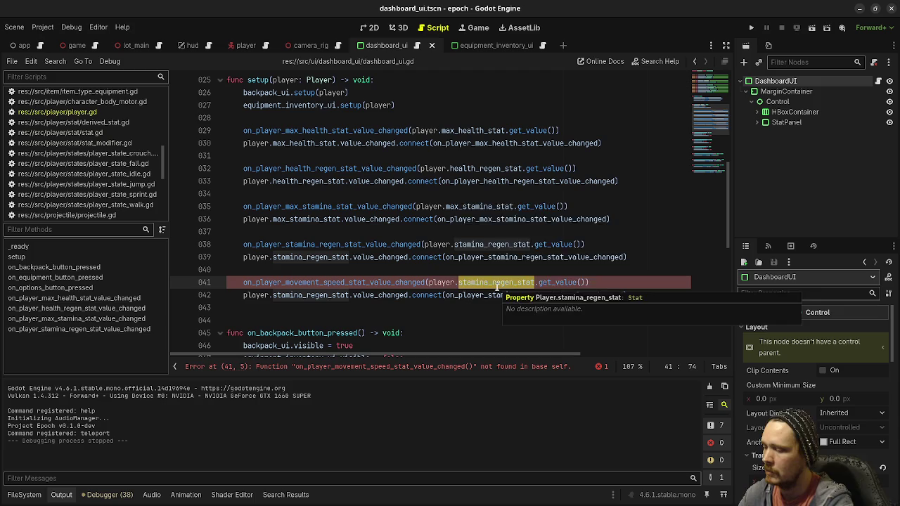
{"action": "key", "text": "BackSpace"}
{"action": "key", "text": "BackSpace"}
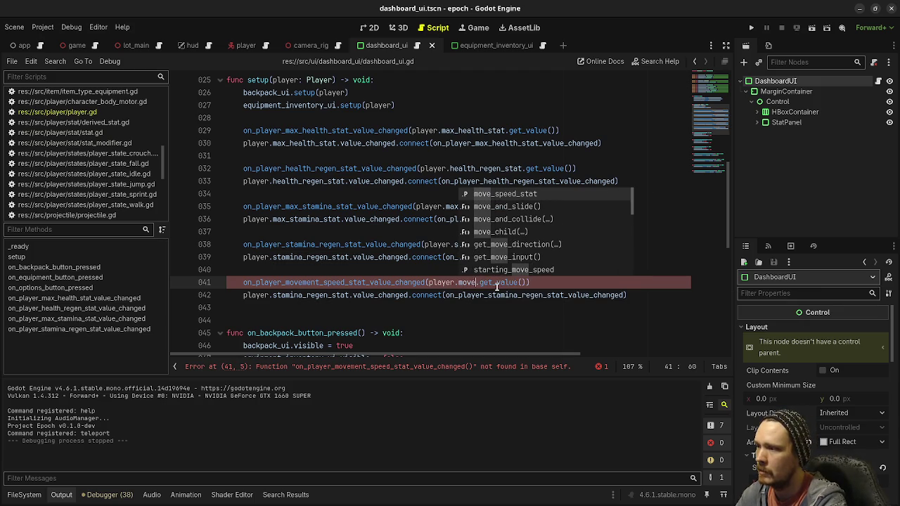
{"action": "type", "text": "ment"}
{"action": "key", "text": "BackSpace"}
{"action": "key", "text": "BackSpace"}
{"action": "key", "text": "BackSpace"}
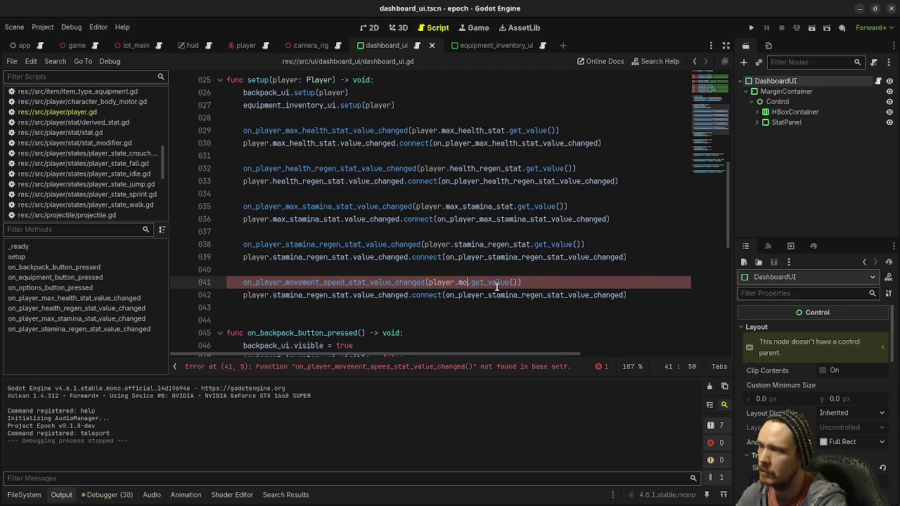
{"action": "type", "text": "ve_"}
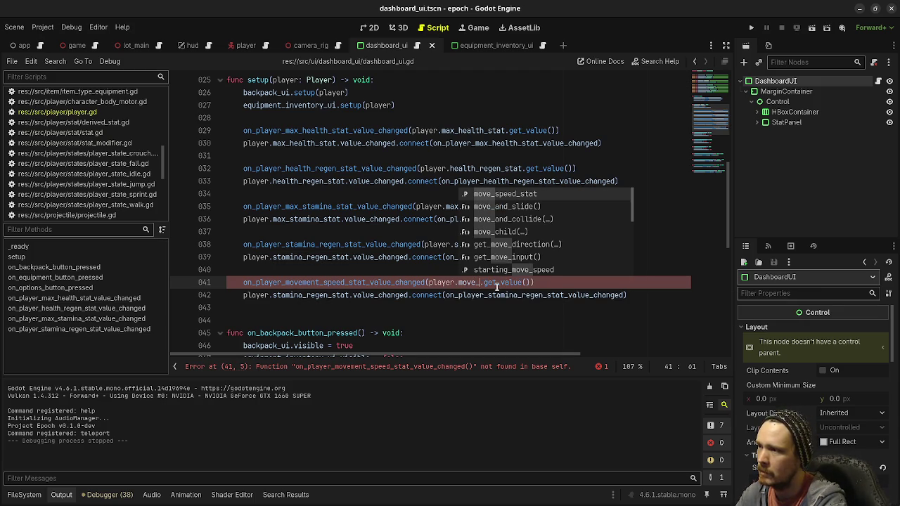
{"action": "type", "text": "speed_stat"}
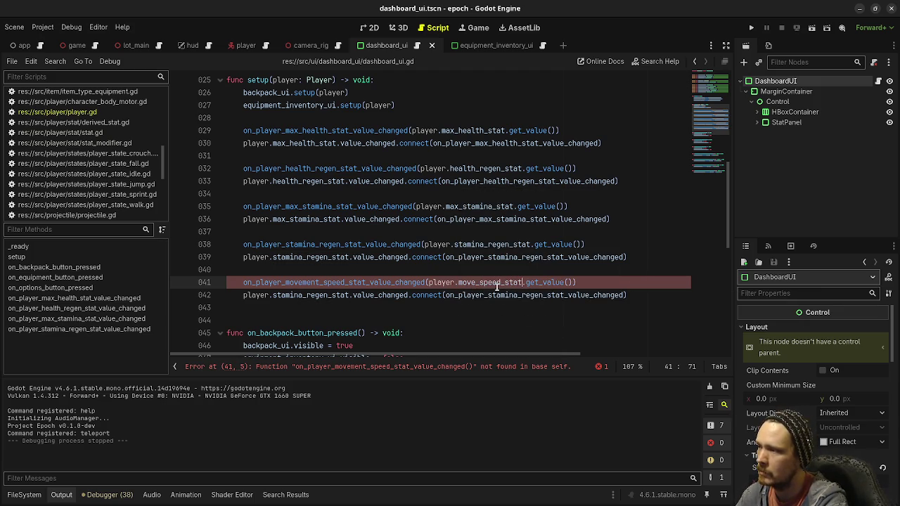
{"action": "left_click_drag", "start_coordinate": [302, 282], "coordinate": [320, 283]}
{"action": "key", "text": "BackSpace"}
Step: Make line 42 connect move_speed_stat's value_changed to the move speed handler
{"action": "double_click", "coordinate": [482, 283]}
{"action": "key", "text": "ctrl+c"}
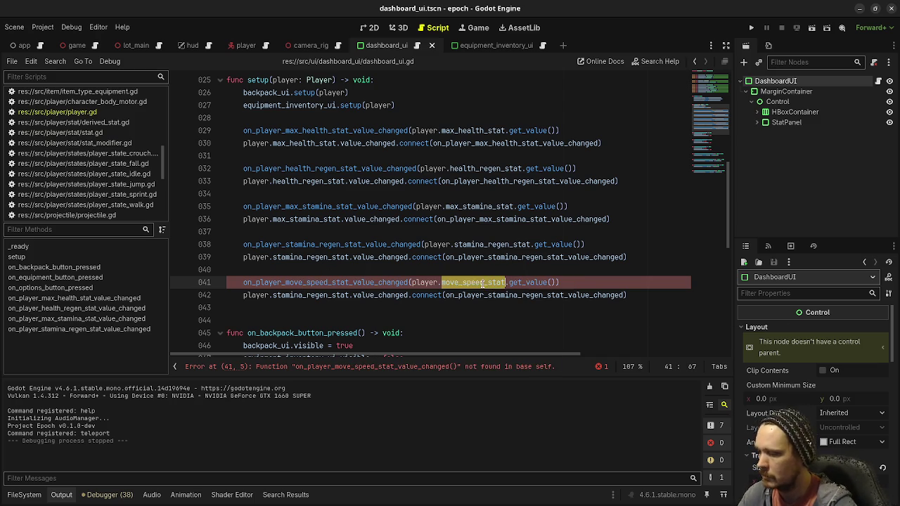
{"action": "double_click", "coordinate": [331, 296]}
{"action": "key", "text": "ctrl+v"}
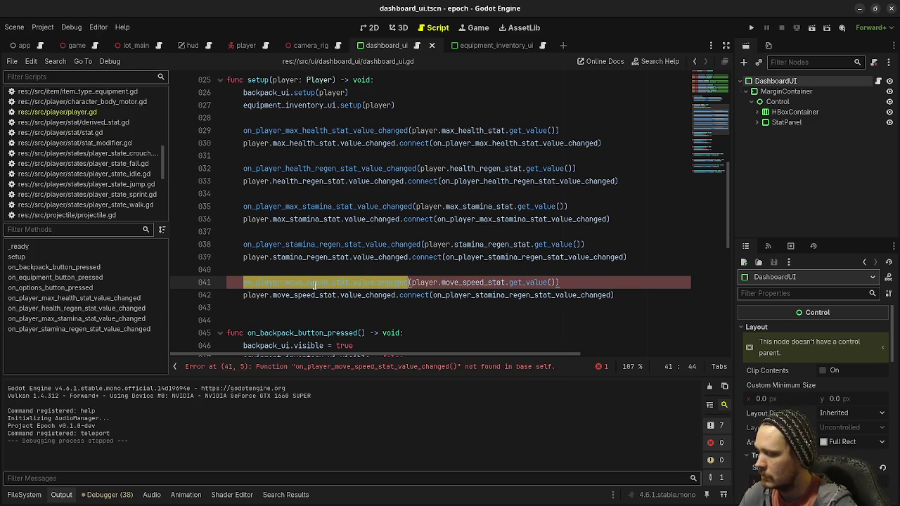
{"action": "double_click", "coordinate": [506, 295]}
{"action": "key", "text": "ctrl+v"}
{"action": "scroll", "coordinate": [486, 317], "scroll_direction": "down", "scroll_amount": 2}
{"action": "scroll", "coordinate": [486, 317], "scroll_direction": "down", "scroll_amount": 10}
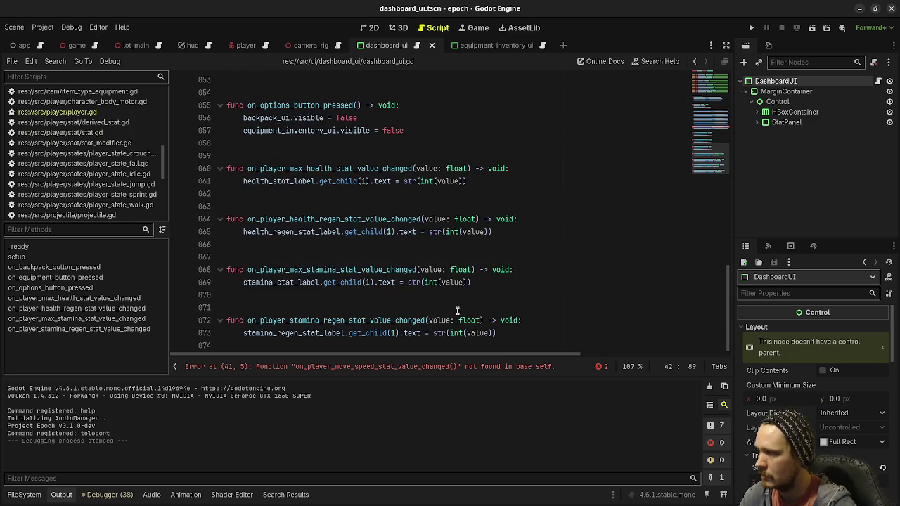
Step: Write on_player_move_speed_stat_value_changed to set movement_speed_stat_label's value text as an integer
{"action": "left_click", "coordinate": [344, 345]}
{"action": "key", "text": "Return"}
{"action": "type", "text": "fu"}
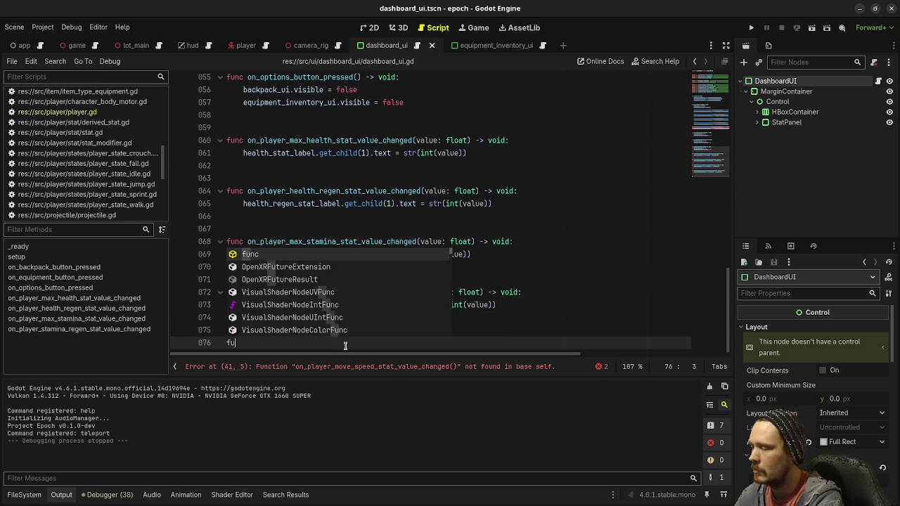
{"action": "type", "text": "nc on_player_move_speed_stat_value_changed(value: float) -> "}
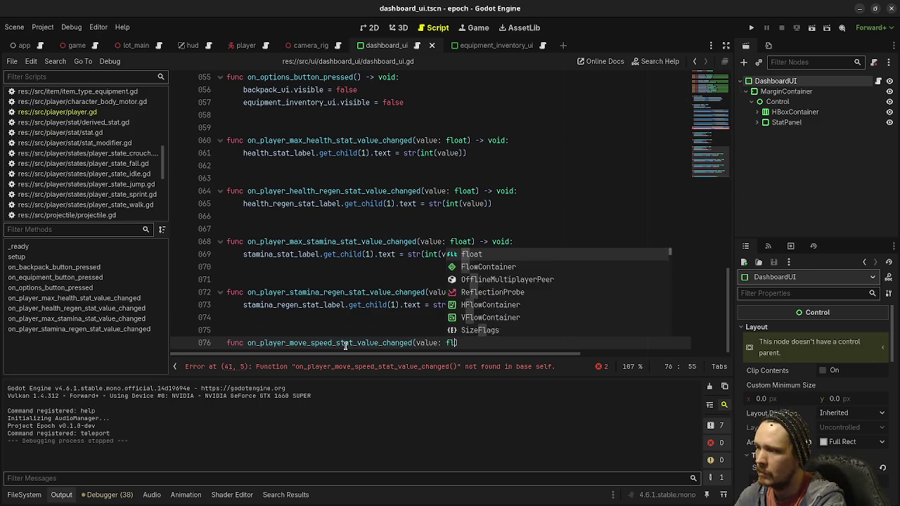
{"action": "type", "text": "void:"}
{"action": "key", "text": "Return"}
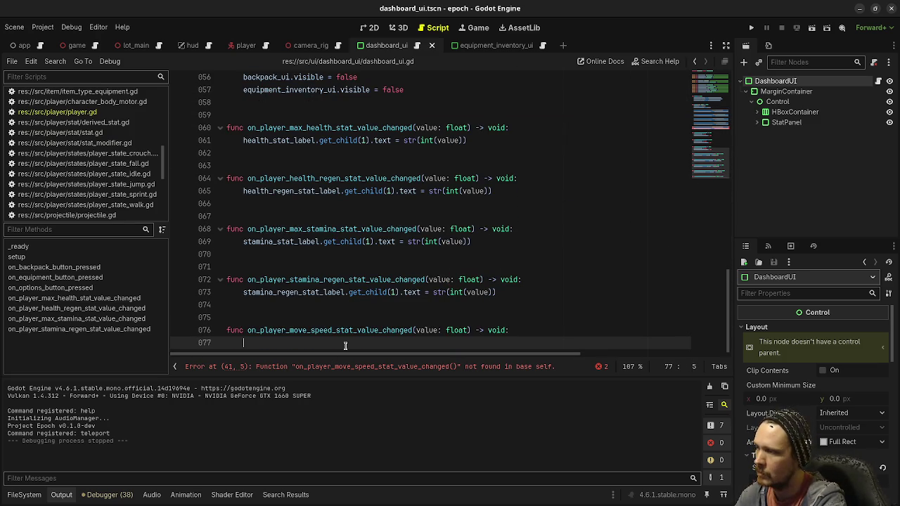
{"action": "type", "text": "move_spee"}
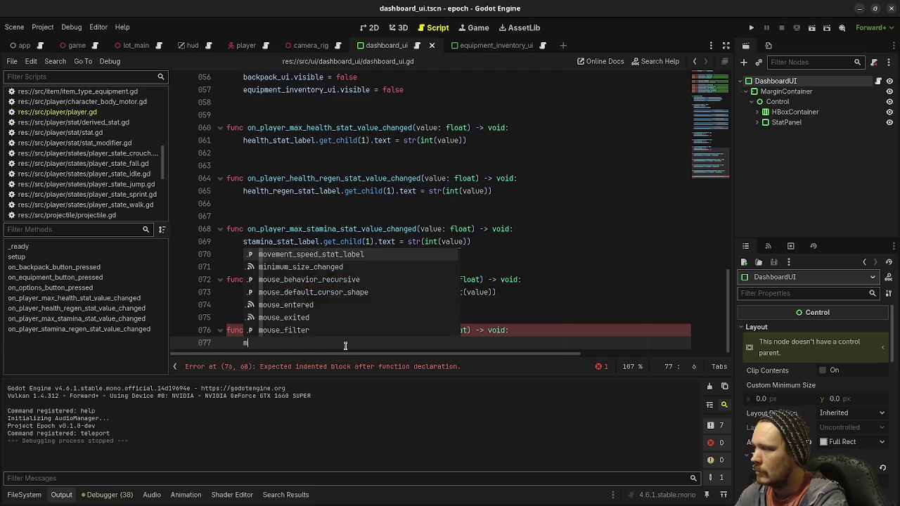
{"action": "key", "text": "Down"}
{"action": "key", "text": "Return"}
{"action": "type", "text": ".get_"}
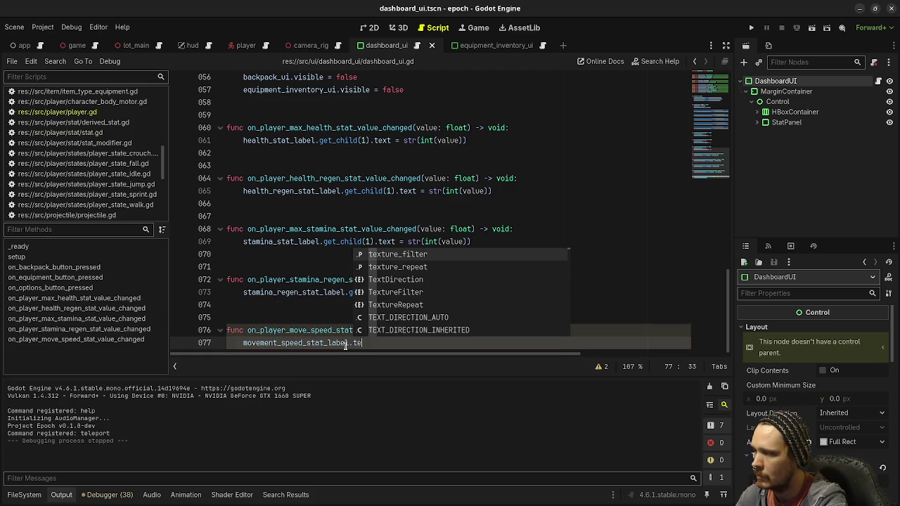
{"action": "type", "text": "chi"}
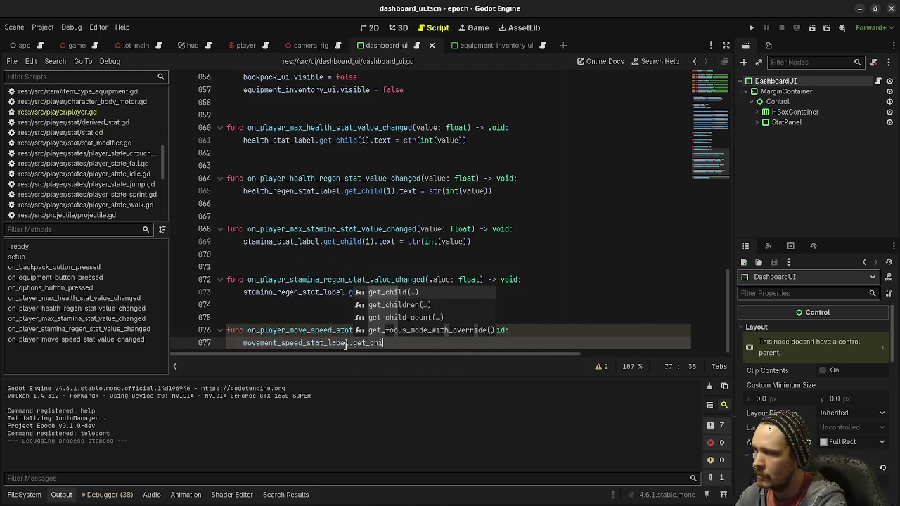
{"action": "type", "text": "ld(1).text "}
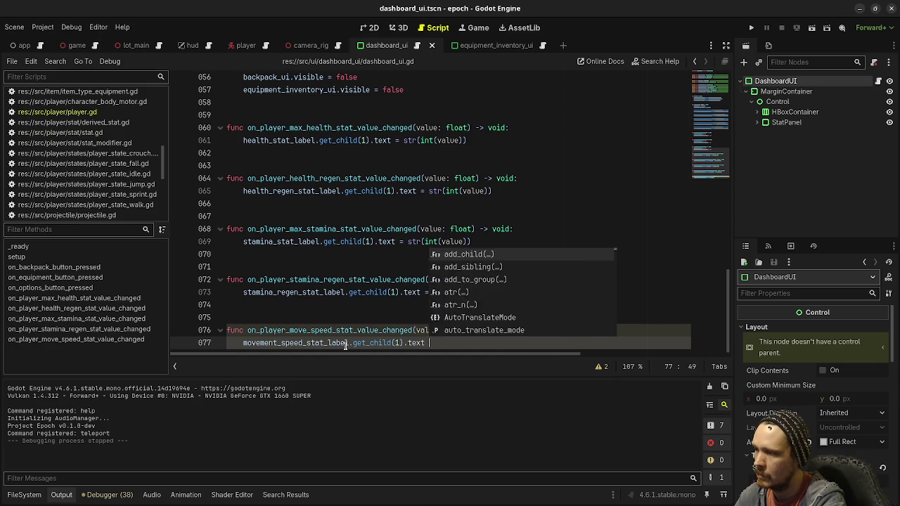
{"action": "type", "text": "= str(int(malue)"}
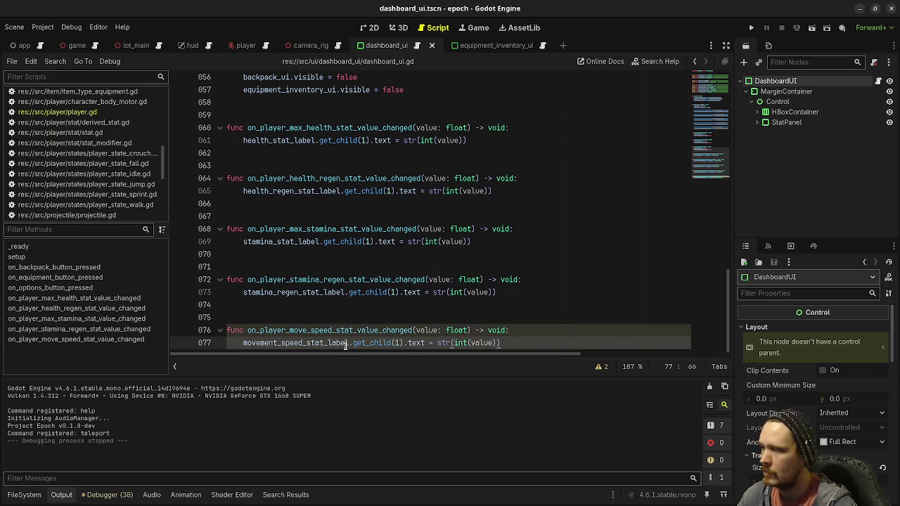
Step: Duplicate it as on_player_armor_stat_value_changed targeting armor_stat_label, and save the script
{"action": "left_click", "coordinate": [190, 332], "text": "shift"}
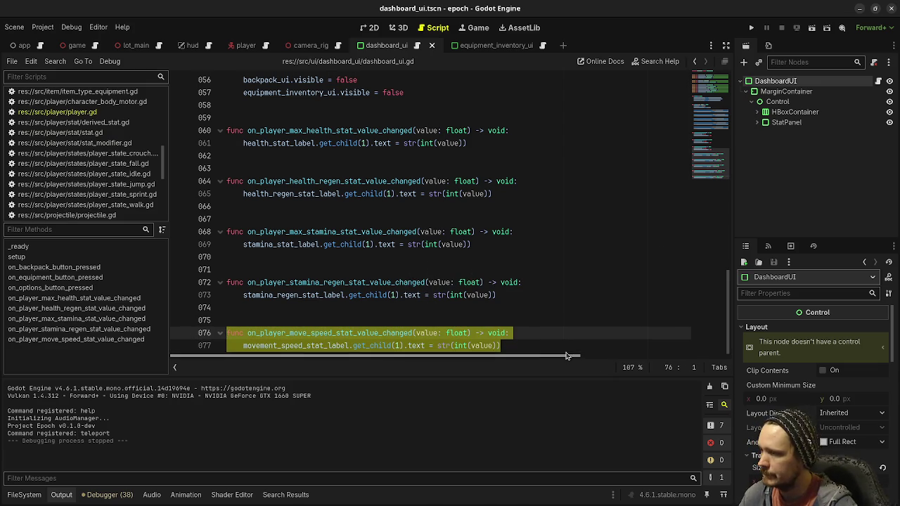
{"action": "left_click", "coordinate": [527, 342]}
{"action": "key", "text": "Return"}
{"action": "key", "text": "Return"}
{"action": "key", "text": "Return"}
{"action": "key", "text": "BackSpace"}
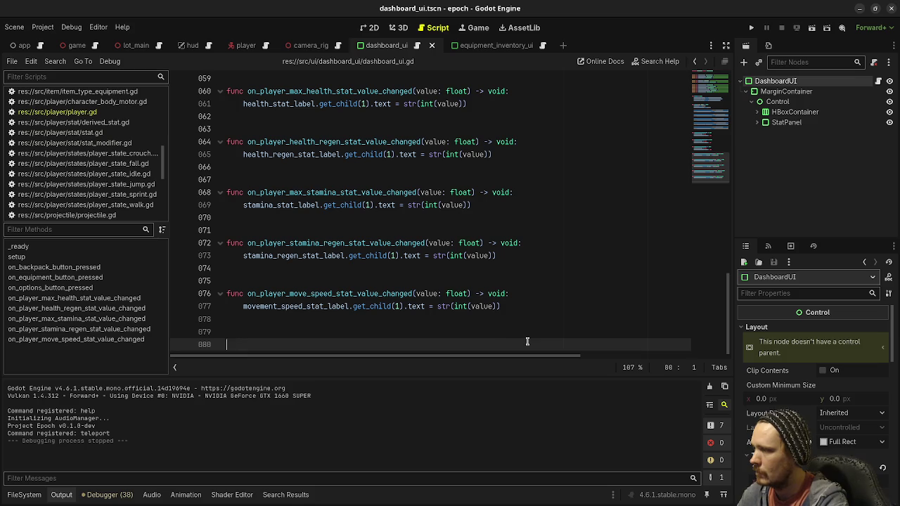
{"action": "key", "text": "ctrl+v"}
{"action": "left_click_drag", "start_coordinate": [290, 332], "coordinate": [331, 332]}
{"action": "type", "text": "armor"}
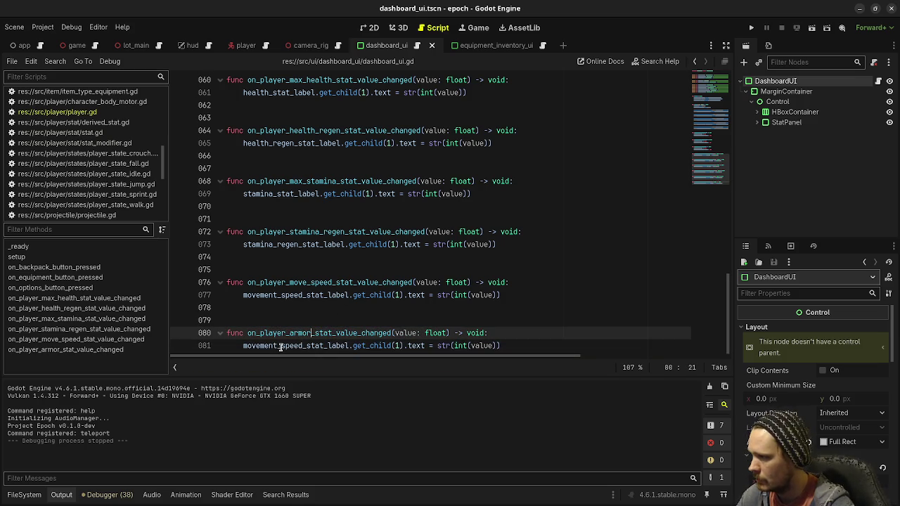
{"action": "left_click_drag", "start_coordinate": [244, 345], "coordinate": [313, 345]}
{"action": "type", "text": "armor"}
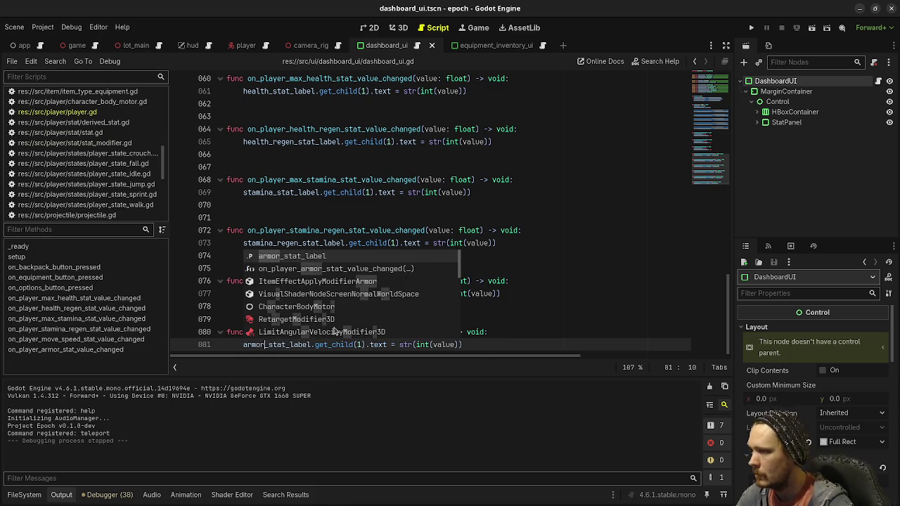
{"action": "left_click", "coordinate": [616, 276]}
{"action": "key", "text": "ctrl+s"}
Step: Paste armor_stat hookup lines into setup() below the move speed ones, save, and run with F5
{"action": "scroll", "coordinate": [480, 200], "scroll_direction": "up", "scroll_amount": 5}
{"action": "scroll", "coordinate": [480, 200], "scroll_direction": "up", "scroll_amount": 5}
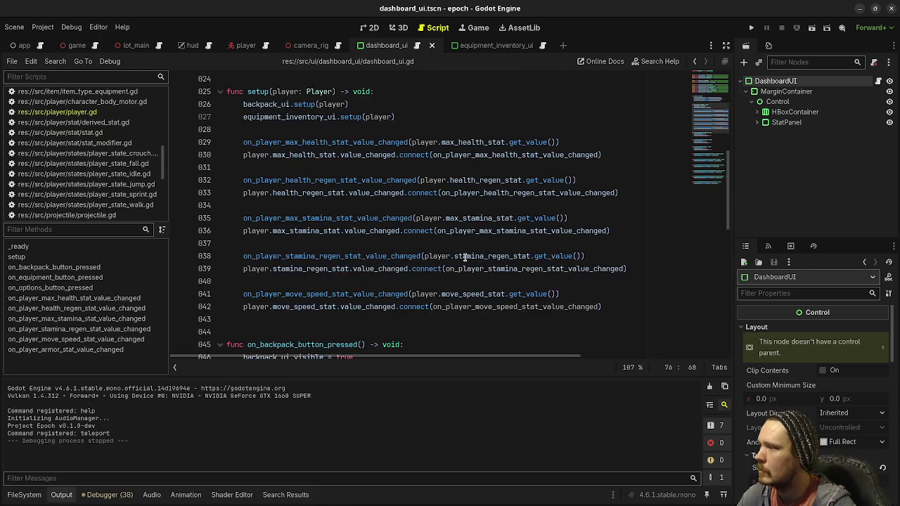
{"action": "scroll", "coordinate": [480, 200], "scroll_direction": "down", "scroll_amount": 1}
{"action": "left_click_drag", "start_coordinate": [608, 231], "coordinate": [241, 219]}
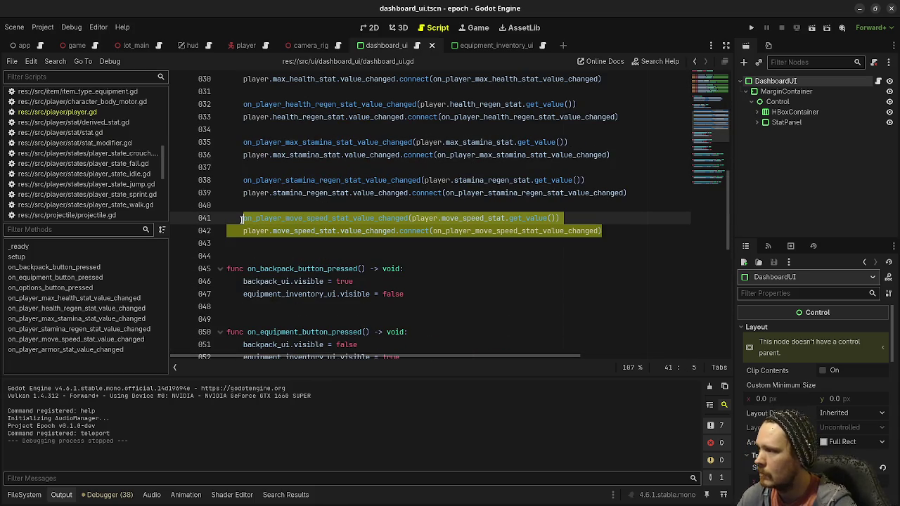
{"action": "left_click", "coordinate": [241, 219]}
{"action": "key", "text": "Down"}
{"action": "key", "text": "End"}
{"action": "key", "text": "Return"}
{"action": "key", "text": "Return"}
{"action": "key", "text": "ctrl+v"}
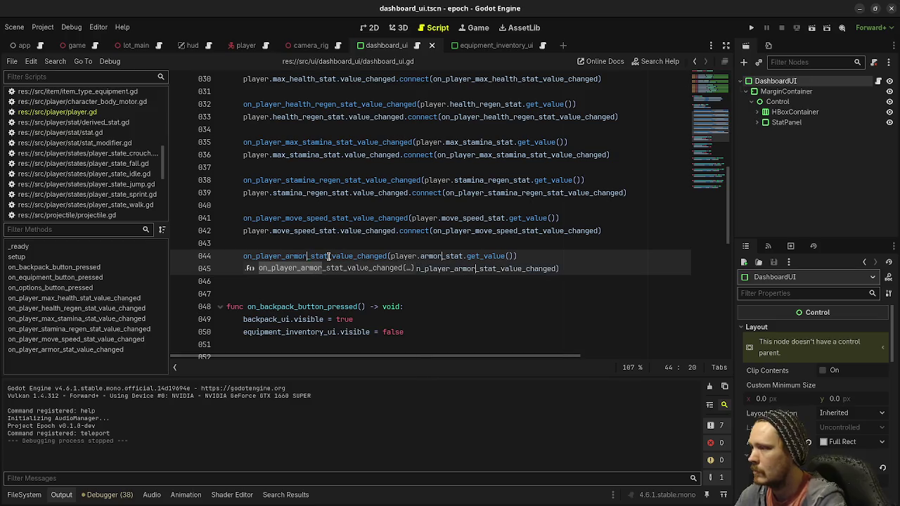
{"action": "left_click", "coordinate": [361, 232]}
{"action": "key", "text": "ctrl+s"}
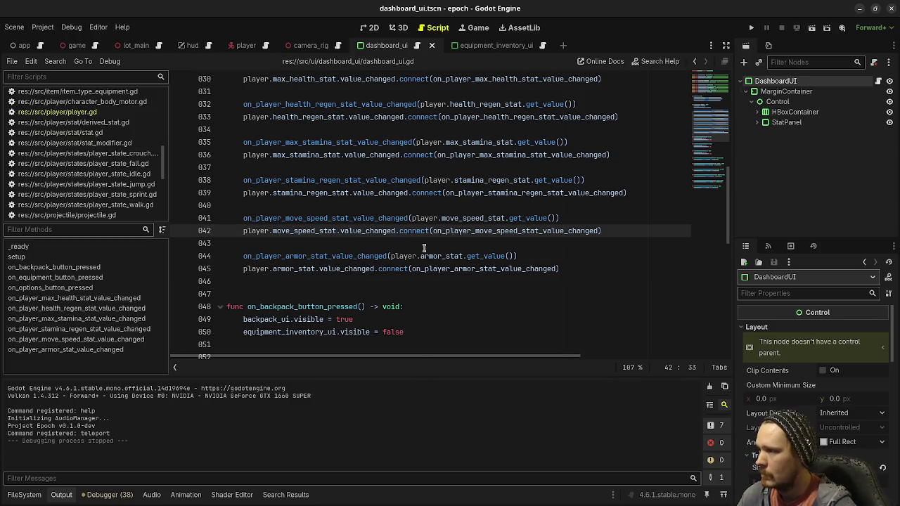
{"action": "key", "text": "F5"}
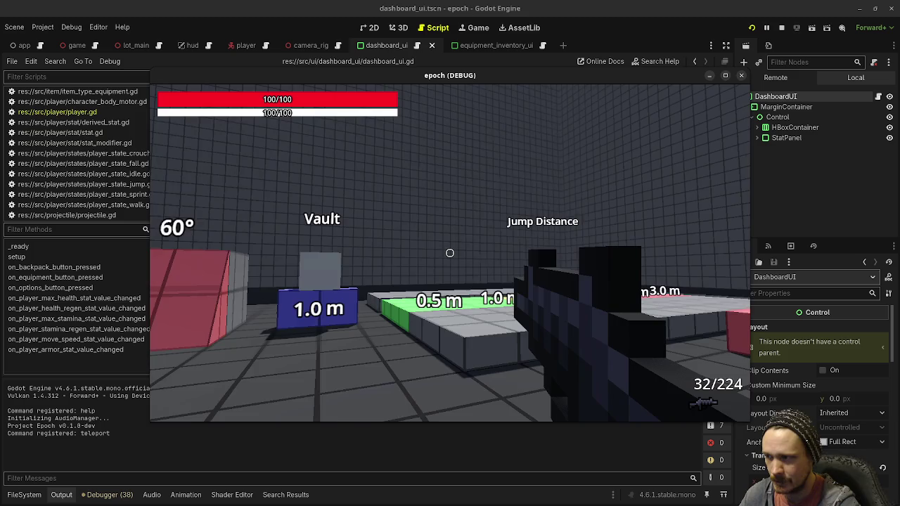
Step: Verify the dashboard Stats panel shows Movement Speed 1 and Armor 45, then stop the game
{"action": "key", "text": "Tab"}
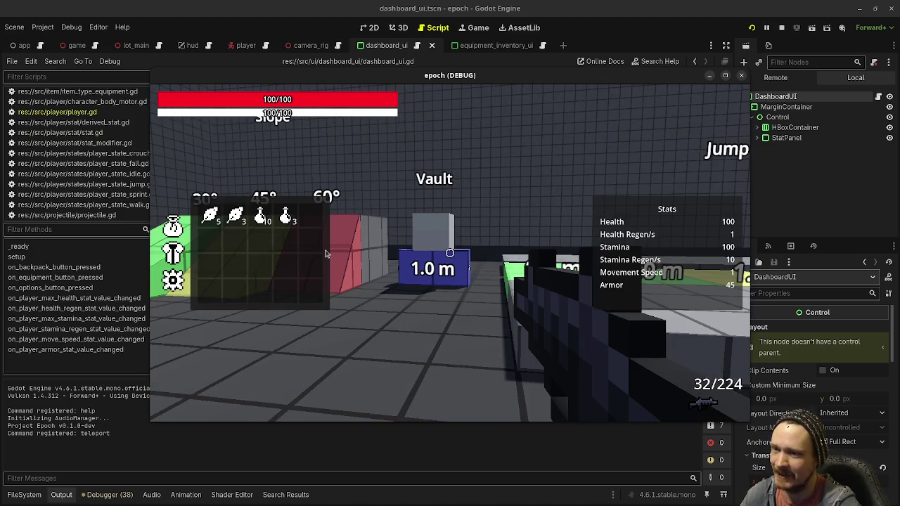
{"action": "key", "text": "Tab"}
{"action": "key", "text": "Tab"}
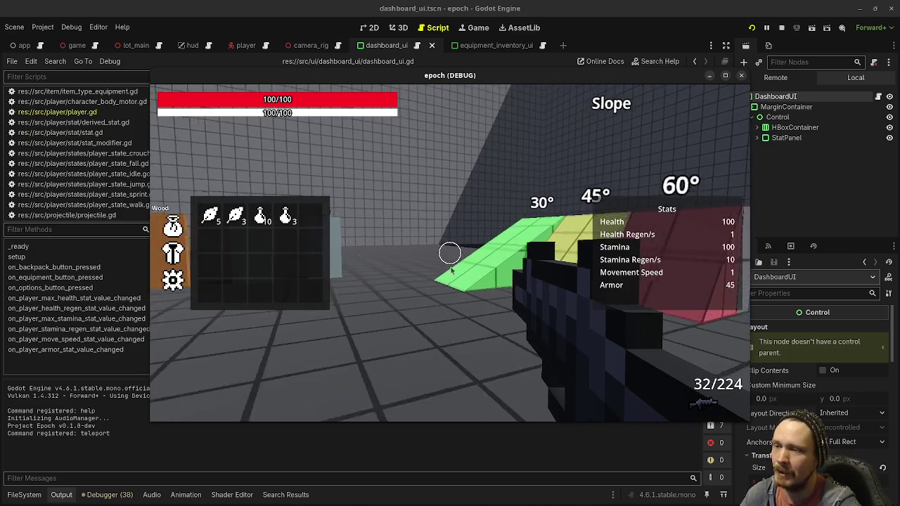
{"action": "key", "text": "Tab"}
{"action": "key", "text": "Tab"}
{"action": "key", "text": "Tab"}
{"action": "key", "text": "Tab"}
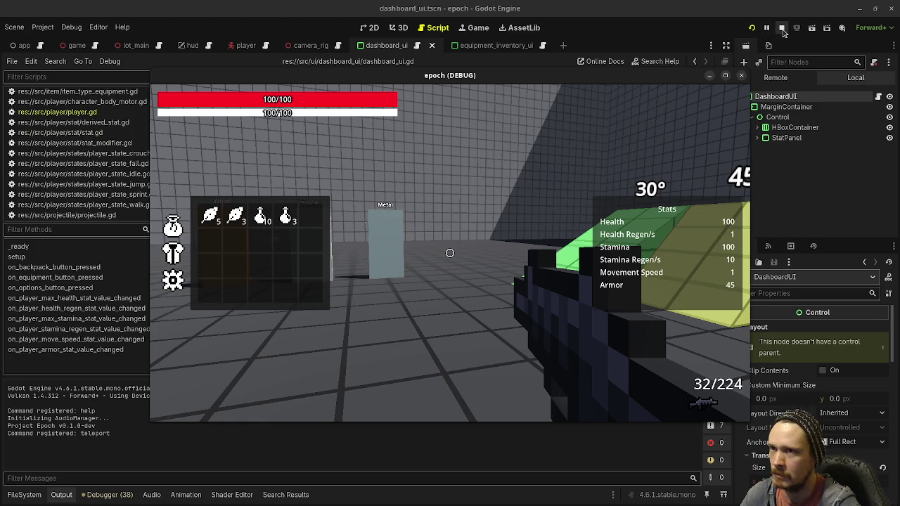
{"action": "left_click", "coordinate": [781, 28]}
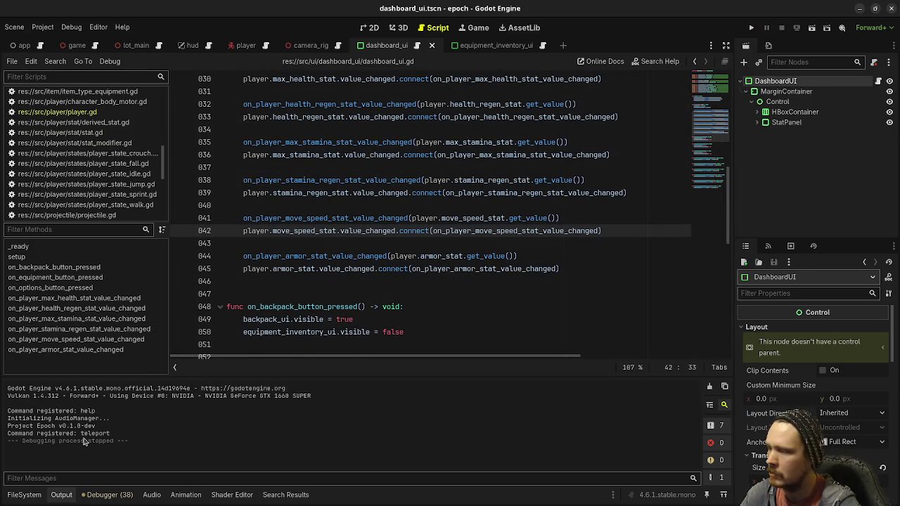
{"action": "left_click", "coordinate": [28, 496]}
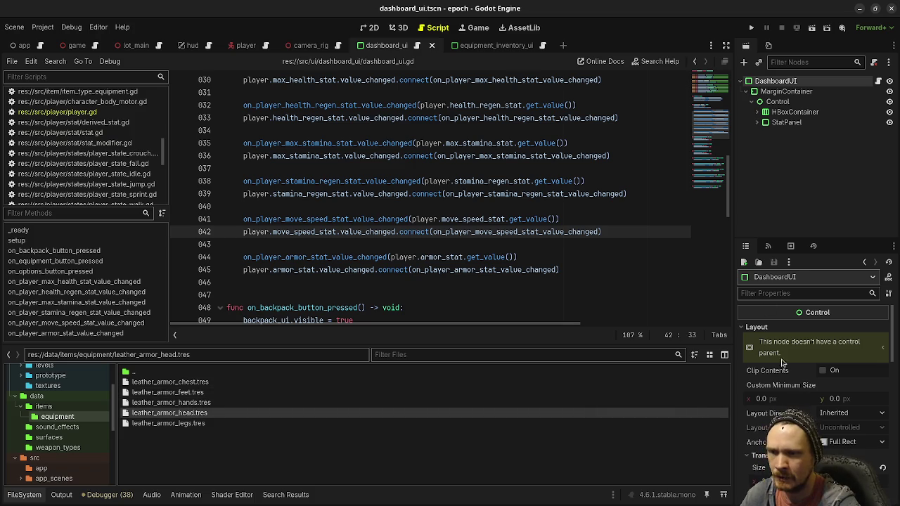
Step: Inspect the leather head, chest and leg armor resources, ending on Leather Pantaloons
{"action": "left_click", "coordinate": [194, 413]}
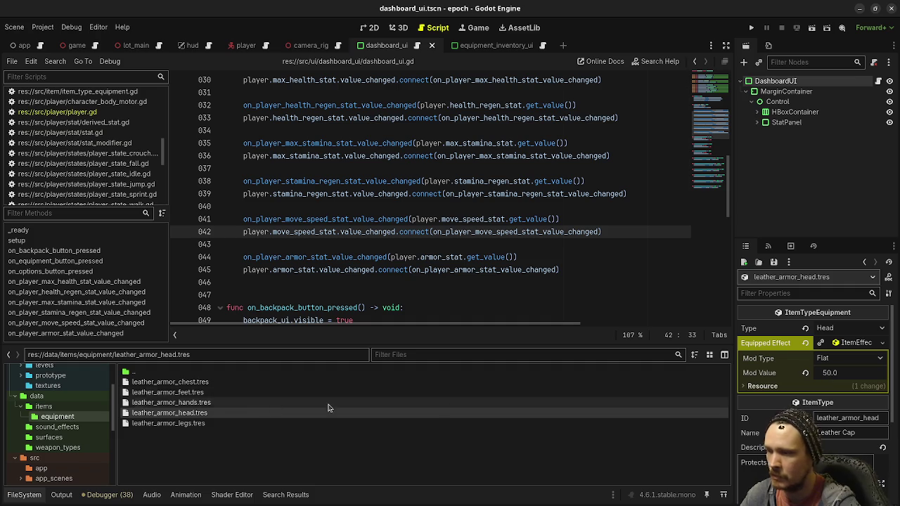
{"action": "left_click", "coordinate": [195, 384]}
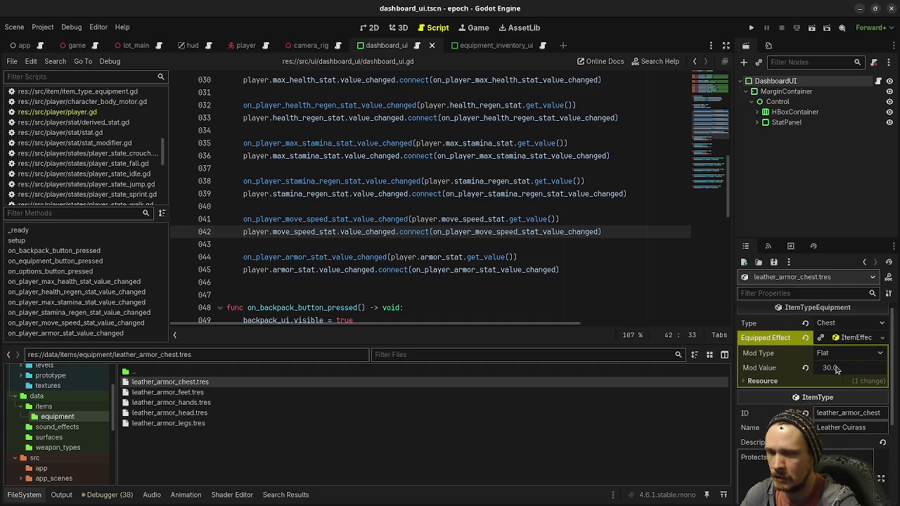
{"action": "left_click", "coordinate": [189, 425]}
{"action": "scroll", "coordinate": [843, 345], "scroll_direction": "up", "scroll_amount": 3}
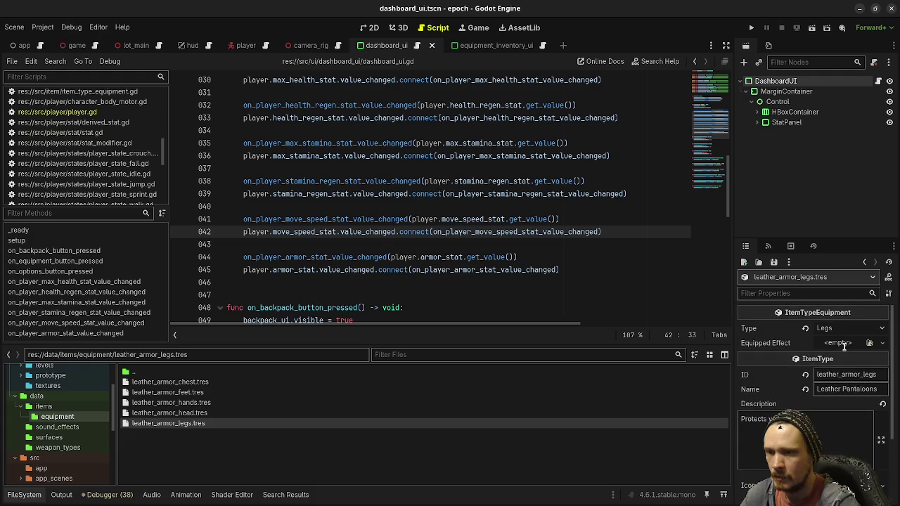
{"action": "scroll", "coordinate": [844, 344], "scroll_direction": "down", "scroll_amount": 3}
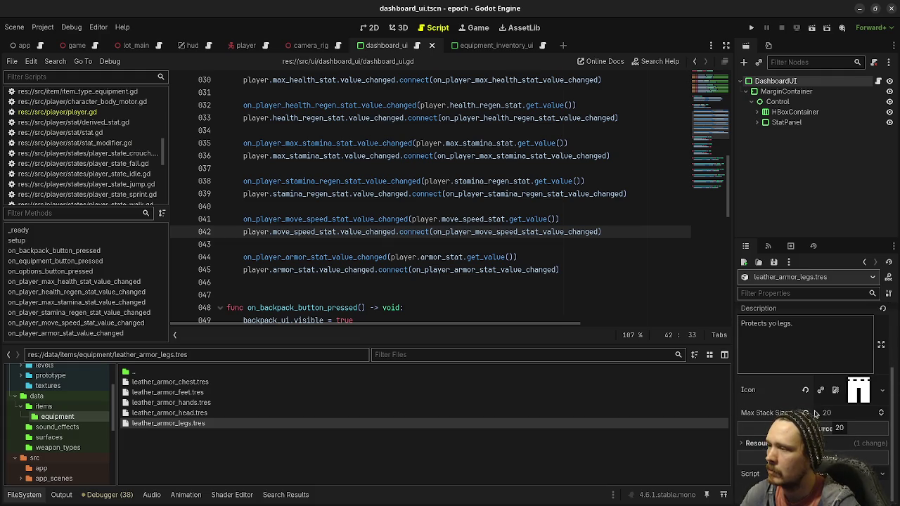
{"action": "double_click", "coordinate": [481, 270]}
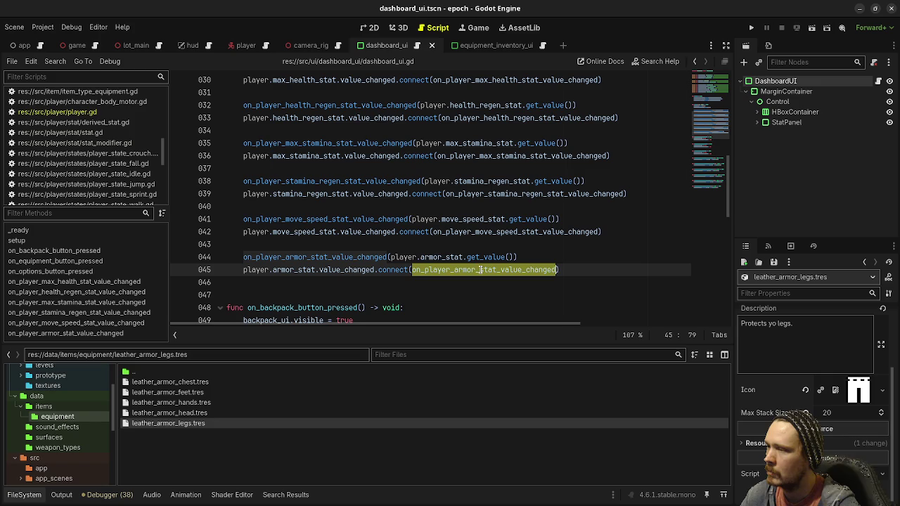
Step: Check armor_stat's use in setup(), rerun the project, and open the in-game dashboard
{"action": "double_click", "coordinate": [440, 257]}
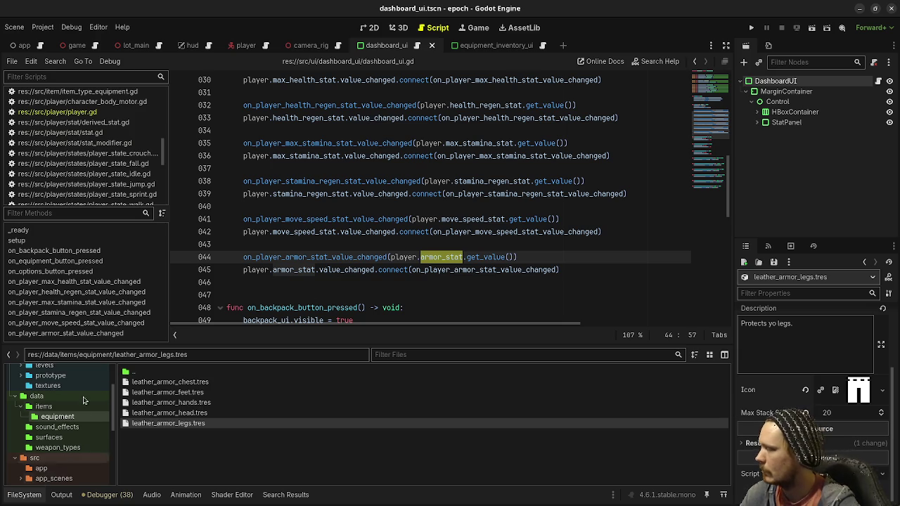
{"action": "left_click", "coordinate": [751, 28]}
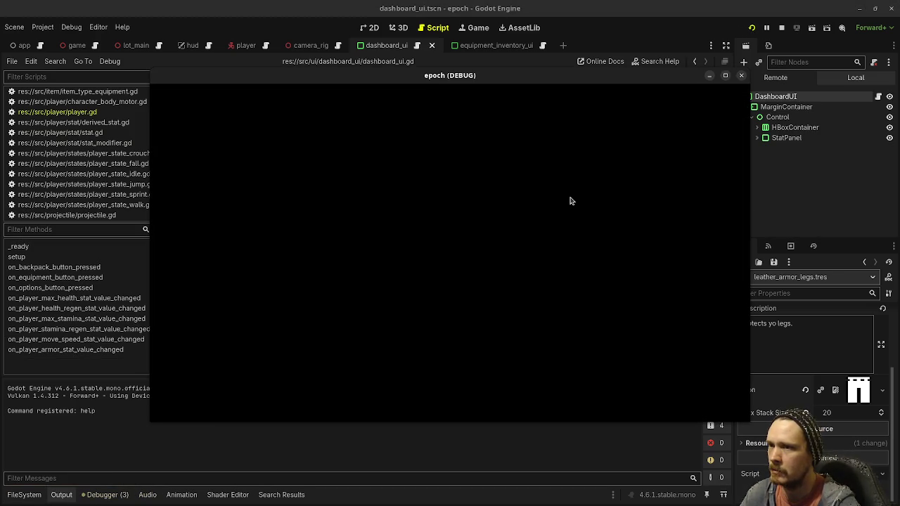
{"action": "key", "text": "Tab"}
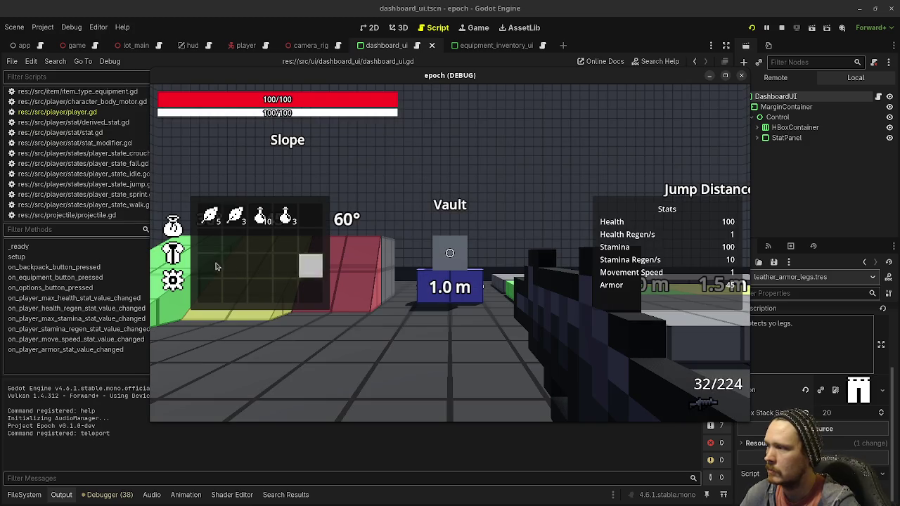
Step: Switch the in-game dashboard to the equipment view, stop the game, and review the move speed hookup
{"action": "left_click", "coordinate": [170, 255]}
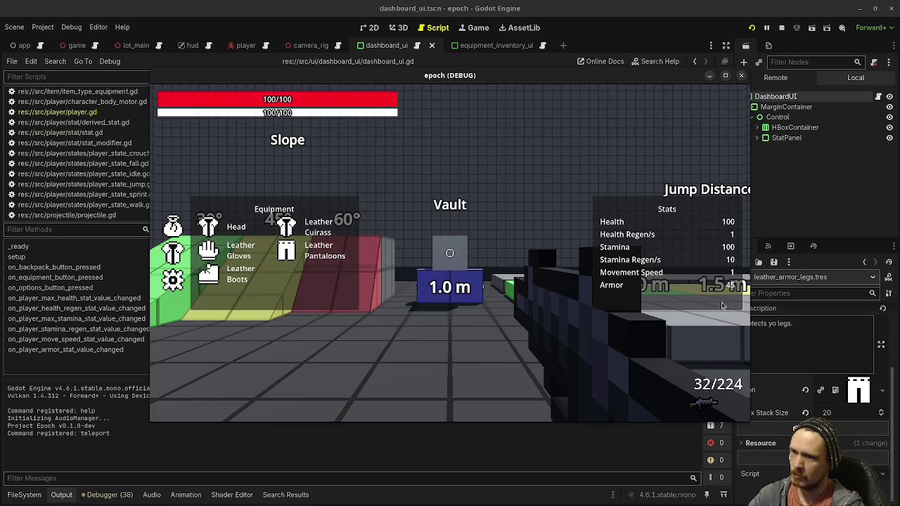
{"action": "left_click", "coordinate": [781, 27]}
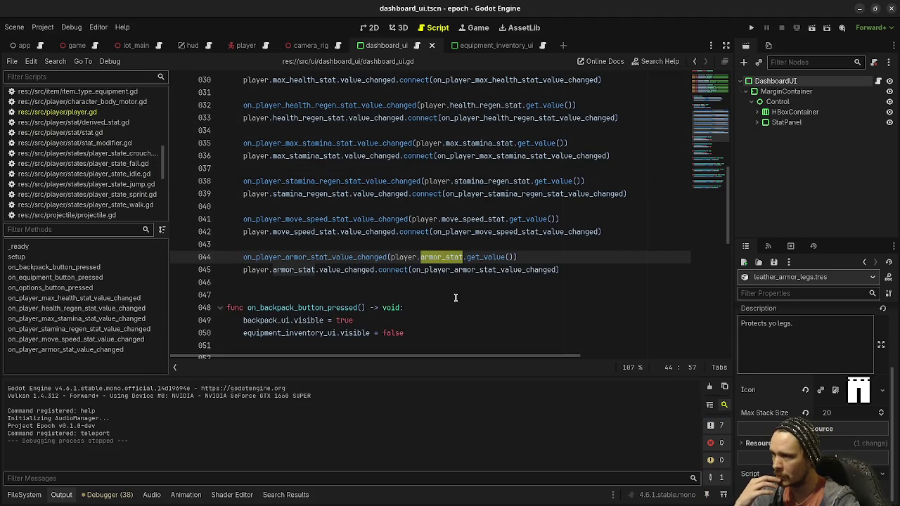
{"action": "double_click", "coordinate": [469, 220]}
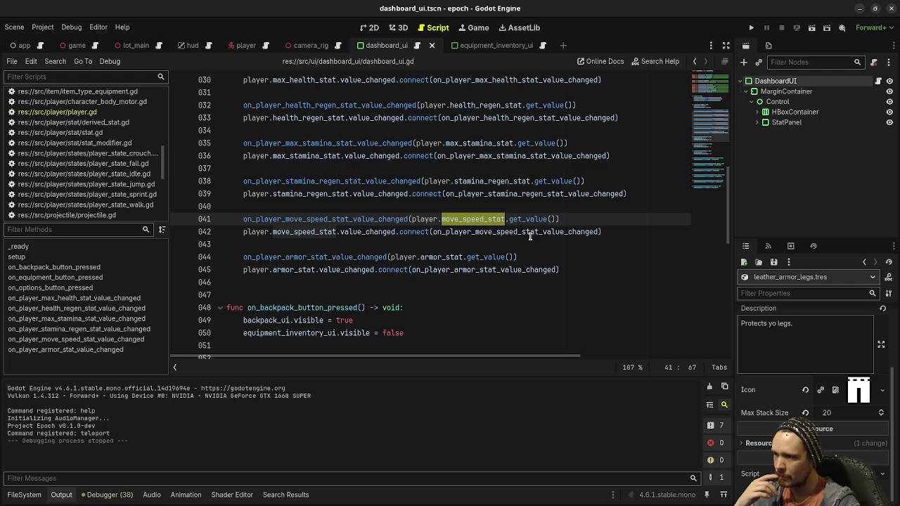
Step: Add print(value) at the top of the armor handler, test-run to see 45.0, then stop
{"action": "mouse_move", "coordinate": [529, 237]}
{"action": "scroll", "coordinate": [499, 256], "scroll_direction": "down", "scroll_amount": 10}
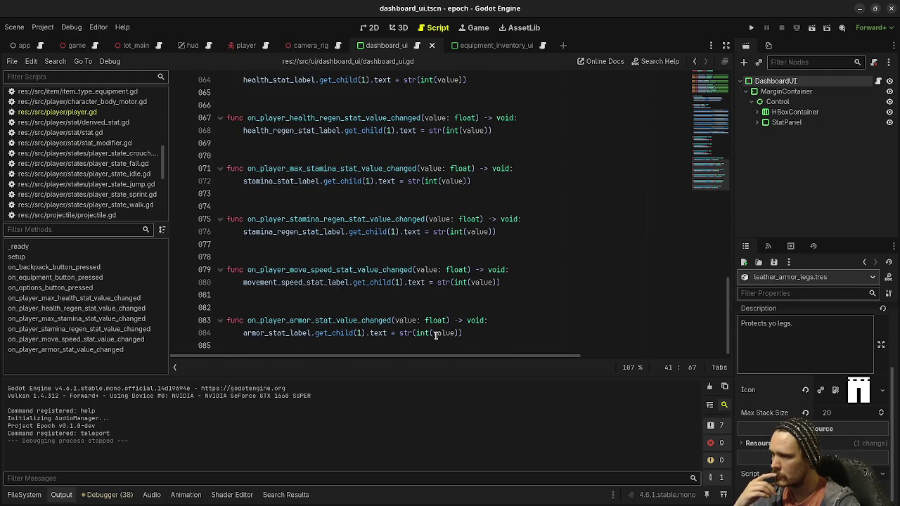
{"action": "mouse_move", "coordinate": [435, 335]}
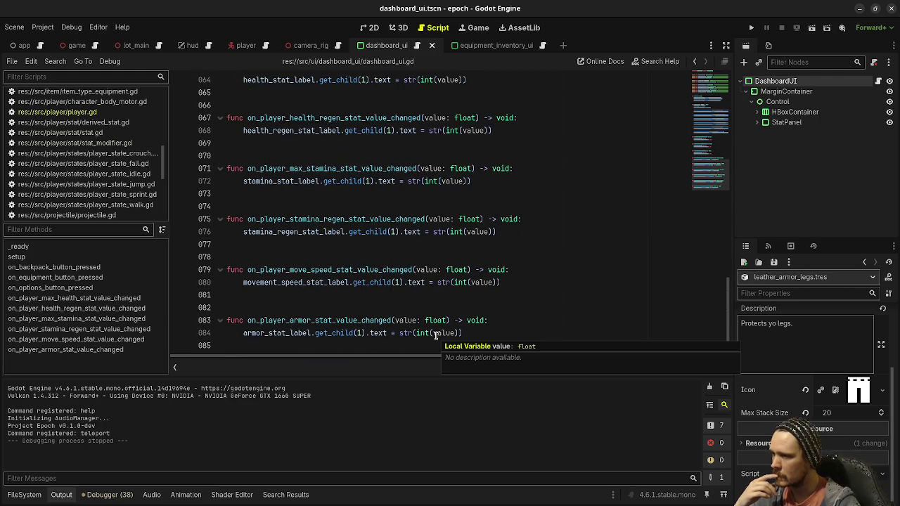
{"action": "left_click", "coordinate": [510, 323]}
{"action": "key", "text": "Return"}
{"action": "type", "text": "print("}
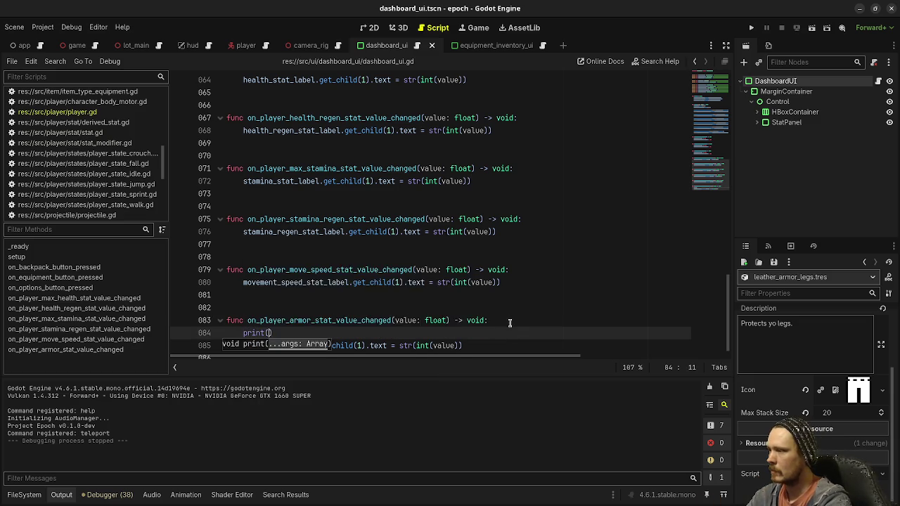
{"action": "type", "text": "value"}
{"action": "key", "text": "F5"}
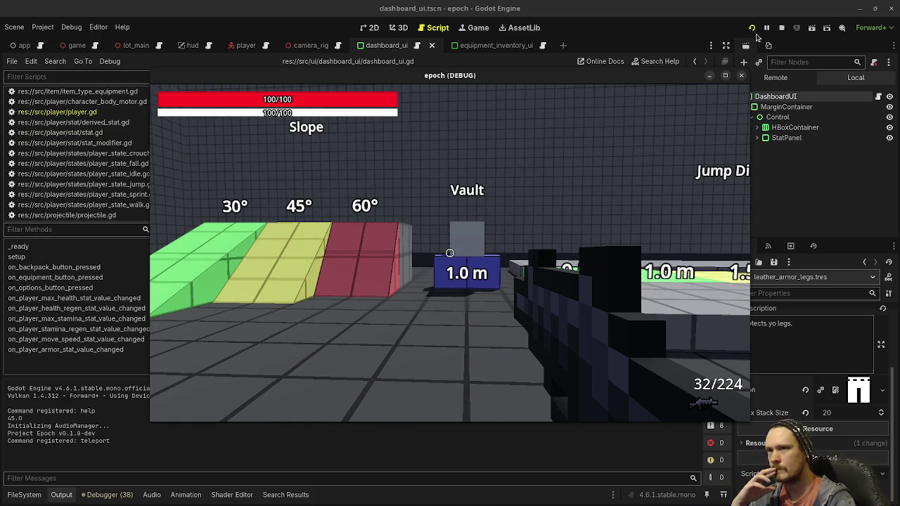
{"action": "left_click", "coordinate": [780, 27]}
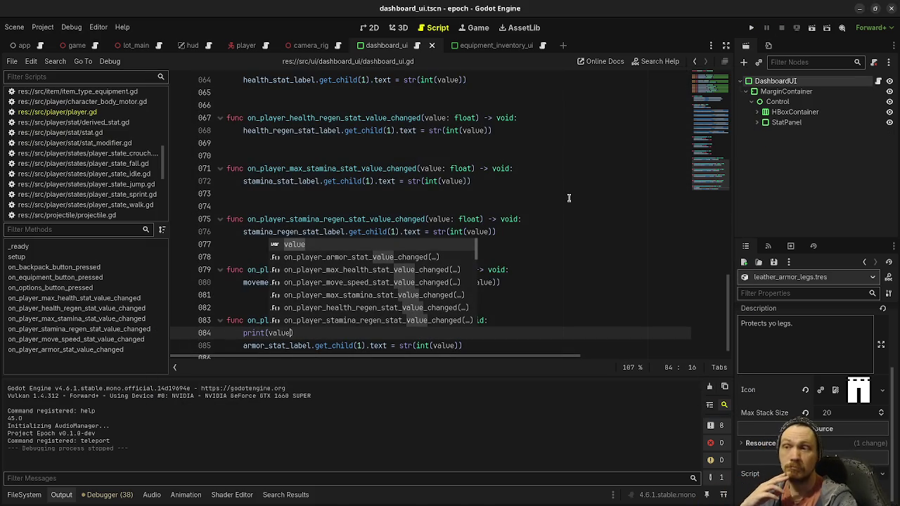
Step: Open player.gd and the player scene to see which leather armor pieces get equipped
{"action": "left_click", "coordinate": [305, 184]}
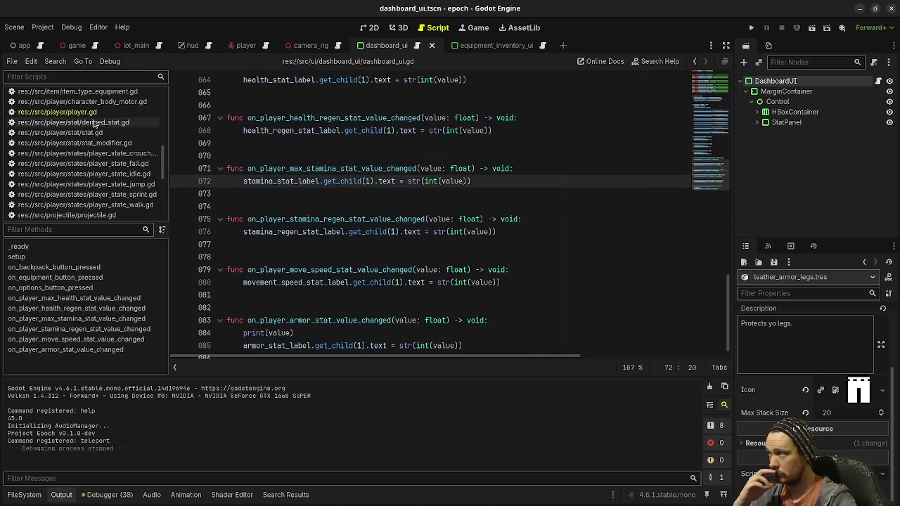
{"action": "left_click", "coordinate": [92, 115]}
{"action": "scroll", "coordinate": [384, 247], "scroll_direction": "up", "scroll_amount": 13}
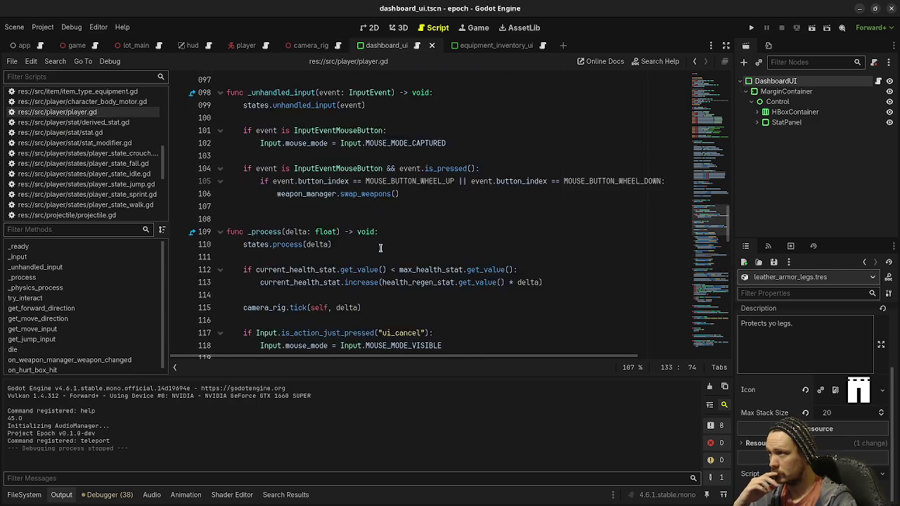
{"action": "scroll", "coordinate": [384, 248], "scroll_direction": "up", "scroll_amount": 4}
{"action": "scroll", "coordinate": [386, 244], "scroll_direction": "up", "scroll_amount": 1}
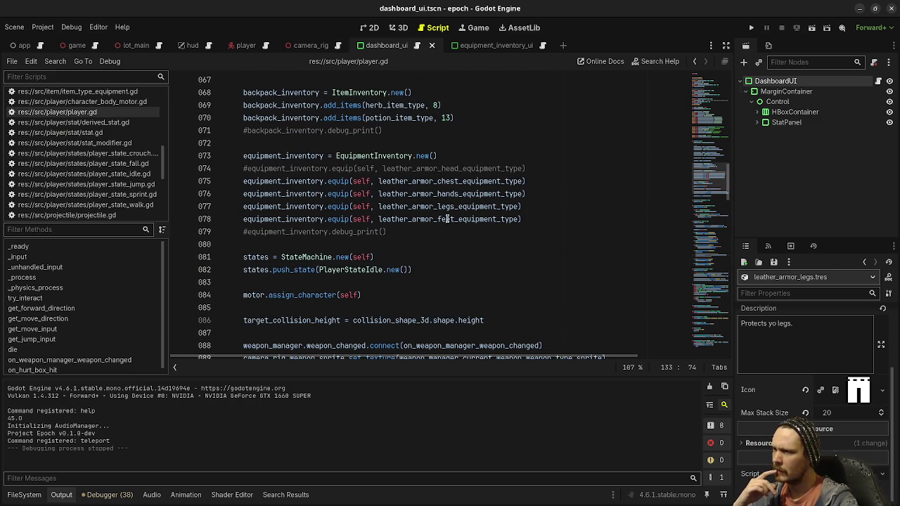
{"action": "left_click", "coordinate": [265, 46]}
{"action": "left_click", "coordinate": [253, 45]}
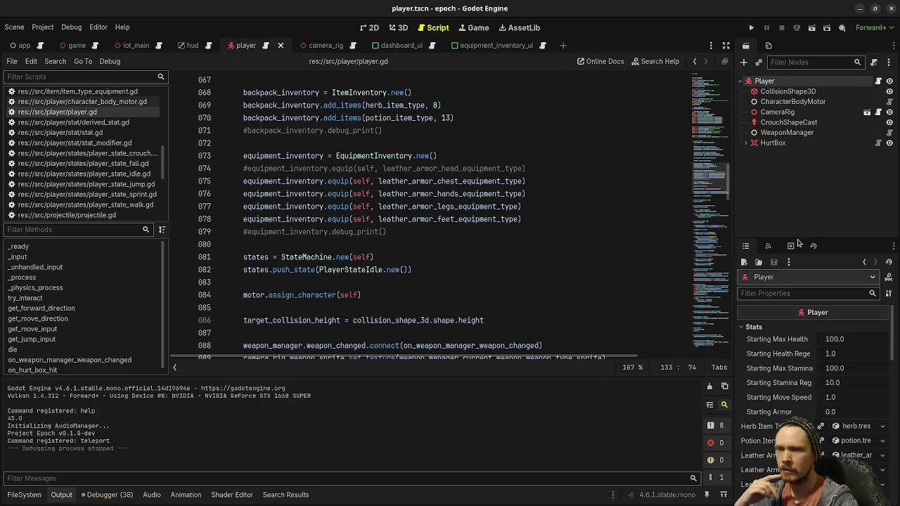
{"action": "scroll", "coordinate": [782, 365], "scroll_direction": "down", "scroll_amount": 5}
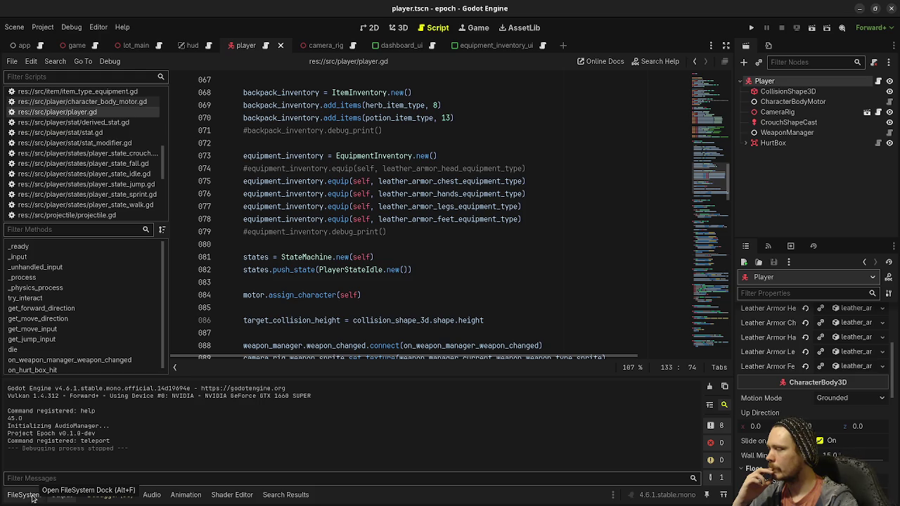
Step: Compare leather chest, boots (flat 10) and gloves (flat 5) effects, then list effect types for the legs
{"action": "left_click", "coordinate": [32, 498]}
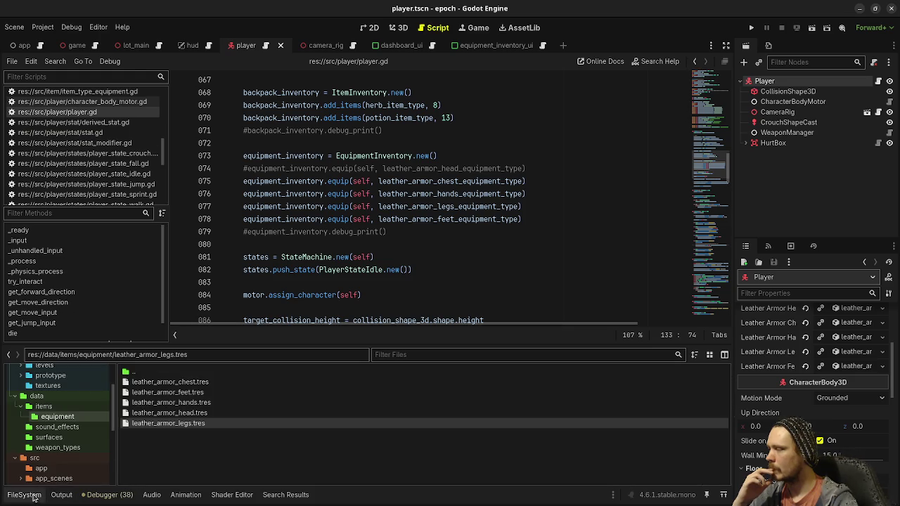
{"action": "left_click", "coordinate": [190, 383]}
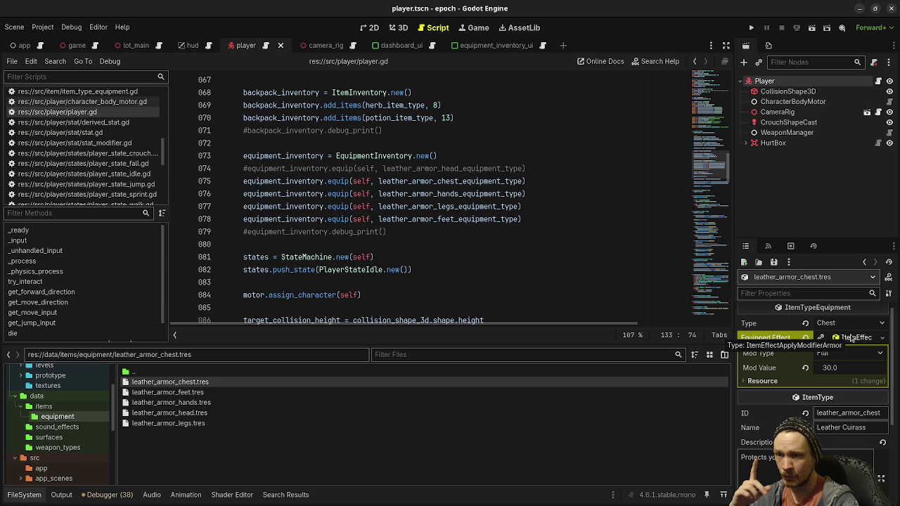
{"action": "left_click", "coordinate": [185, 392]}
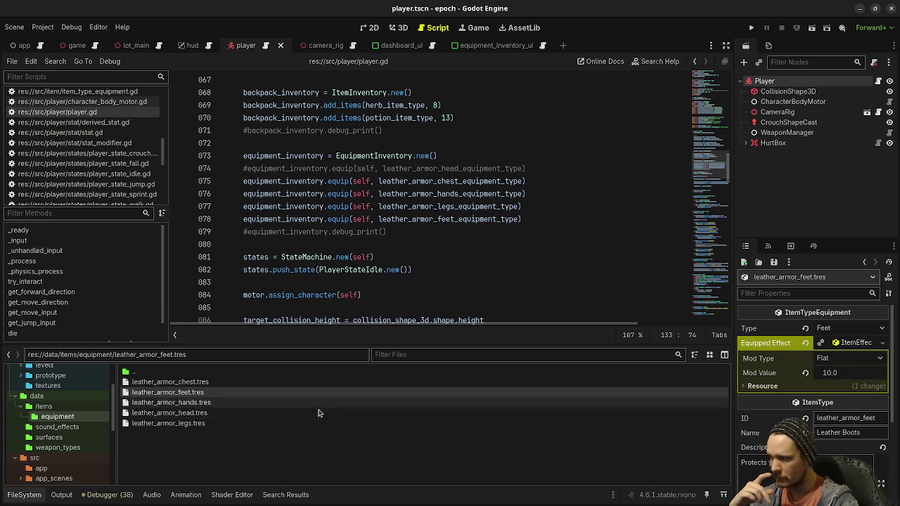
{"action": "left_click", "coordinate": [247, 403]}
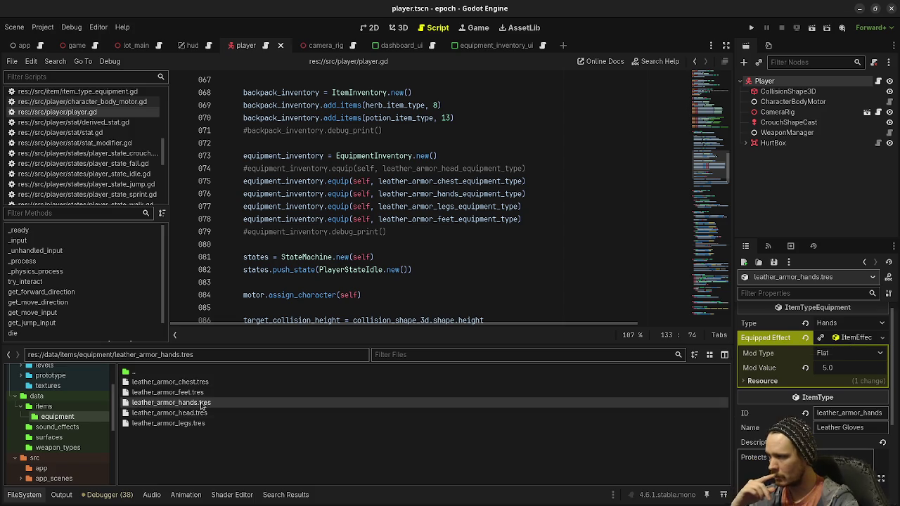
{"action": "left_click", "coordinate": [196, 425]}
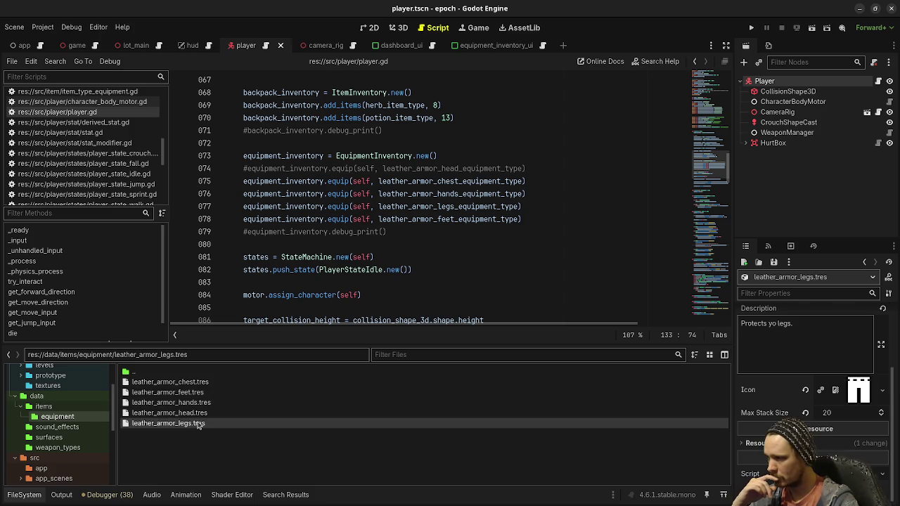
{"action": "scroll", "coordinate": [822, 345], "scroll_direction": "up", "scroll_amount": 3}
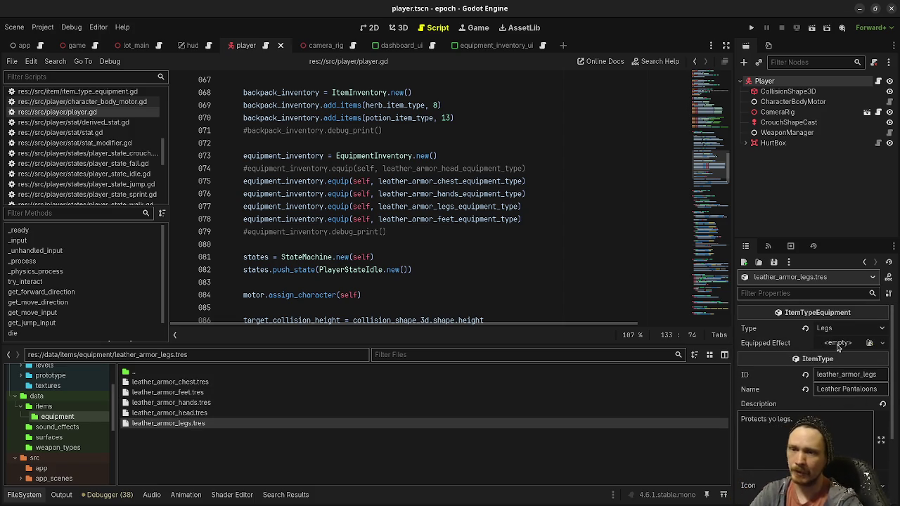
{"action": "left_click", "coordinate": [837, 344]}
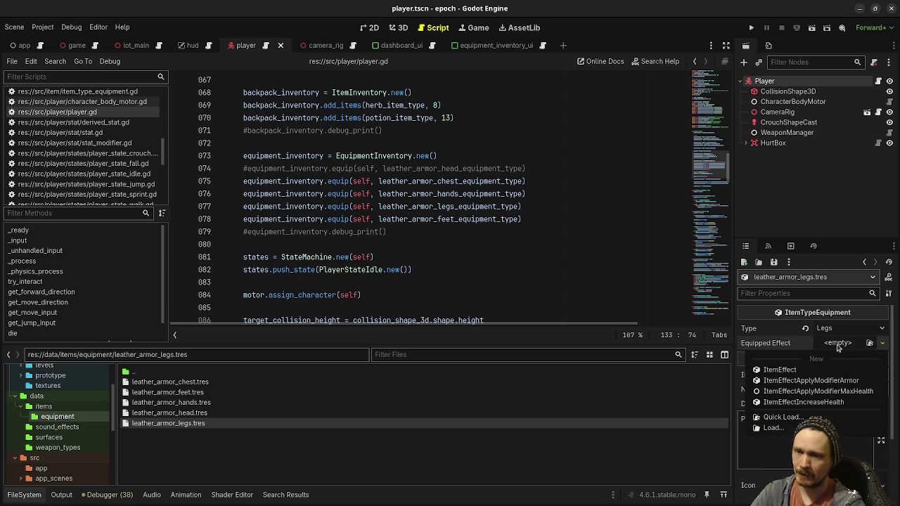
Step: Give the leather leg armor an ItemEffectApplyModifierArmor equipped effect with Mod Value 20
{"action": "left_click", "coordinate": [824, 378]}
{"action": "left_click", "coordinate": [838, 373]}
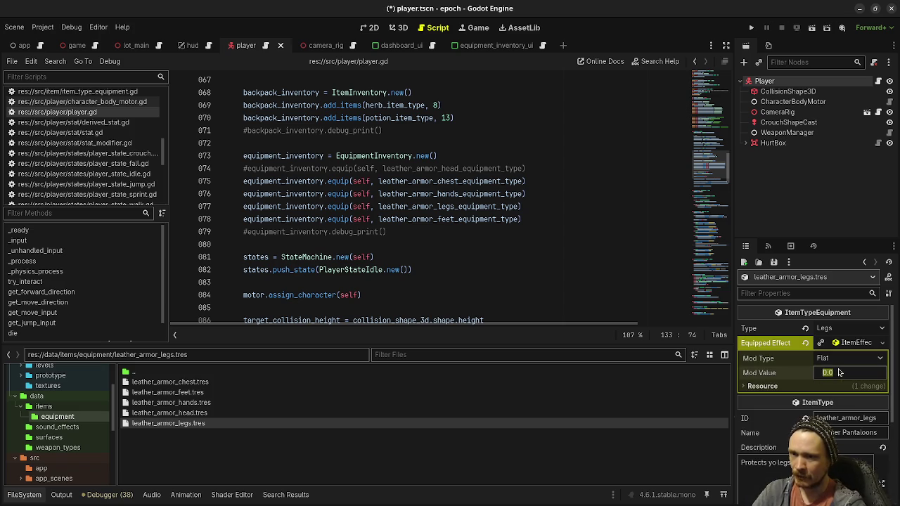
{"action": "type", "text": "20"}
{"action": "key", "text": "Return"}
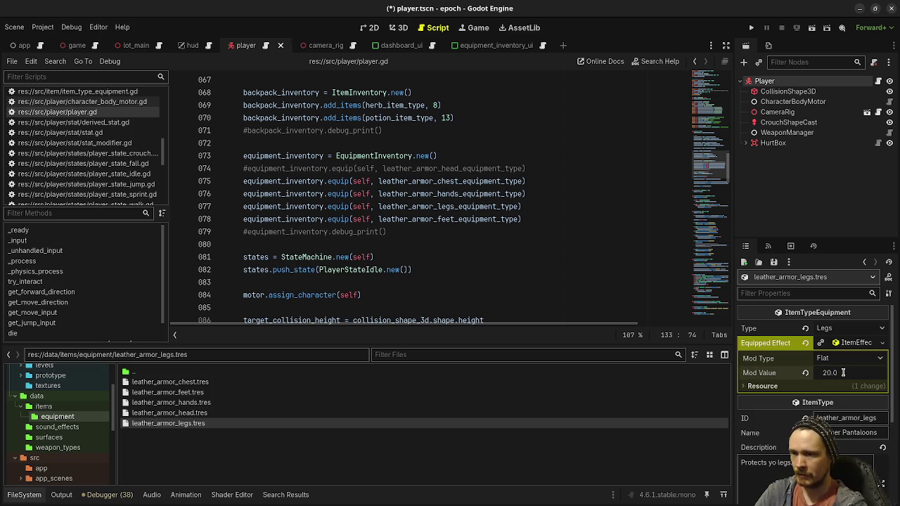
Step: Compare the chest (30), head, gloves and boots armor values, then run the game
{"action": "left_click", "coordinate": [201, 382]}
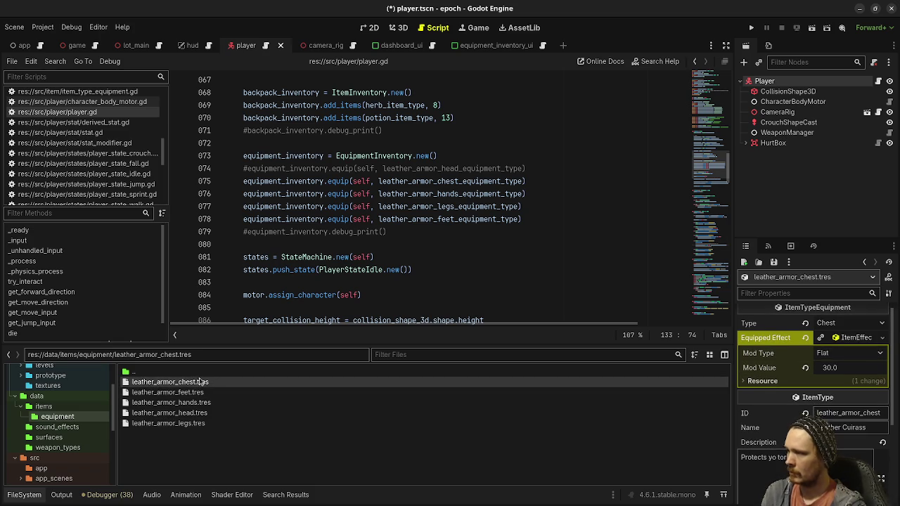
{"action": "left_click", "coordinate": [207, 425]}
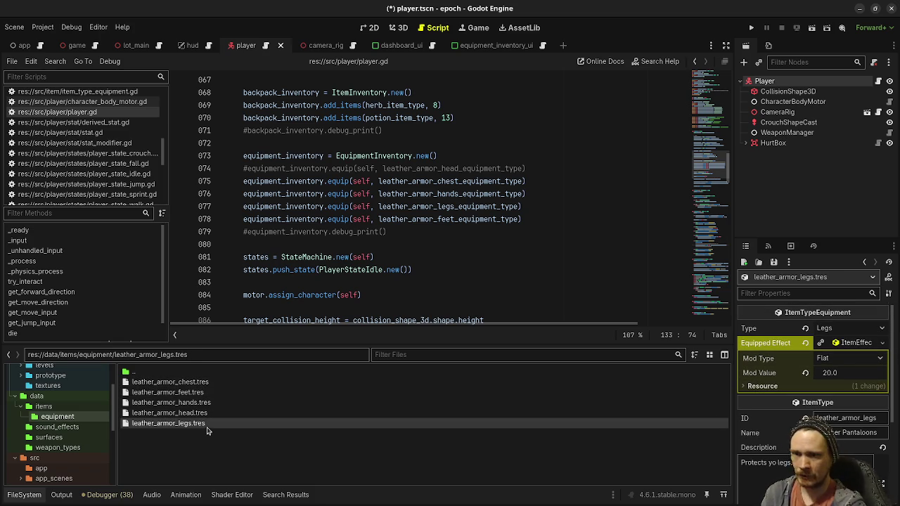
{"action": "left_click", "coordinate": [206, 414]}
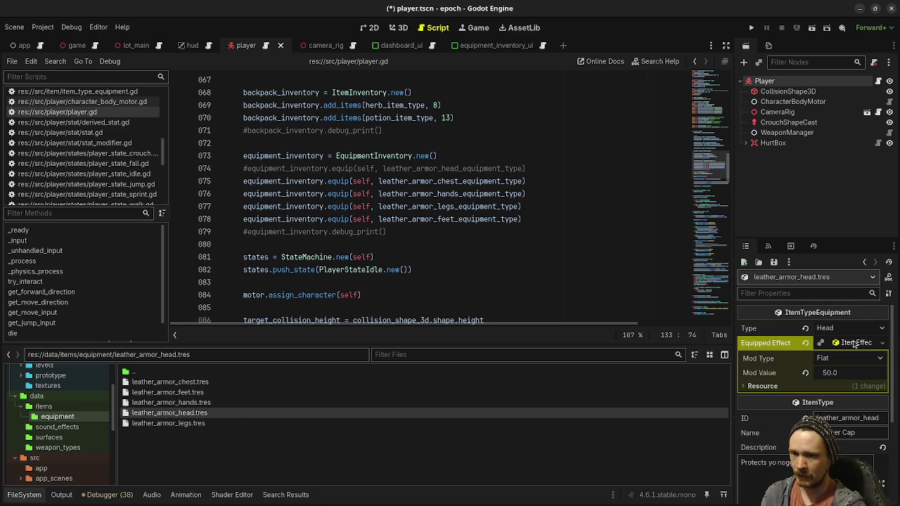
{"action": "left_click", "coordinate": [196, 405]}
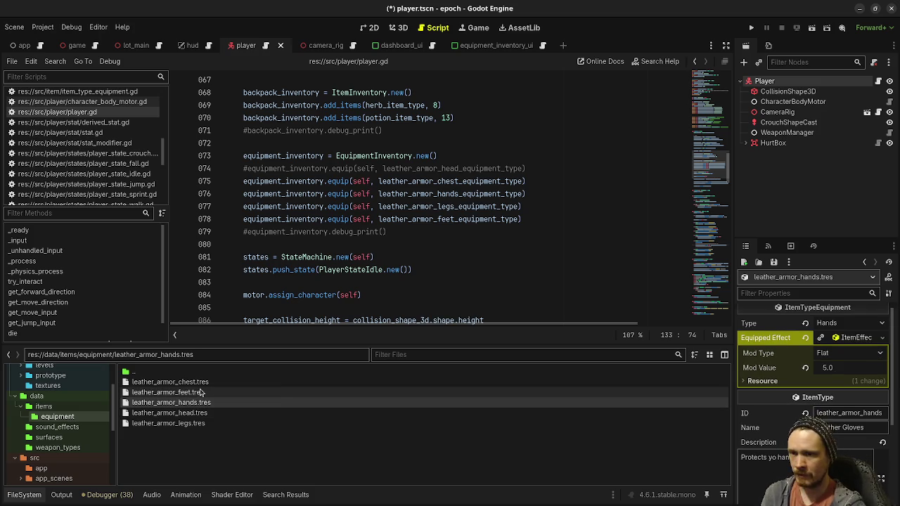
{"action": "left_click", "coordinate": [201, 393]}
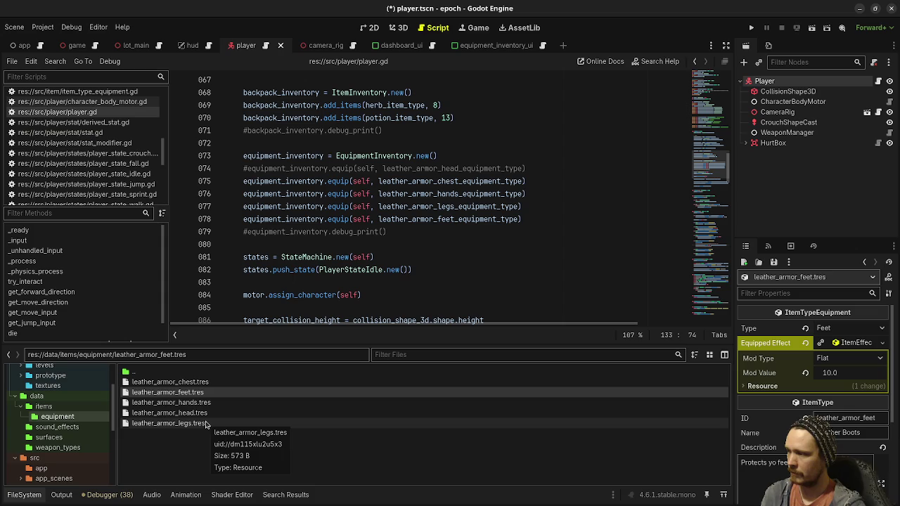
{"action": "key", "text": "F5"}
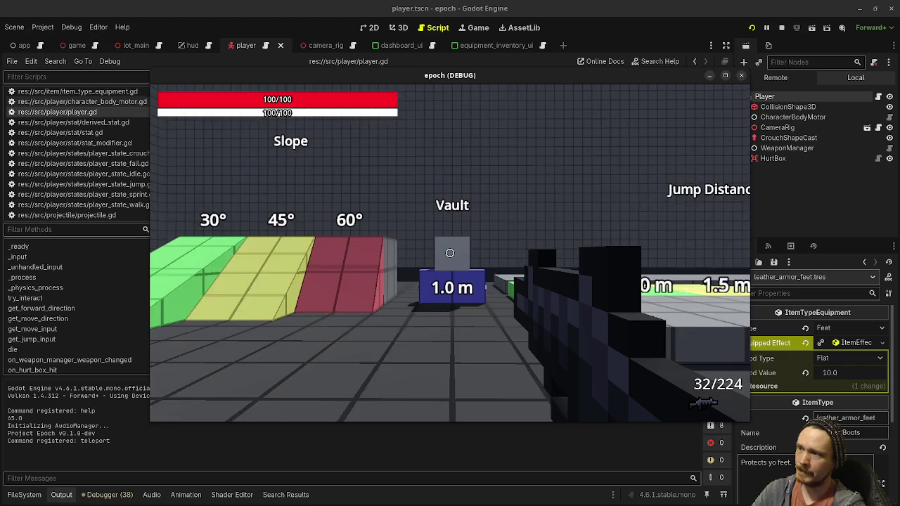
Step: In the running game, open the inventory to see the equipped leather pieces and Armor 65
{"action": "key", "text": "Tab"}
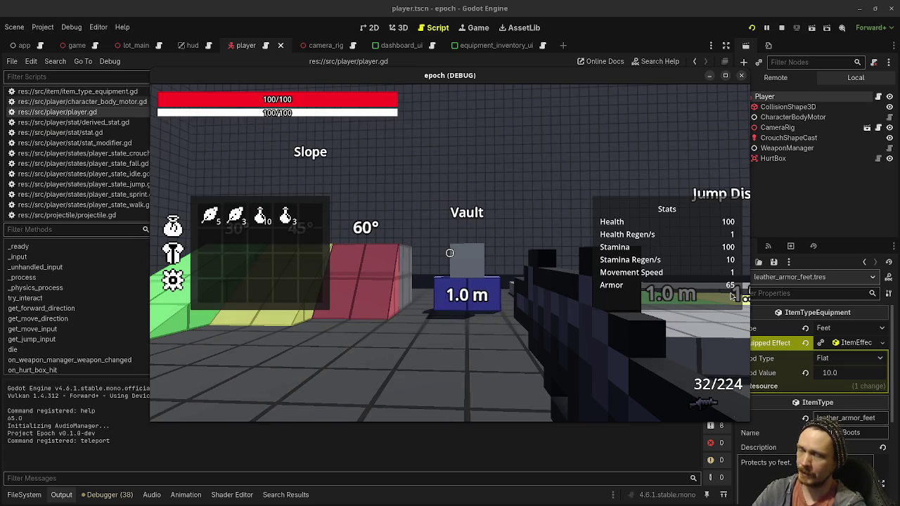
{"action": "left_click", "coordinate": [180, 256]}
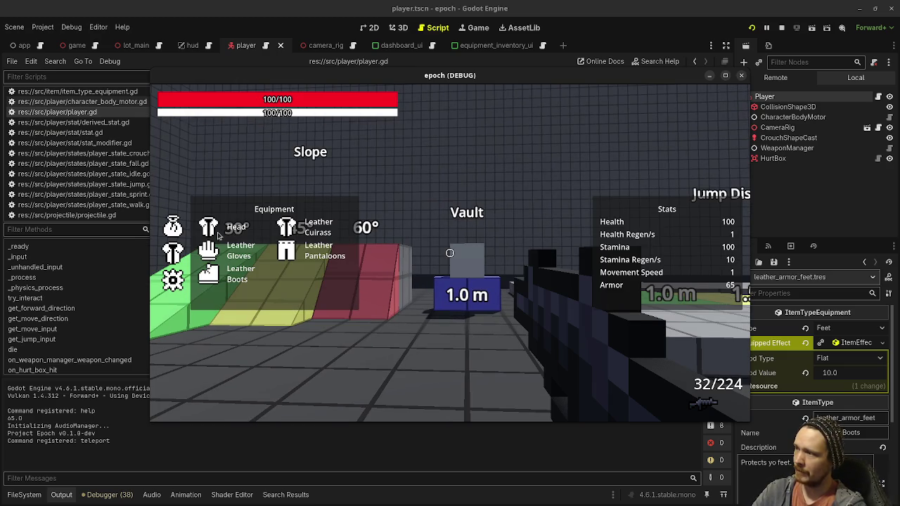
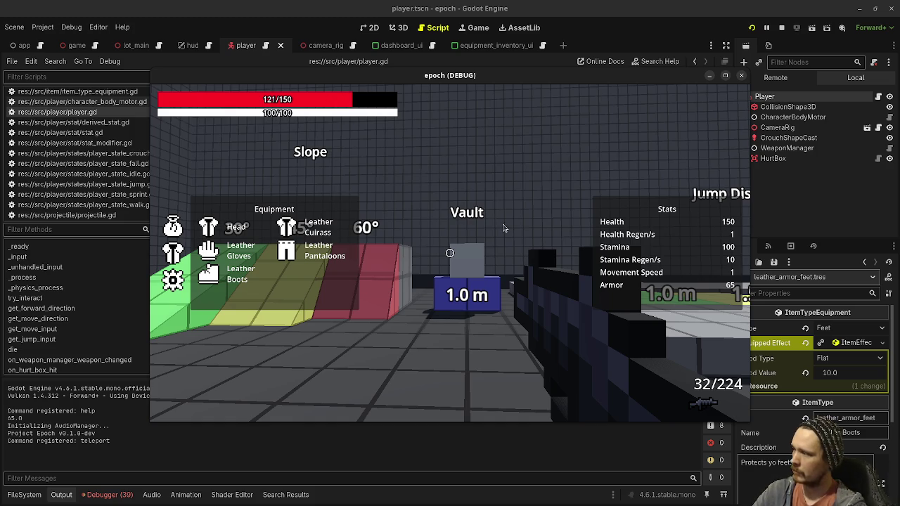
Step: Stop the running game to return to the editor
{"action": "left_click", "coordinate": [781, 28]}
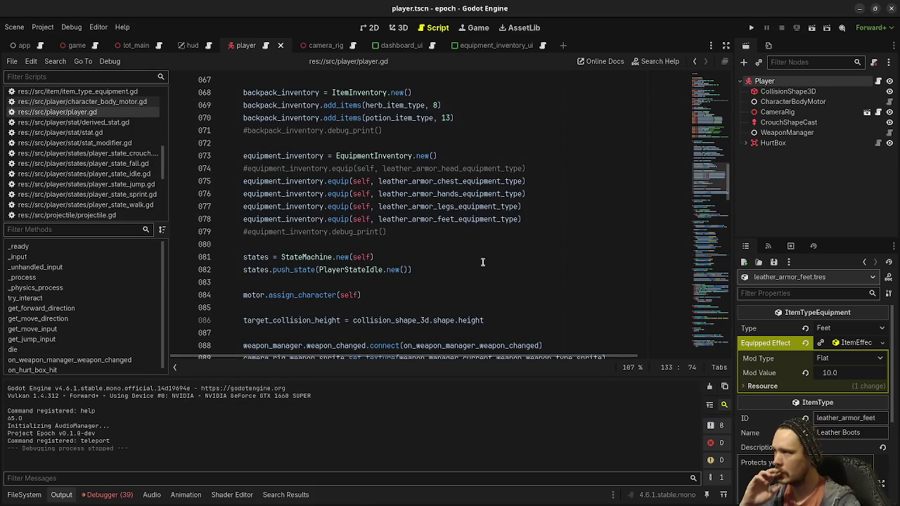
{"action": "scroll", "coordinate": [130, 198], "scroll_direction": "down", "scroll_amount": 5}
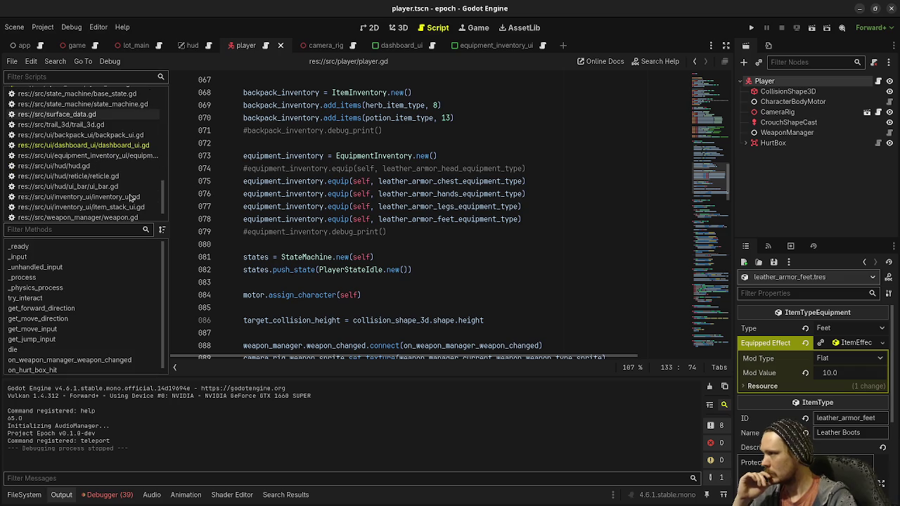
{"action": "scroll", "coordinate": [130, 197], "scroll_direction": "down", "scroll_amount": 2}
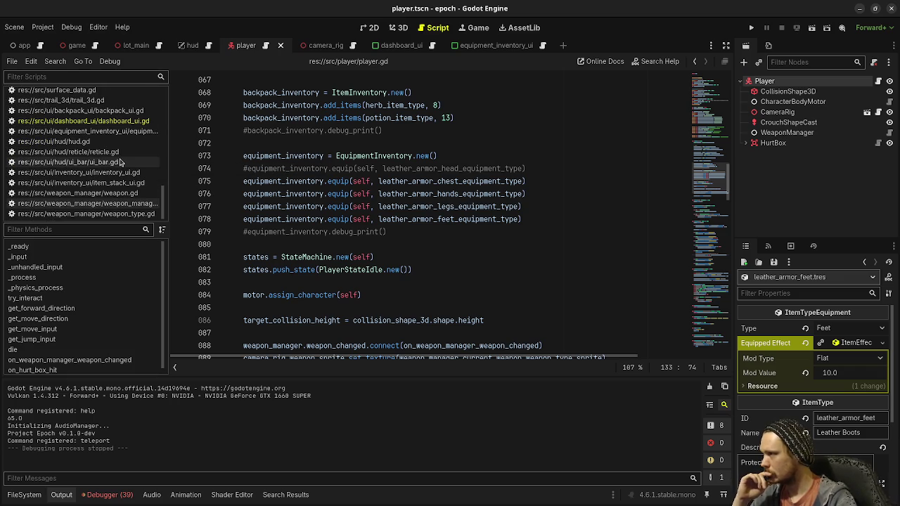
{"action": "scroll", "coordinate": [126, 171], "scroll_direction": "up", "scroll_amount": 5}
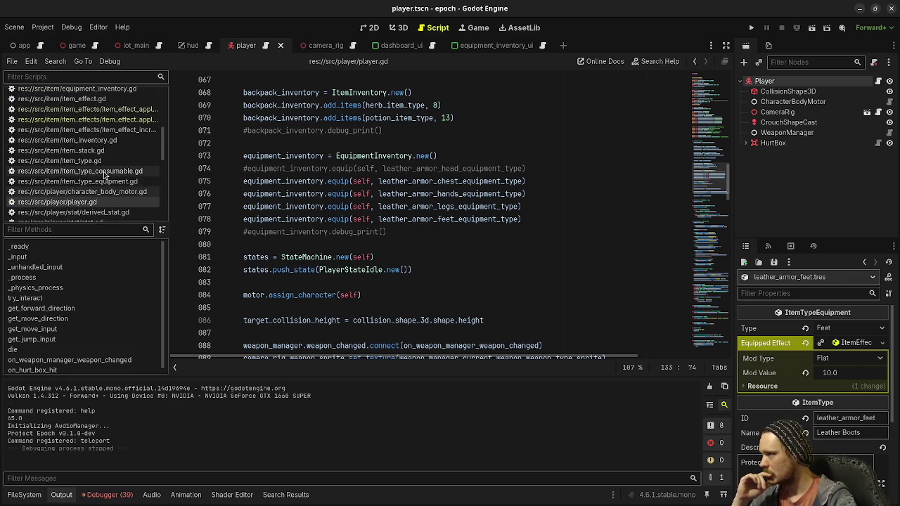
{"action": "scroll", "coordinate": [104, 171], "scroll_direction": "up", "scroll_amount": 4}
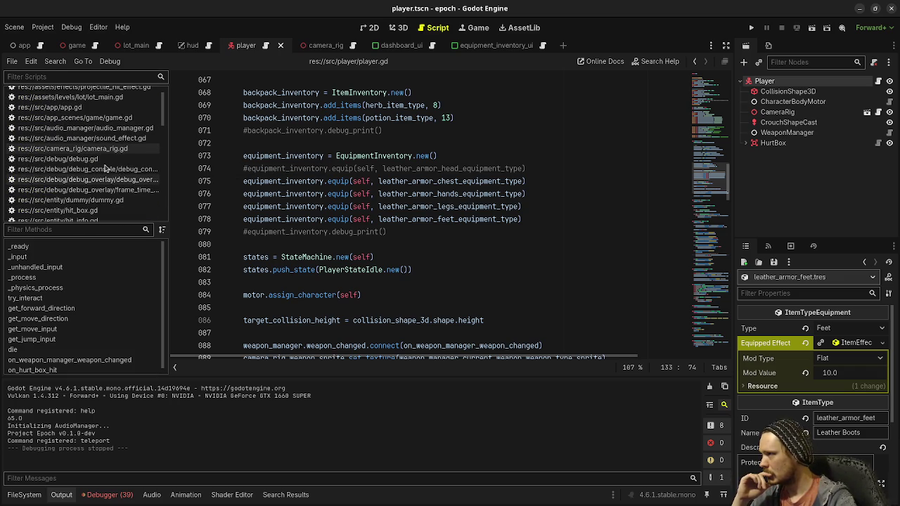
{"action": "scroll", "coordinate": [104, 166], "scroll_direction": "up", "scroll_amount": 1}
{"action": "scroll", "coordinate": [104, 165], "scroll_direction": "down", "scroll_amount": 4}
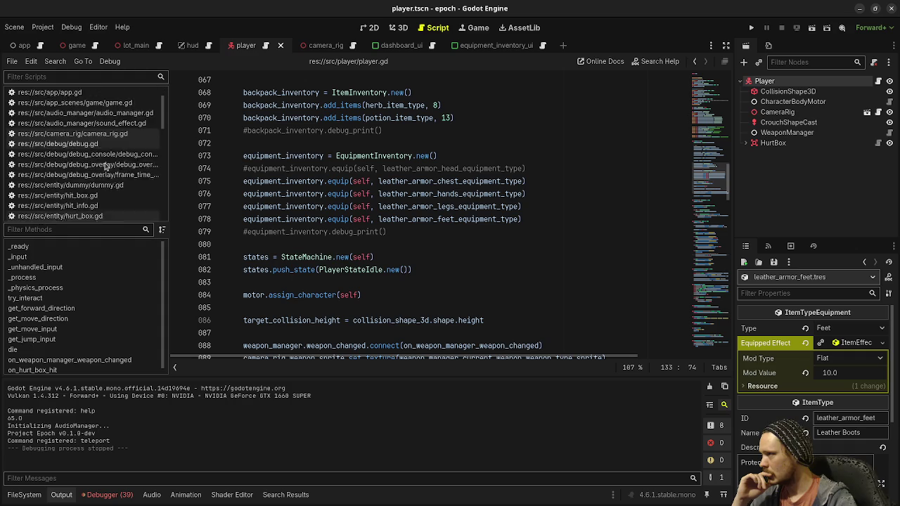
{"action": "scroll", "coordinate": [104, 166], "scroll_direction": "down", "scroll_amount": 3}
Step: Open equipment_inventory_ui.gd from the Scripts list
{"action": "left_click", "coordinate": [105, 144]}
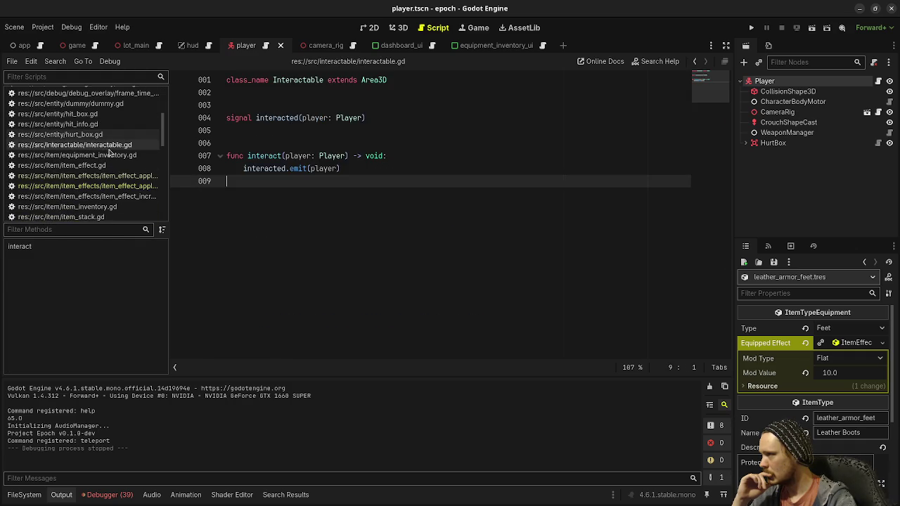
{"action": "left_click", "coordinate": [108, 155]}
{"action": "scroll", "coordinate": [97, 189], "scroll_direction": "down", "scroll_amount": 5}
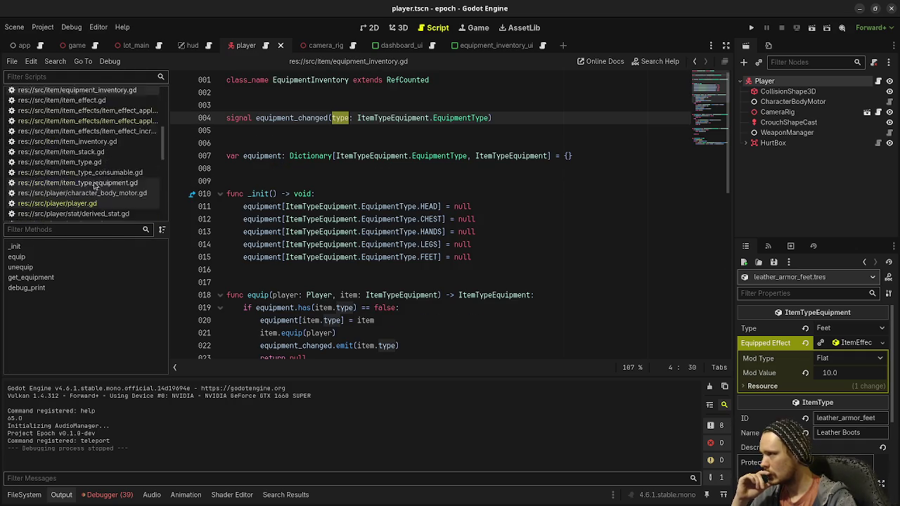
{"action": "scroll", "coordinate": [97, 188], "scroll_direction": "down", "scroll_amount": 3}
{"action": "scroll", "coordinate": [97, 188], "scroll_direction": "down", "scroll_amount": 1}
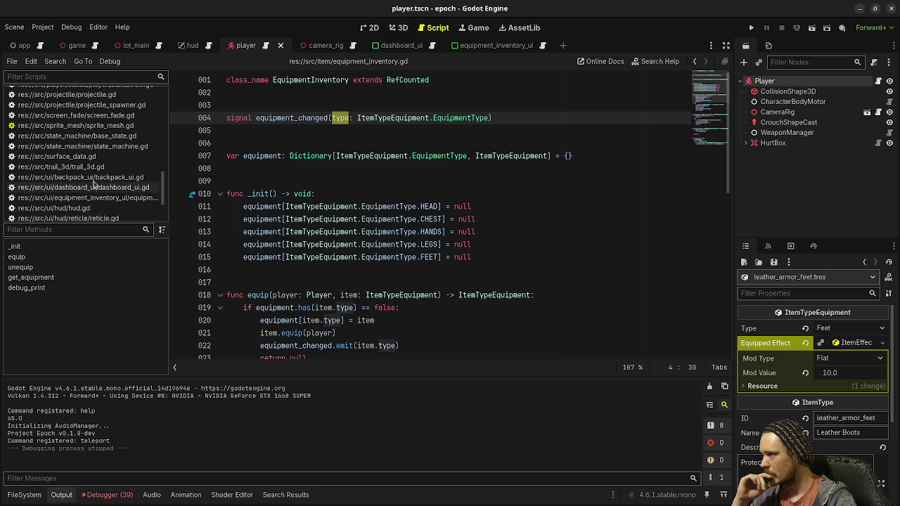
{"action": "left_click", "coordinate": [98, 198]}
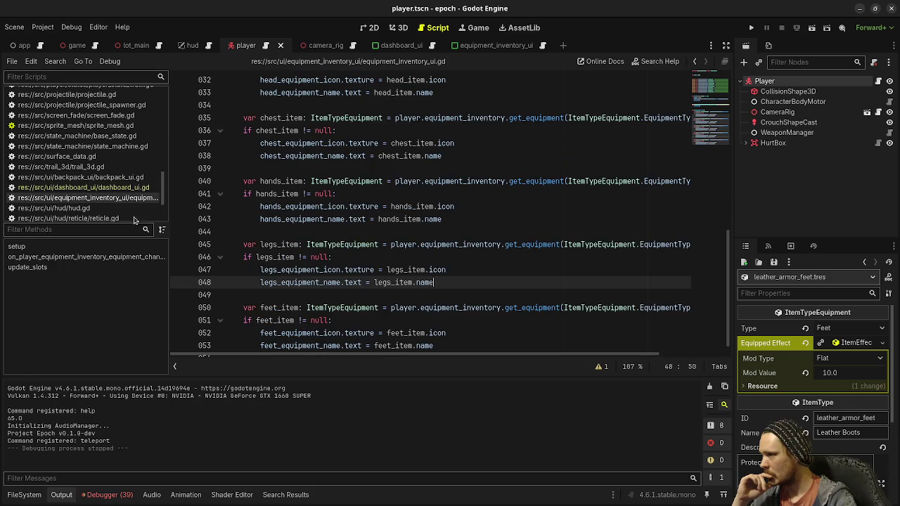
{"action": "scroll", "coordinate": [404, 262], "scroll_direction": "up", "scroll_amount": 9}
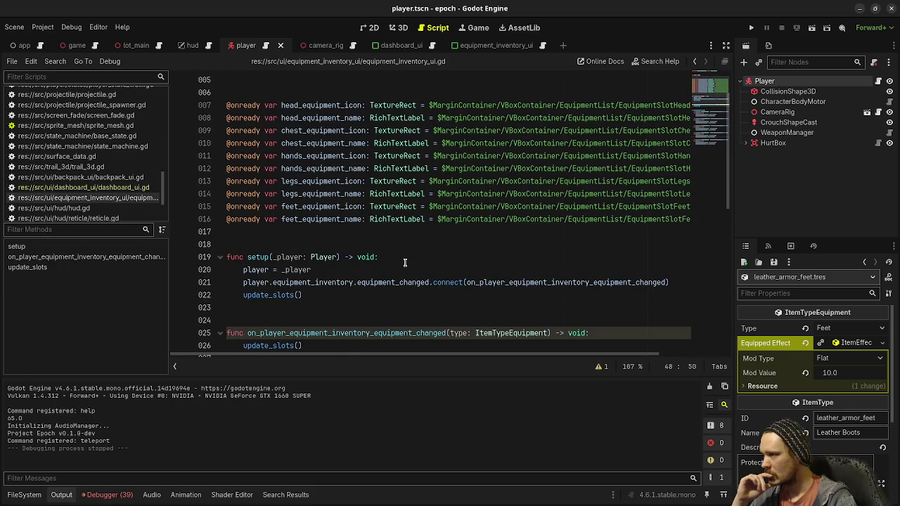
{"action": "scroll", "coordinate": [405, 263], "scroll_direction": "down", "scroll_amount": 1}
{"action": "mouse_move", "coordinate": [315, 246]}
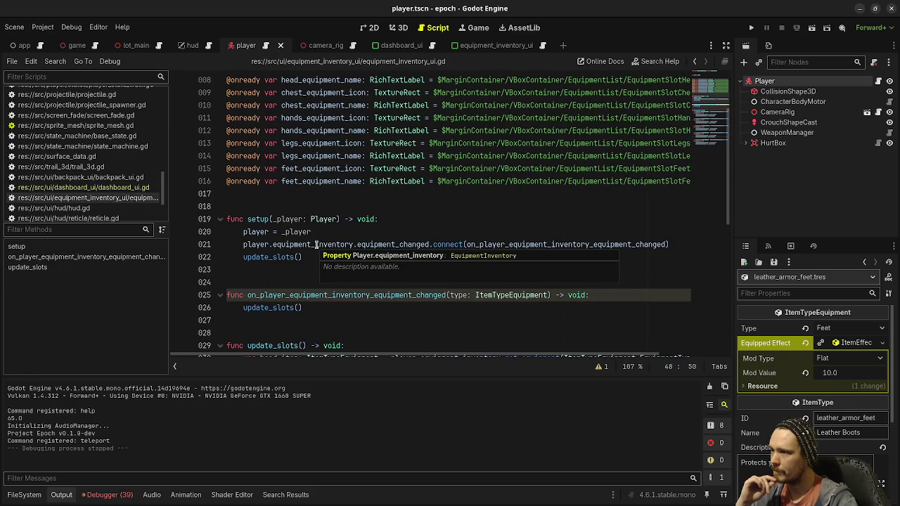
{"action": "double_click", "coordinate": [364, 244]}
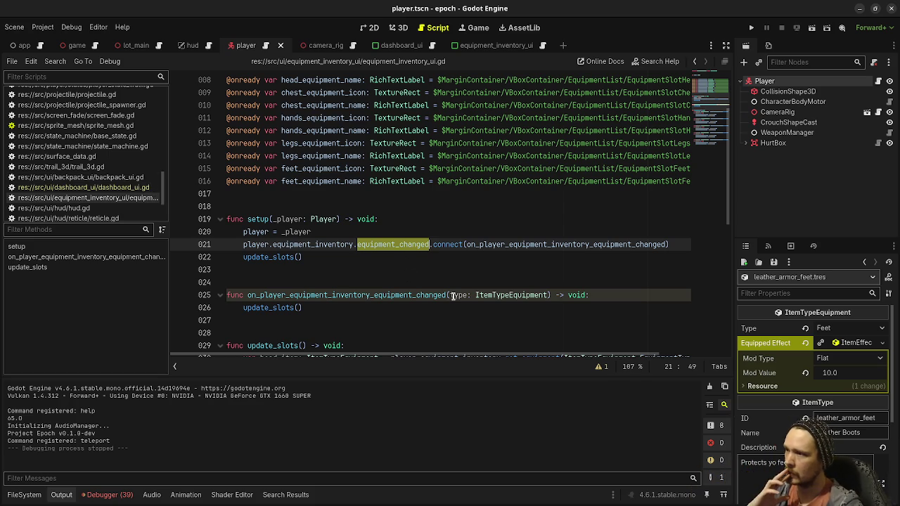
{"action": "double_click", "coordinate": [587, 244]}
{"action": "scroll", "coordinate": [553, 307], "scroll_direction": "down", "scroll_amount": 4}
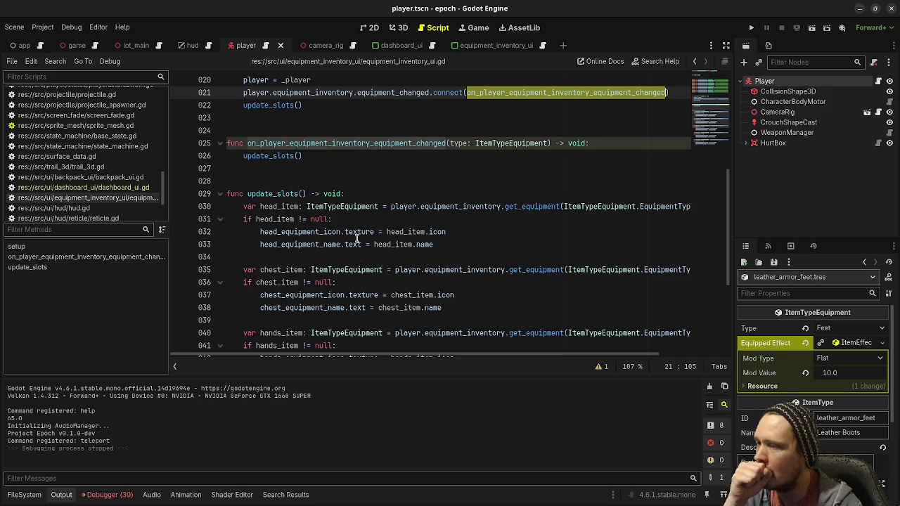
{"action": "scroll", "coordinate": [640, 237], "scroll_direction": "right", "scroll_amount": 5}
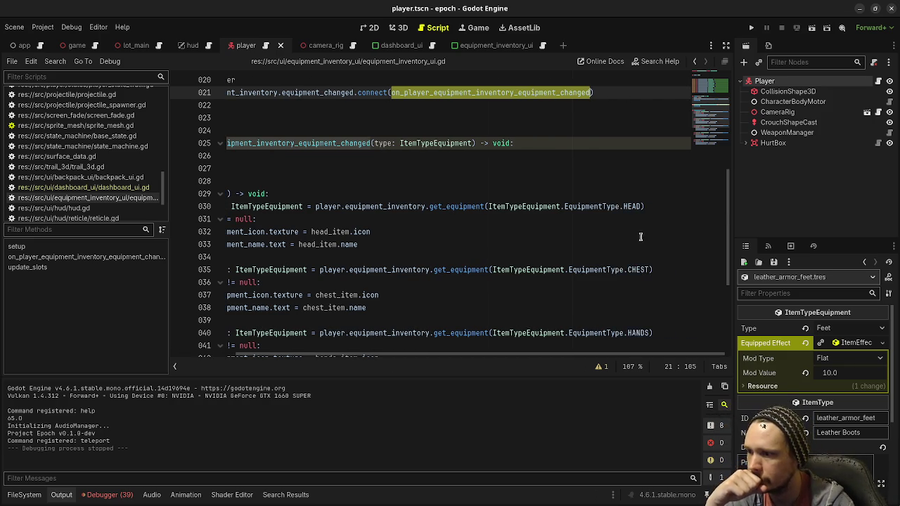
{"action": "scroll", "coordinate": [640, 237], "scroll_direction": "down", "scroll_amount": 4}
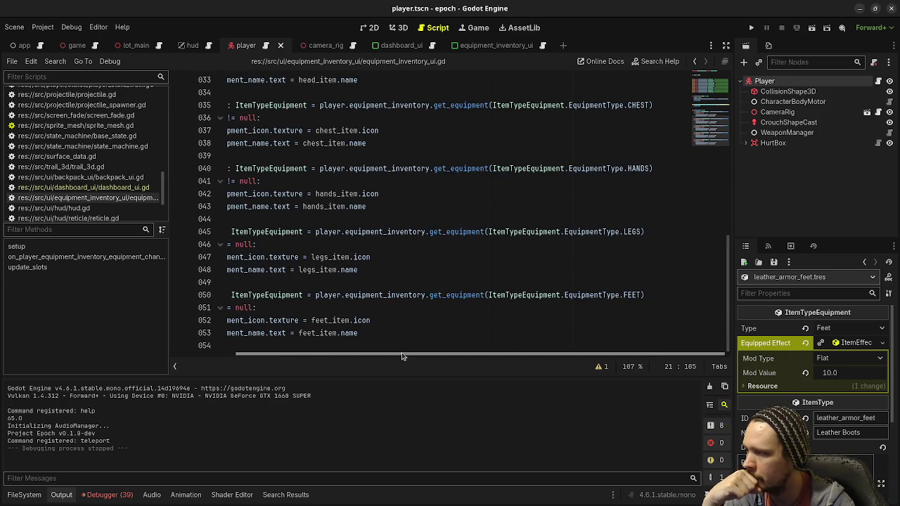
{"action": "scroll", "coordinate": [409, 350], "scroll_direction": "left", "scroll_amount": 5}
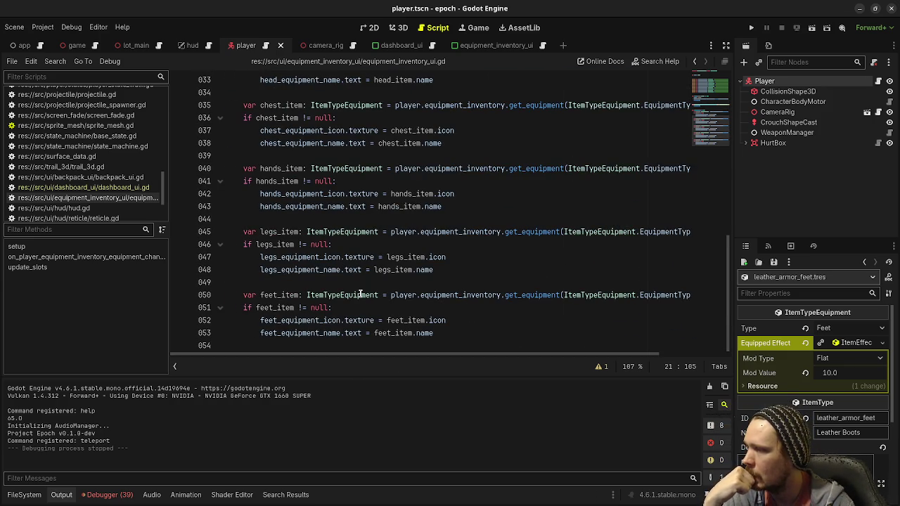
{"action": "scroll", "coordinate": [366, 291], "scroll_direction": "up", "scroll_amount": 4}
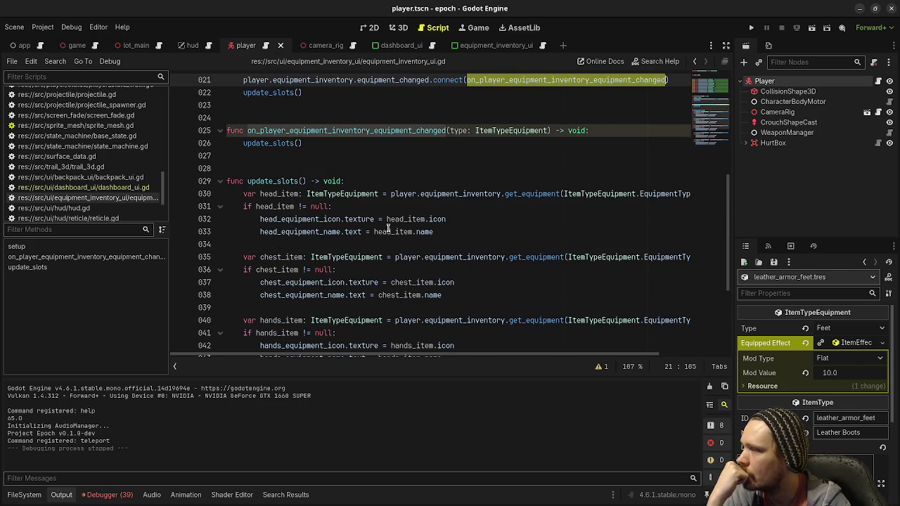
{"action": "mouse_move", "coordinate": [431, 221]}
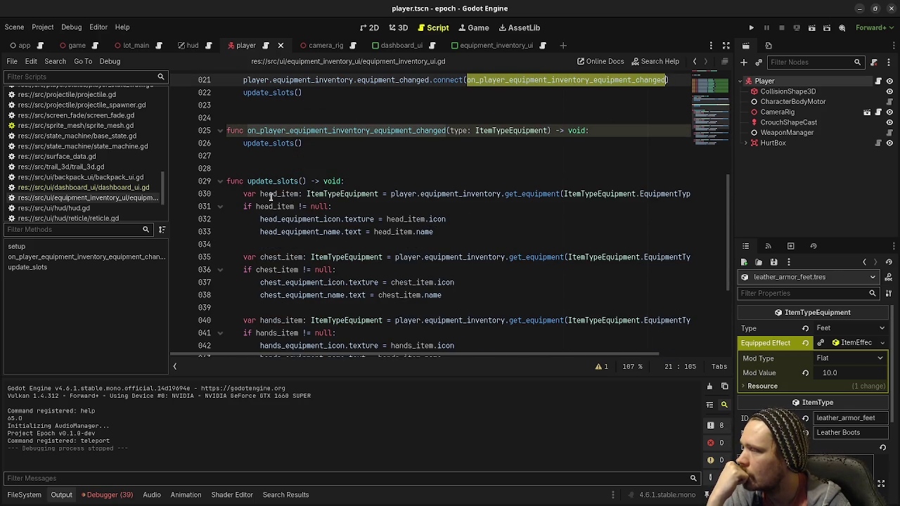
{"action": "scroll", "coordinate": [295, 168], "scroll_direction": "up", "scroll_amount": 3}
{"action": "mouse_move", "coordinate": [303, 191]}
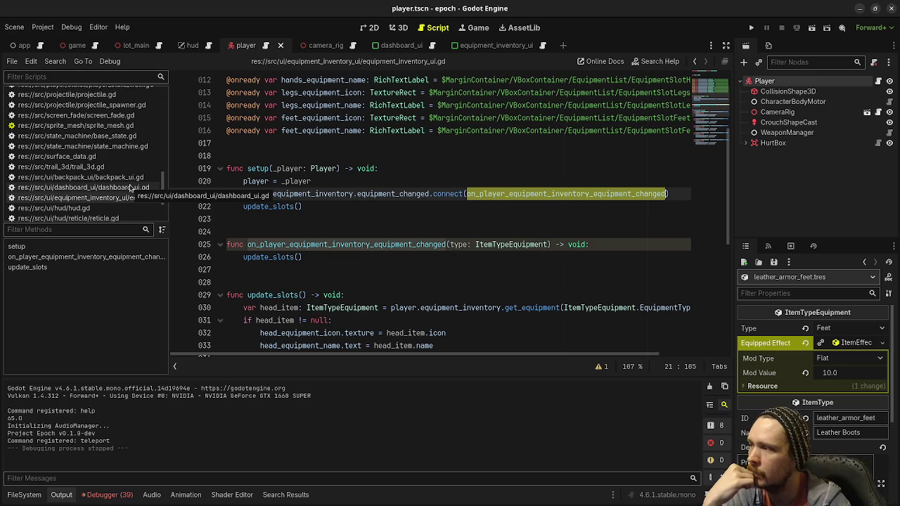
{"action": "mouse_move", "coordinate": [297, 193]}
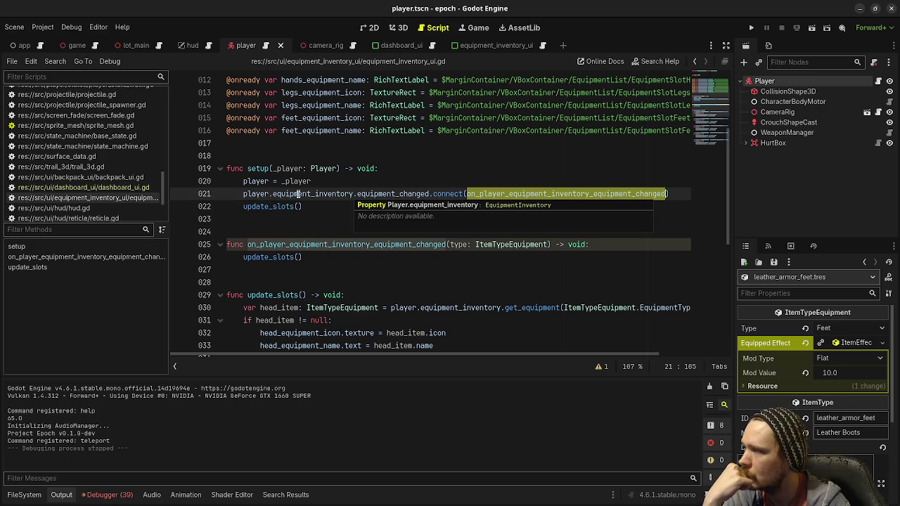
{"action": "left_click", "coordinate": [271, 206]}
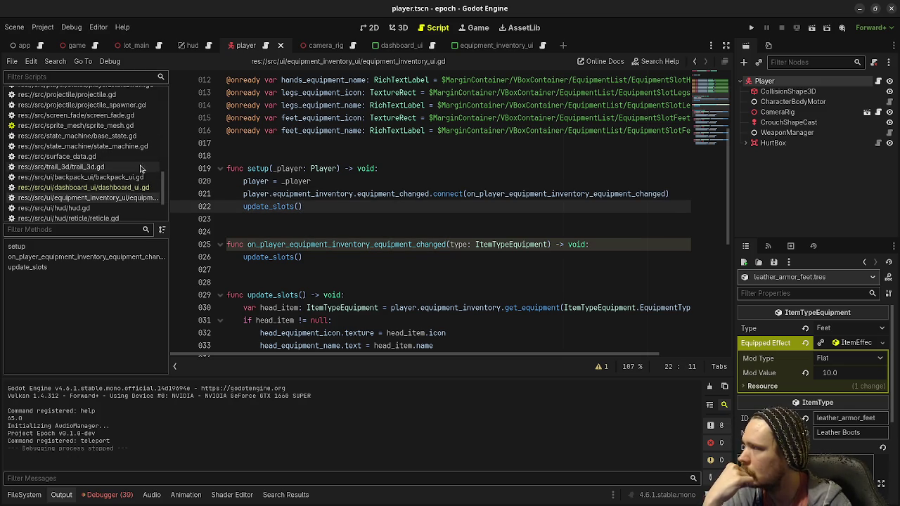
{"action": "scroll", "coordinate": [134, 165], "scroll_direction": "up", "scroll_amount": 10}
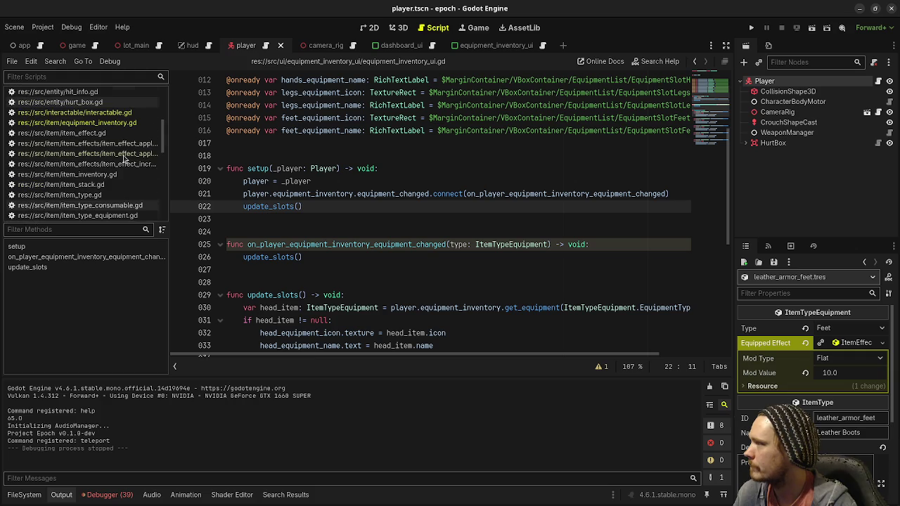
Step: Open equipment_inventory.gd and highlight every use of the equipment_changed signal
{"action": "left_click", "coordinate": [117, 123]}
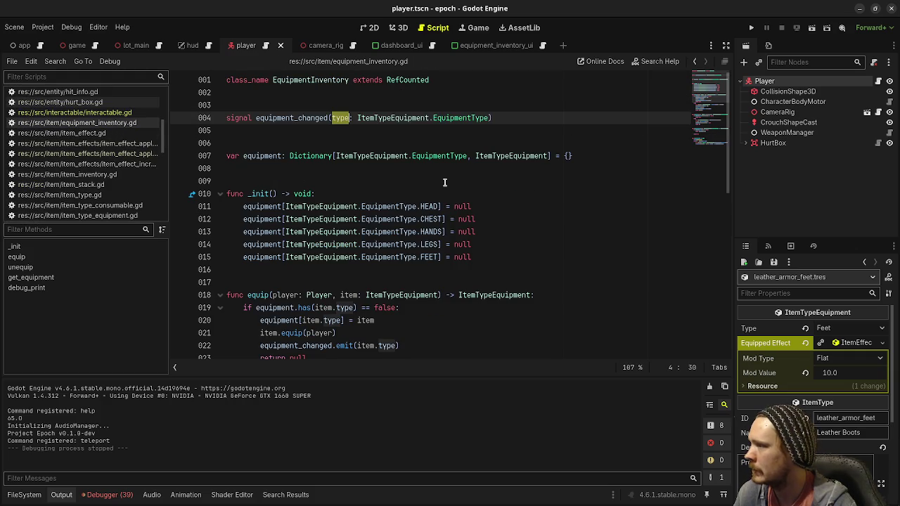
{"action": "scroll", "coordinate": [444, 182], "scroll_direction": "down", "scroll_amount": 2}
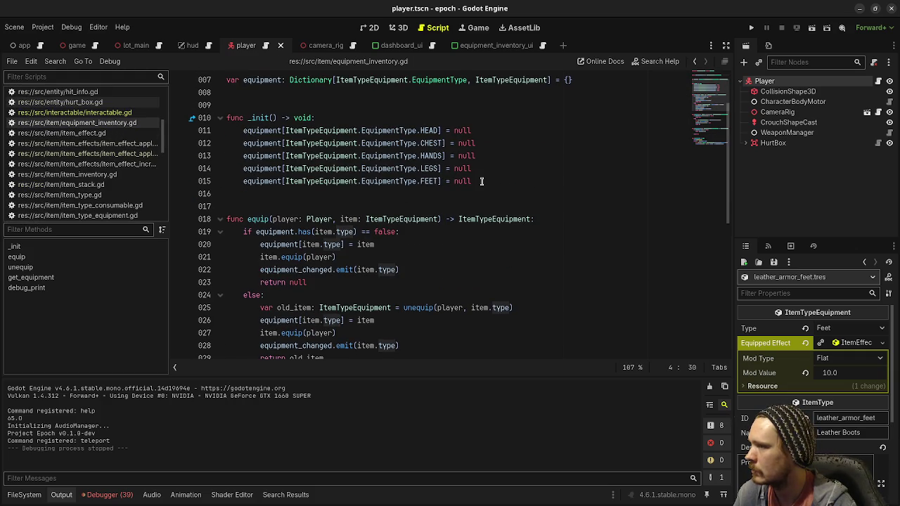
{"action": "left_click", "coordinate": [481, 181]}
{"action": "scroll", "coordinate": [482, 182], "scroll_direction": "up", "scroll_amount": 2}
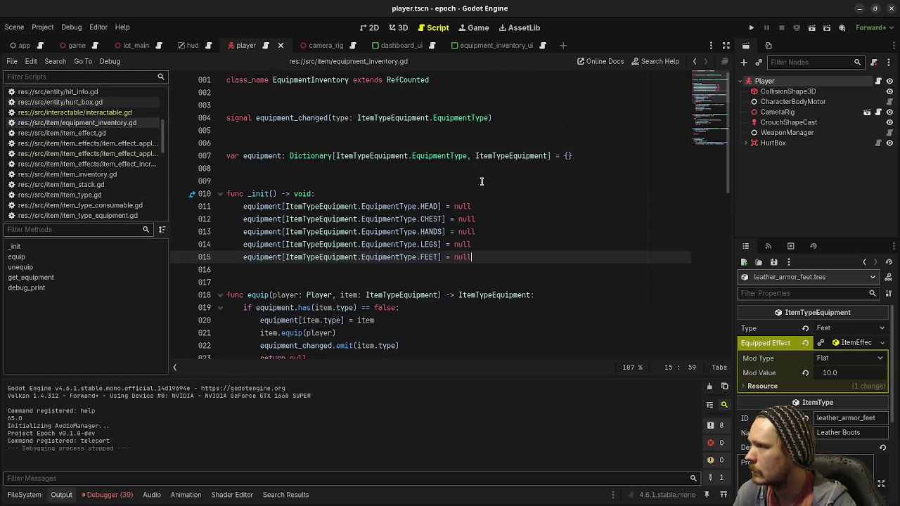
{"action": "scroll", "coordinate": [481, 182], "scroll_direction": "down", "scroll_amount": 4}
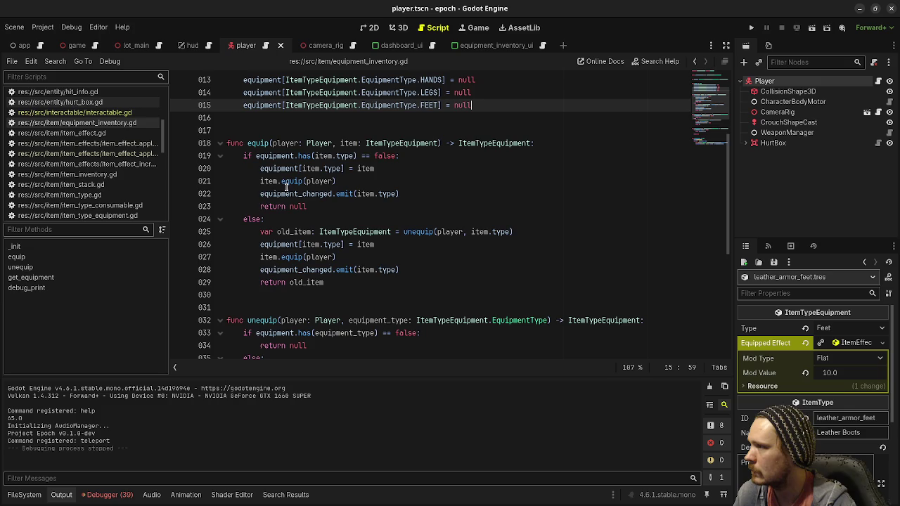
{"action": "scroll", "coordinate": [285, 186], "scroll_direction": "up", "scroll_amount": 4}
{"action": "double_click", "coordinate": [286, 118]}
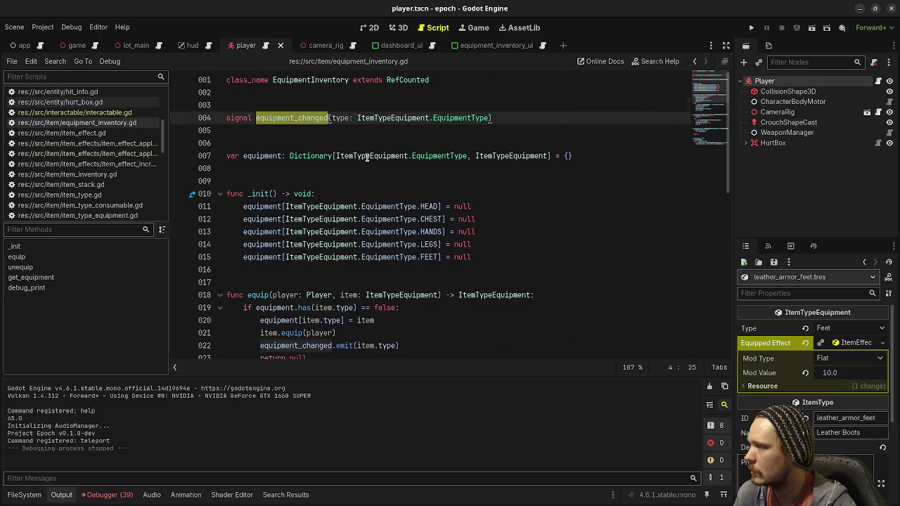
Step: In unequip, insert a new line after the slot-clearing line
{"action": "scroll", "coordinate": [365, 158], "scroll_direction": "down", "scroll_amount": 4}
{"action": "scroll", "coordinate": [384, 171], "scroll_direction": "down", "scroll_amount": 4}
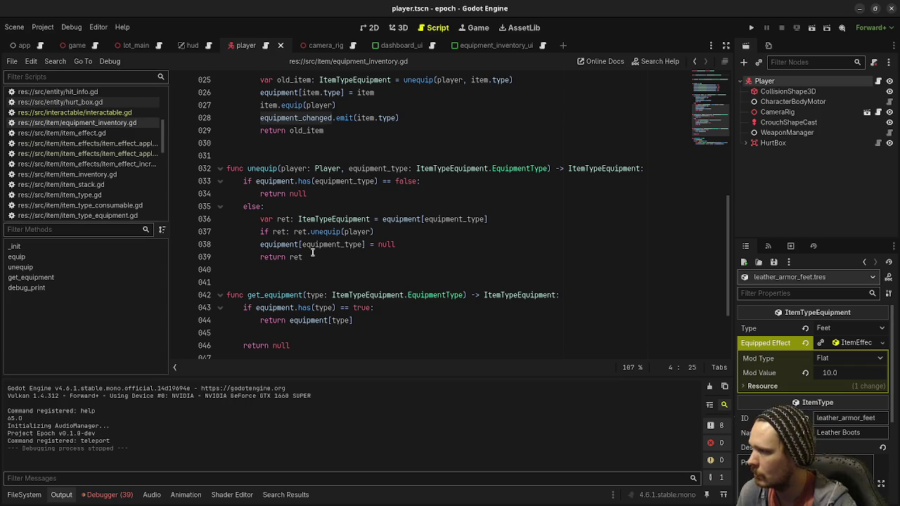
{"action": "scroll", "coordinate": [312, 253], "scroll_direction": "down", "scroll_amount": 3}
{"action": "scroll", "coordinate": [314, 253], "scroll_direction": "up", "scroll_amount": 4}
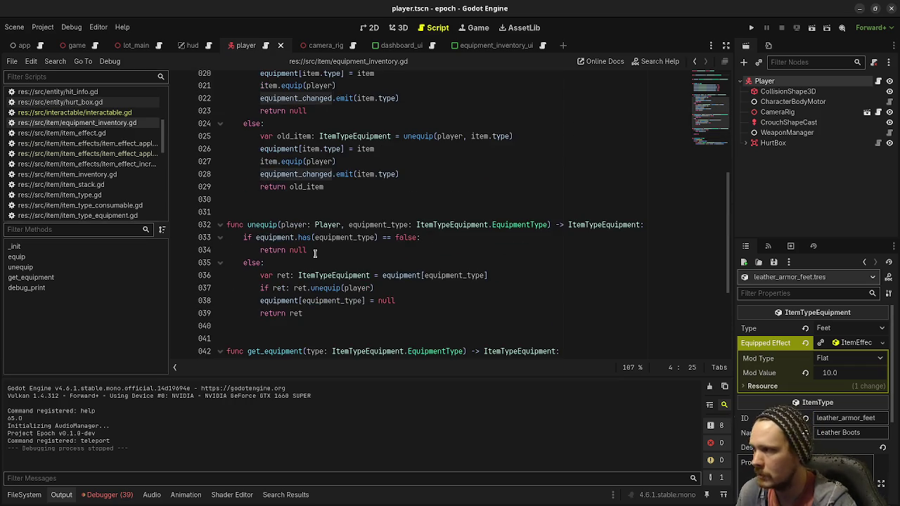
{"action": "scroll", "coordinate": [315, 253], "scroll_direction": "up", "scroll_amount": 2}
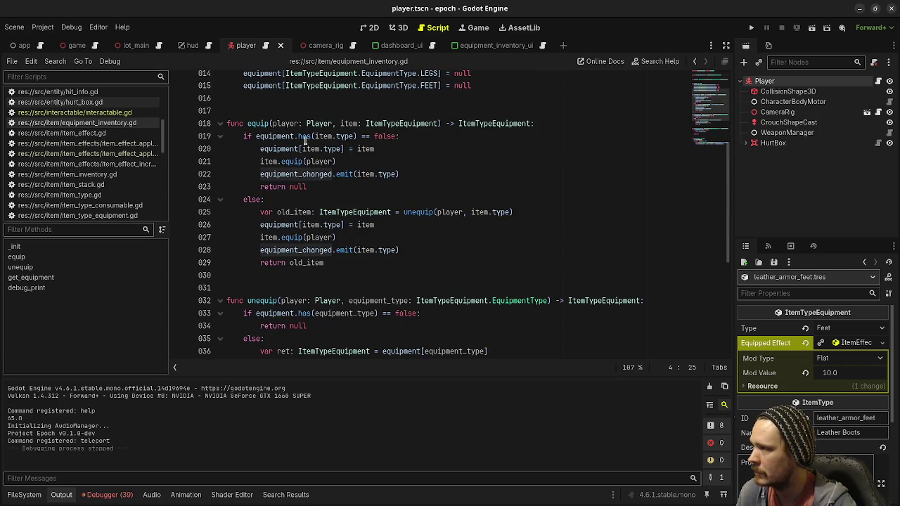
{"action": "scroll", "coordinate": [315, 251], "scroll_direction": "down", "scroll_amount": 3}
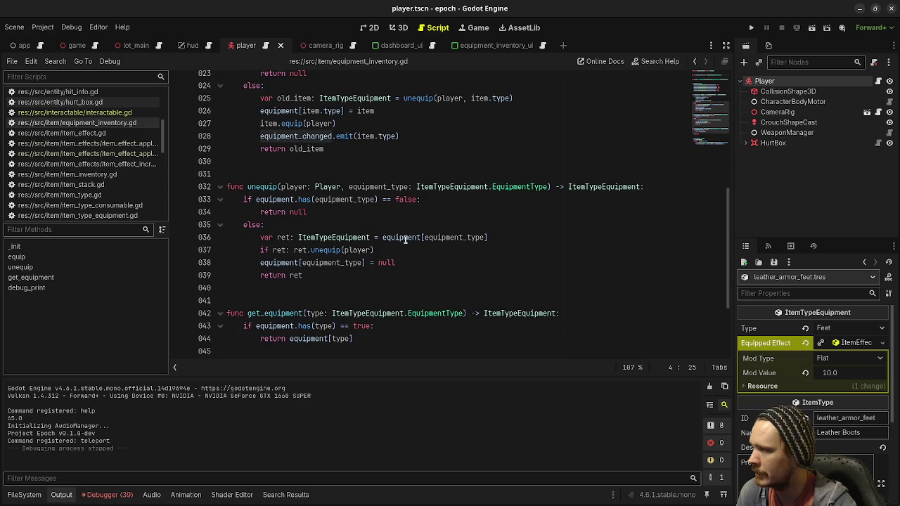
{"action": "left_click", "coordinate": [410, 261]}
{"action": "key", "text": "Return"}
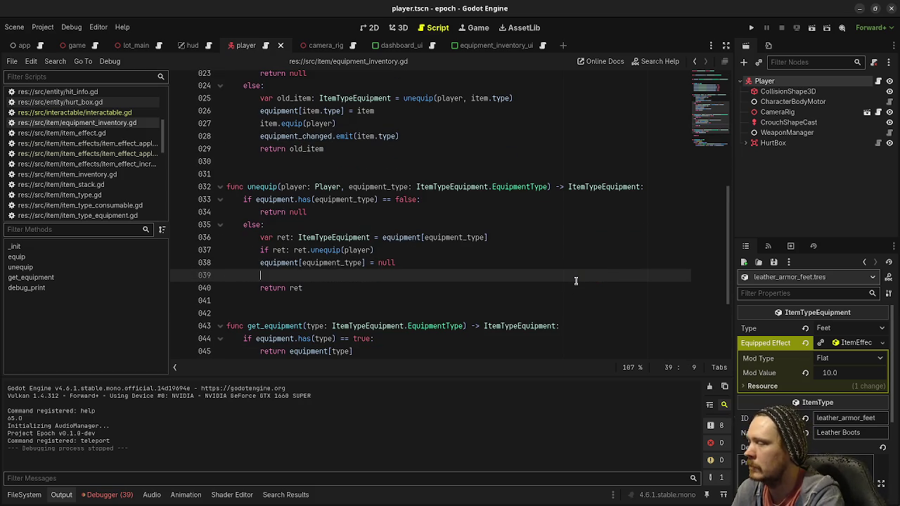
Step: Add equipment_changed.emit(ret.type) in unequip and save
{"action": "type", "text": "equipment_ch"}
{"action": "key", "text": "Return"}
{"action": "type", "text": ".emi"}
{"action": "key", "text": "Return"}
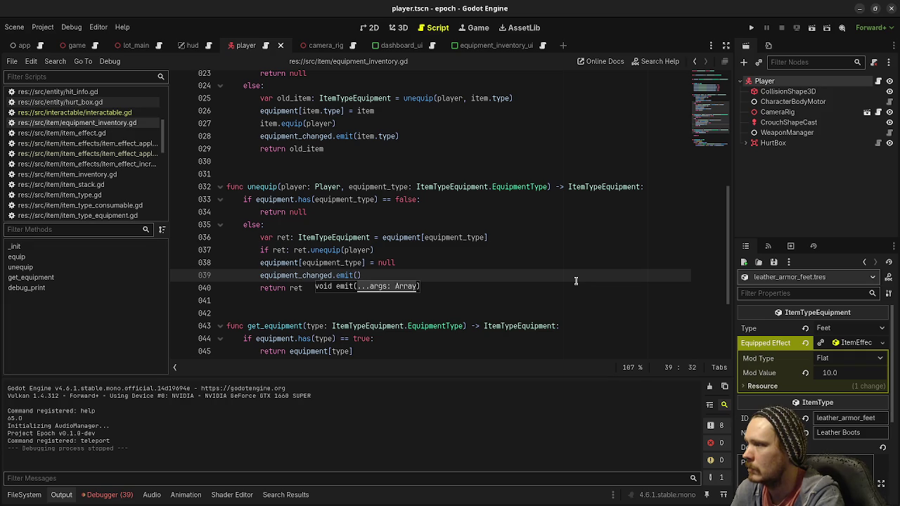
{"action": "type", "text": "ret"}
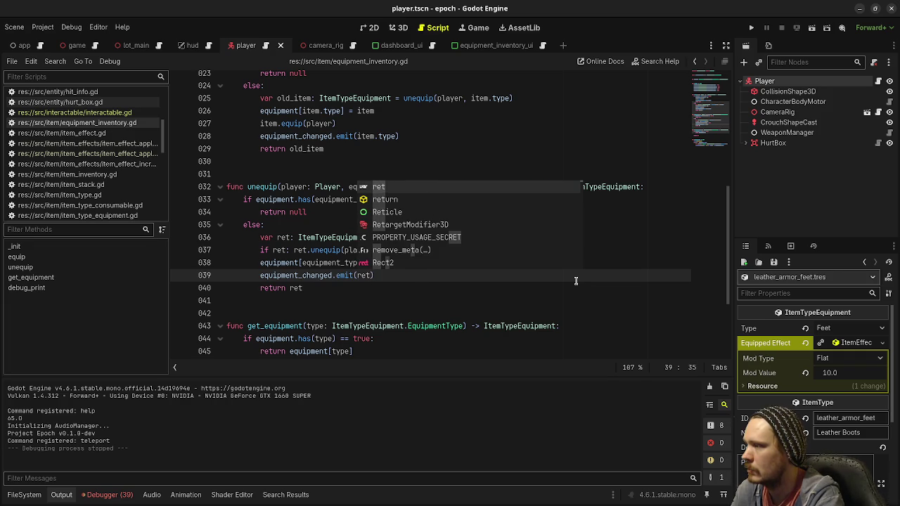
{"action": "type", "text": ".type"}
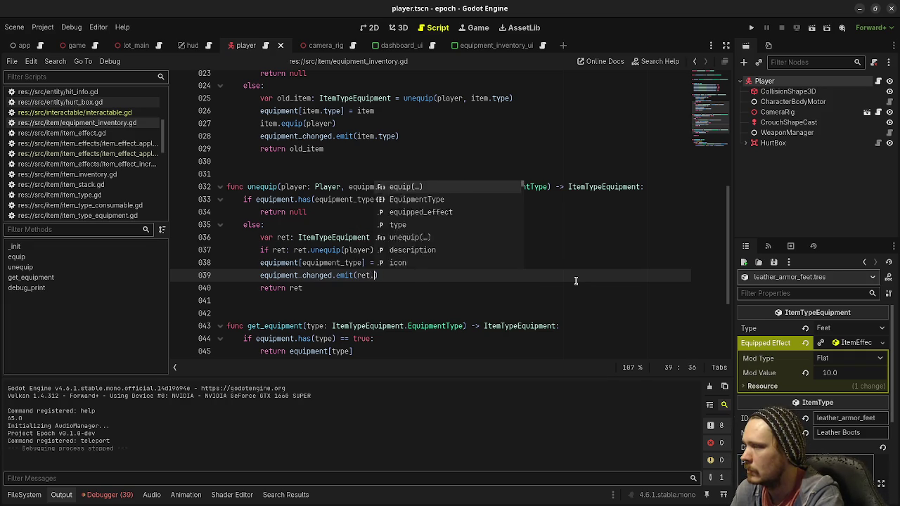
{"action": "key", "text": "ctrl+s"}
{"action": "left_click", "coordinate": [552, 187]}
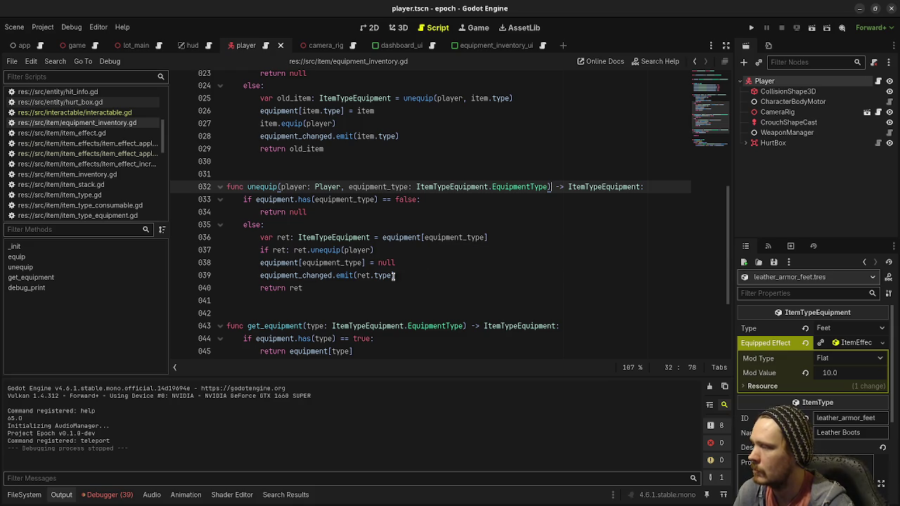
Step: Select the equipment_changed signal declaration to review it
{"action": "scroll", "coordinate": [393, 276], "scroll_direction": "down", "scroll_amount": 4}
{"action": "scroll", "coordinate": [386, 277], "scroll_direction": "up", "scroll_amount": 10}
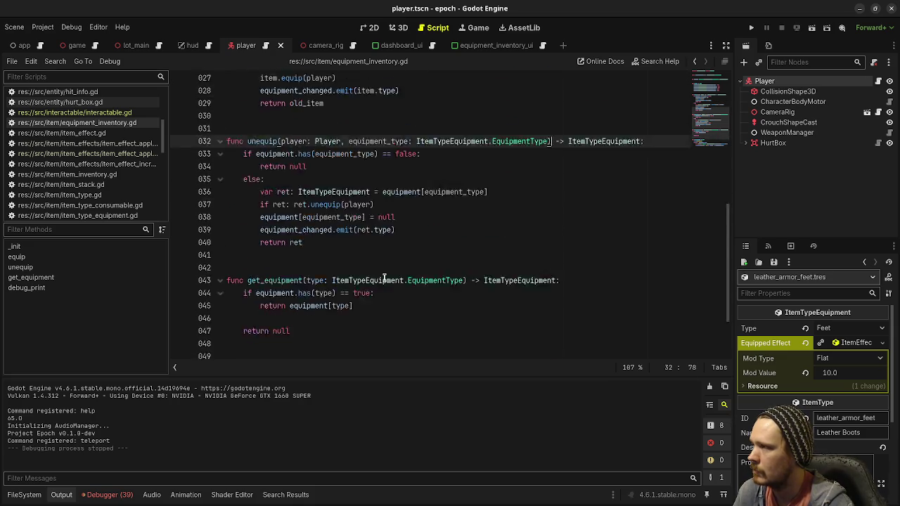
{"action": "scroll", "coordinate": [386, 277], "scroll_direction": "up", "scroll_amount": 2}
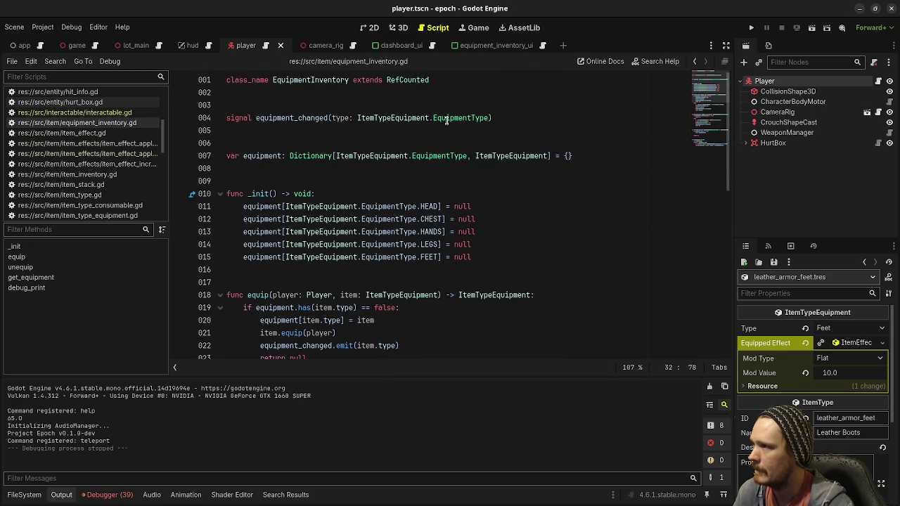
{"action": "left_click_drag", "start_coordinate": [512, 117], "coordinate": [227, 117]}
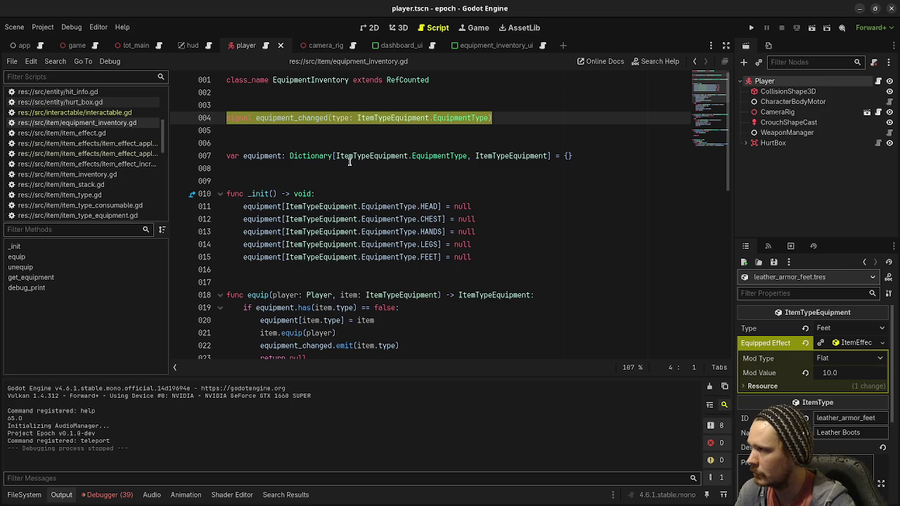
{"action": "key", "text": "Down"}
Step: Add equipment_changed.emit(null) after the FEET slot initialisation at the end of _init
{"action": "left_click", "coordinate": [518, 258]}
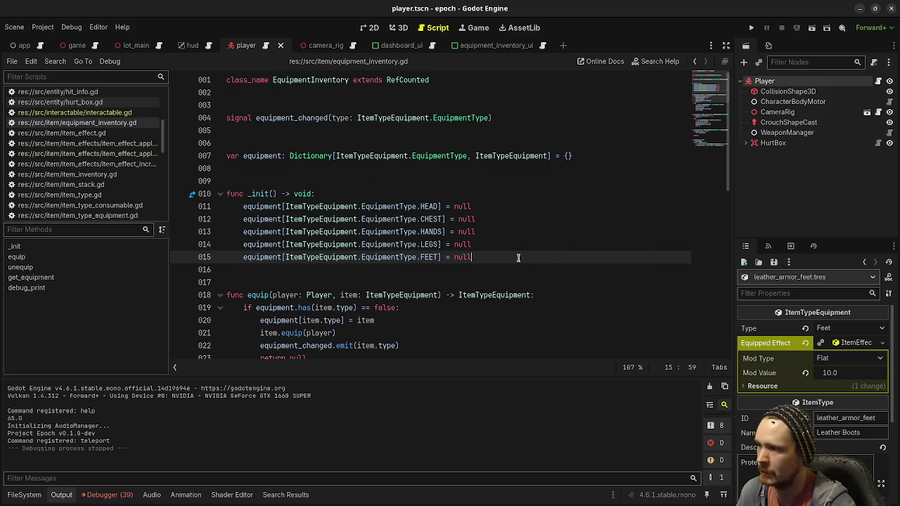
{"action": "key", "text": "Return"}
{"action": "key", "text": "Return"}
{"action": "type", "text": "quipment_"}
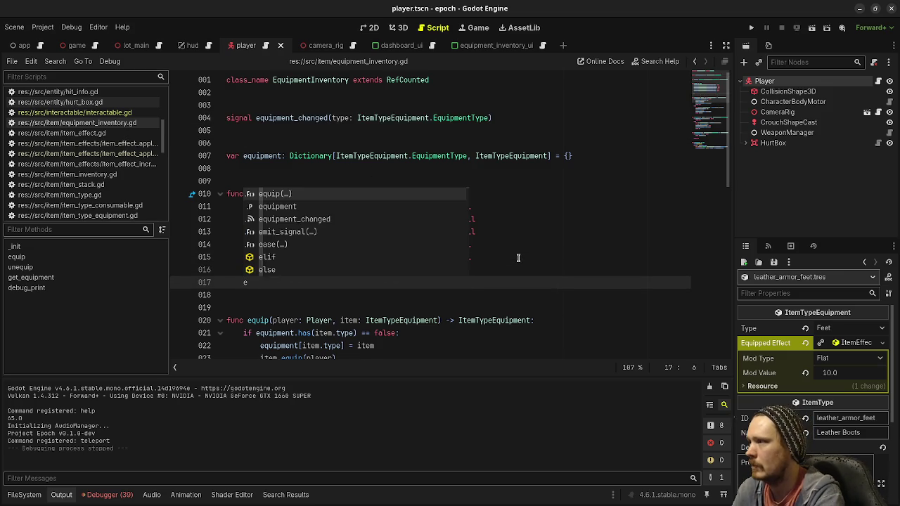
{"action": "type", "text": "change."}
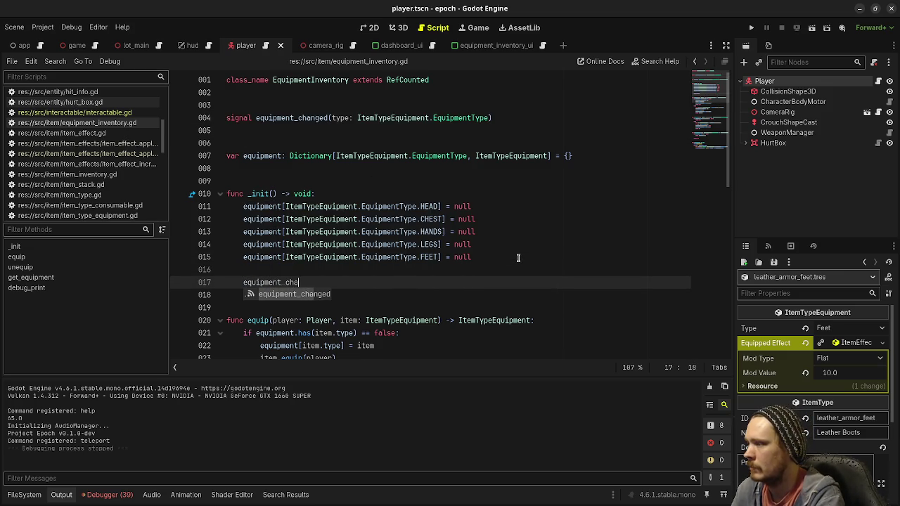
{"action": "key", "text": "BackSpace"}
{"action": "key", "text": "BackSpace"}
{"action": "type", "text": "d.emit(nu"}
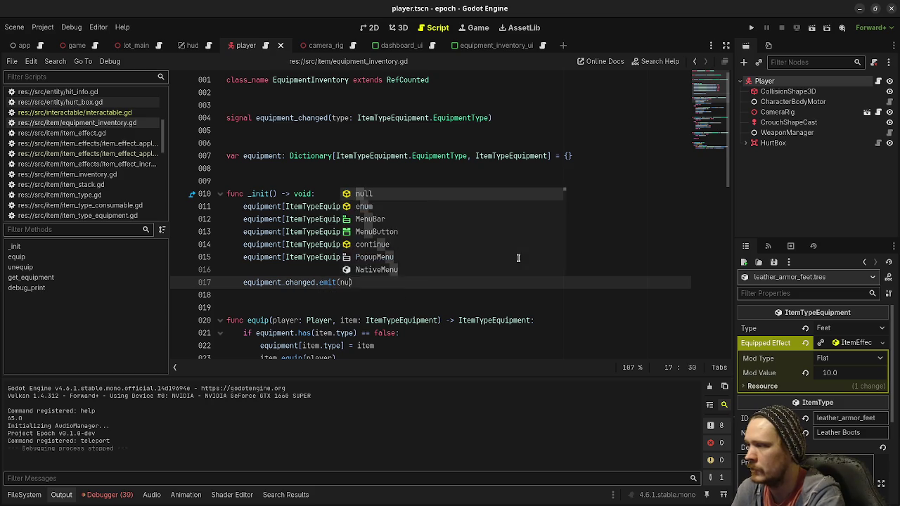
{"action": "key", "text": "ctrl+s"}
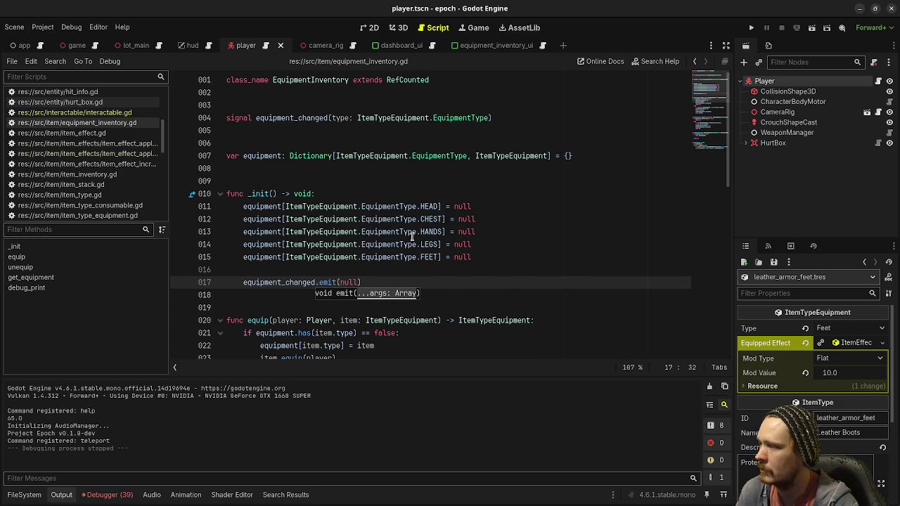
{"action": "type", "text": "null"}
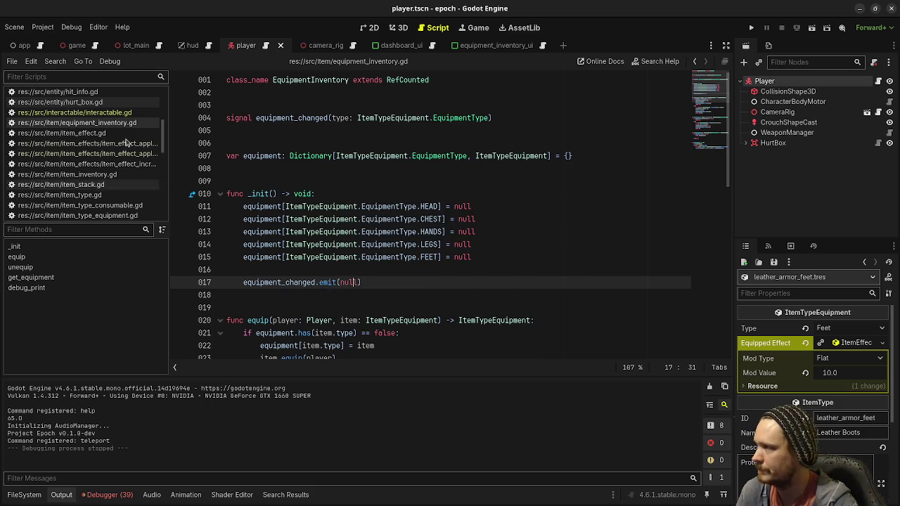
{"action": "scroll", "coordinate": [110, 158], "scroll_direction": "down", "scroll_amount": 5}
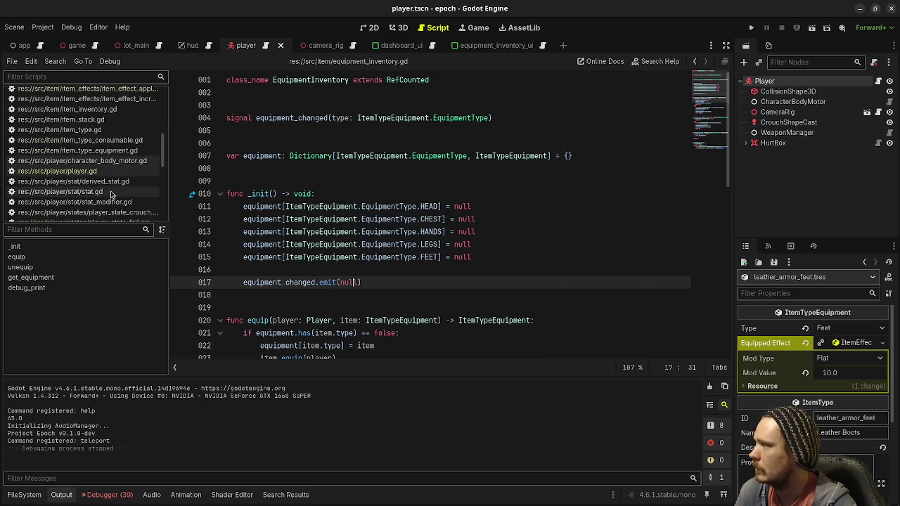
{"action": "scroll", "coordinate": [100, 178], "scroll_direction": "down", "scroll_amount": 5}
{"action": "scroll", "coordinate": [100, 178], "scroll_direction": "down", "scroll_amount": 5}
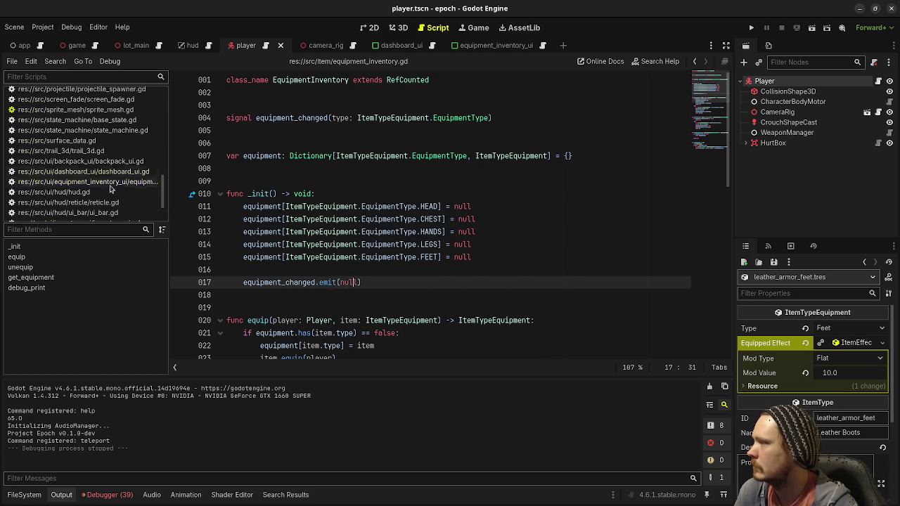
Step: Review the type parameter of the handler in equipment_inventory_ui.gd
{"action": "left_click", "coordinate": [147, 183]}
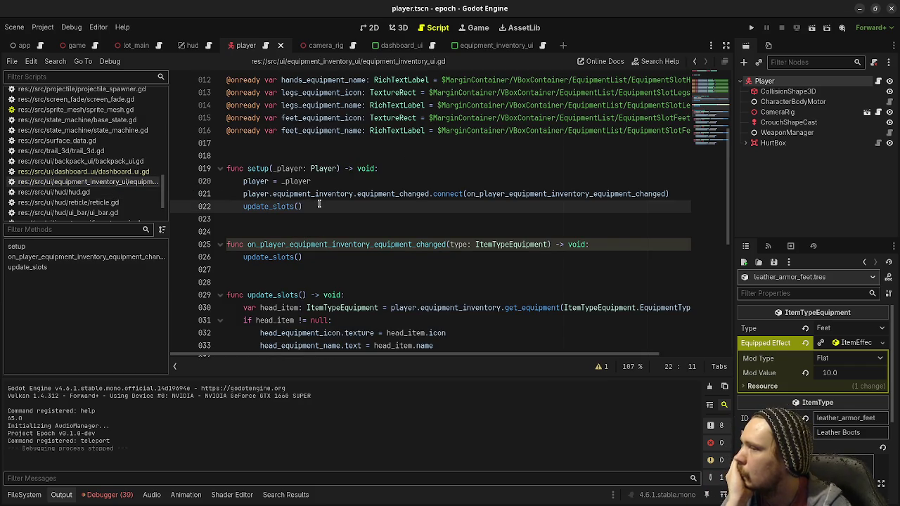
{"action": "double_click", "coordinate": [457, 244]}
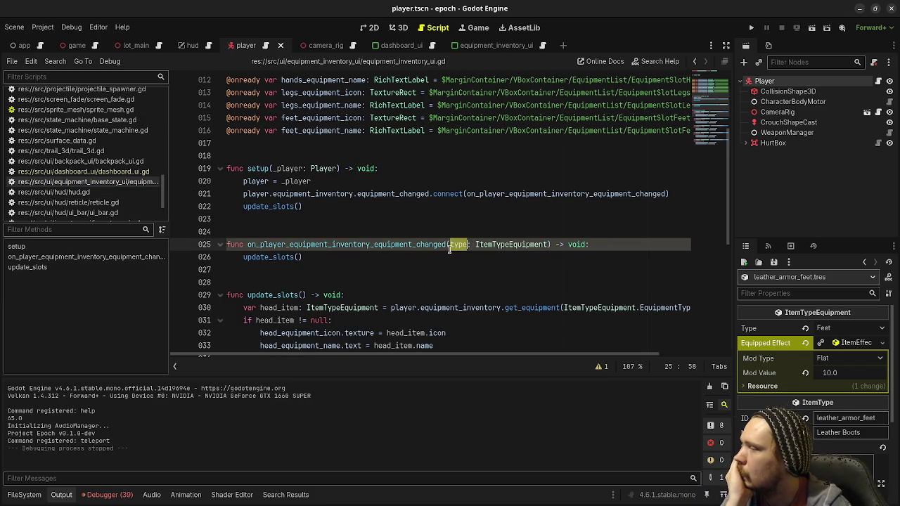
{"action": "scroll", "coordinate": [437, 251], "scroll_direction": "down", "scroll_amount": 3}
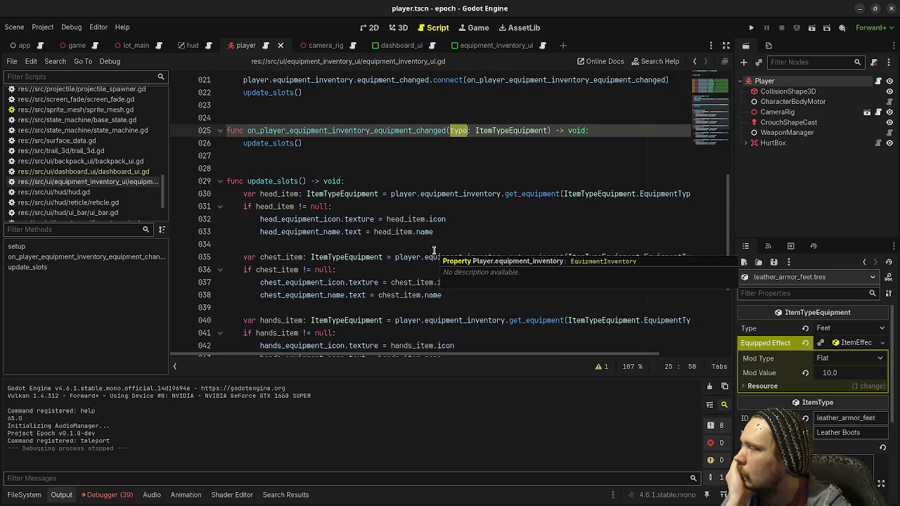
{"action": "scroll", "coordinate": [434, 251], "scroll_direction": "down", "scroll_amount": 2}
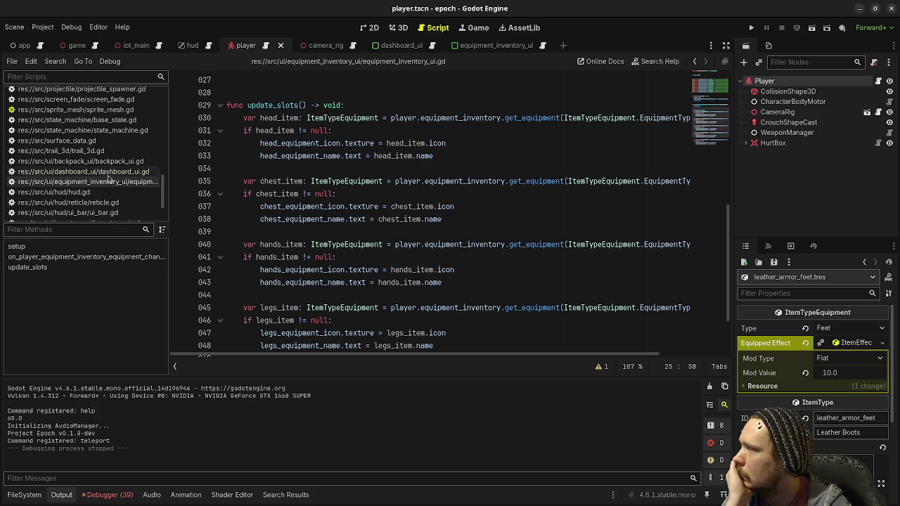
{"action": "scroll", "coordinate": [104, 159], "scroll_direction": "up", "scroll_amount": 5}
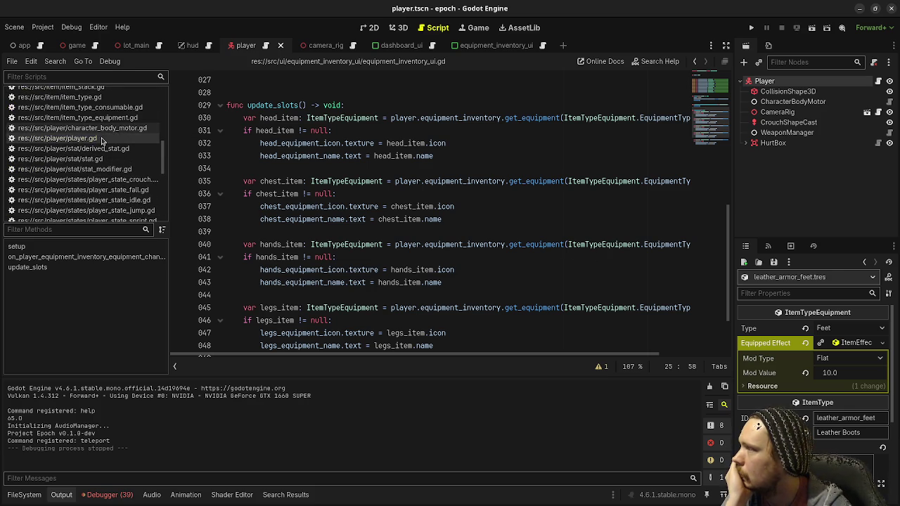
{"action": "scroll", "coordinate": [105, 141], "scroll_direction": "up", "scroll_amount": 4}
Step: Check get_equipment in equipment_inventory.gd, then run the game to test
{"action": "left_click", "coordinate": [104, 142]}
{"action": "scroll", "coordinate": [411, 215], "scroll_direction": "down", "scroll_amount": 10}
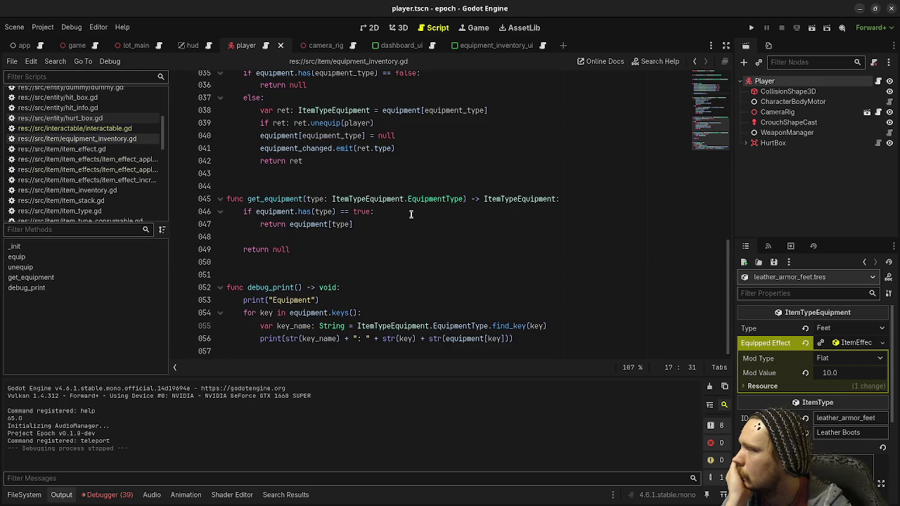
{"action": "double_click", "coordinate": [275, 198]}
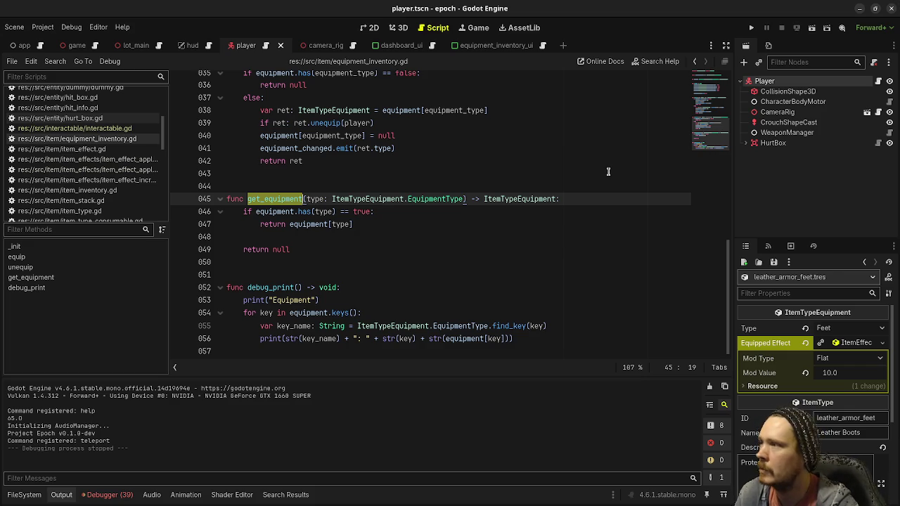
{"action": "left_click", "coordinate": [749, 30]}
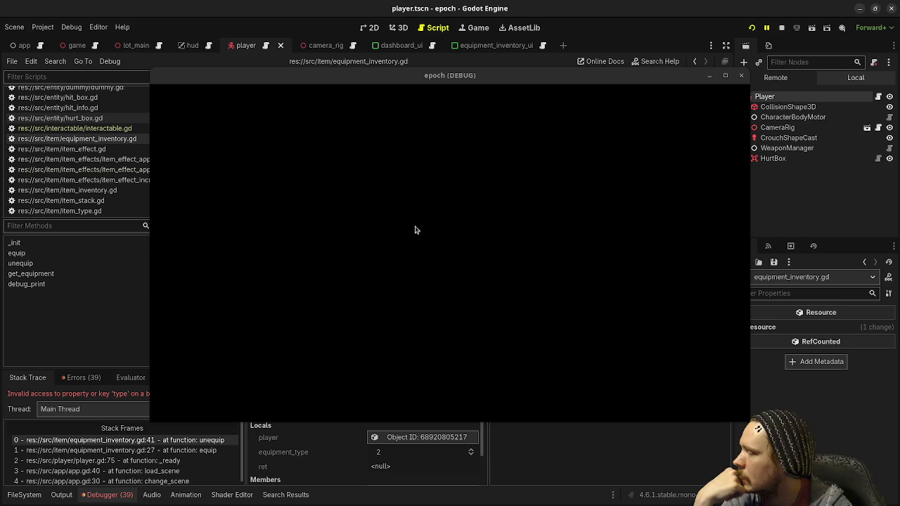
Step: Put ret.unequip(player) on its own indented line in unequip
{"action": "left_click_drag", "start_coordinate": [398, 79], "coordinate": [399, 423]}
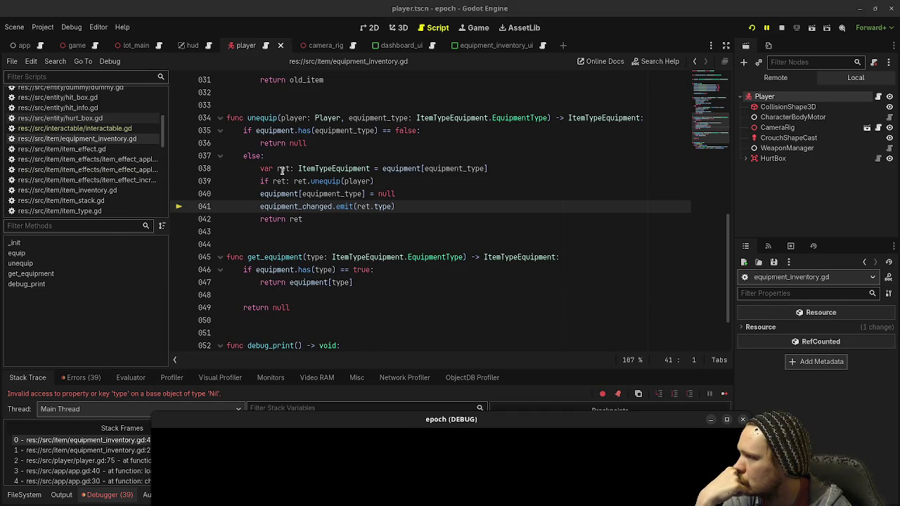
{"action": "double_click", "coordinate": [320, 181]}
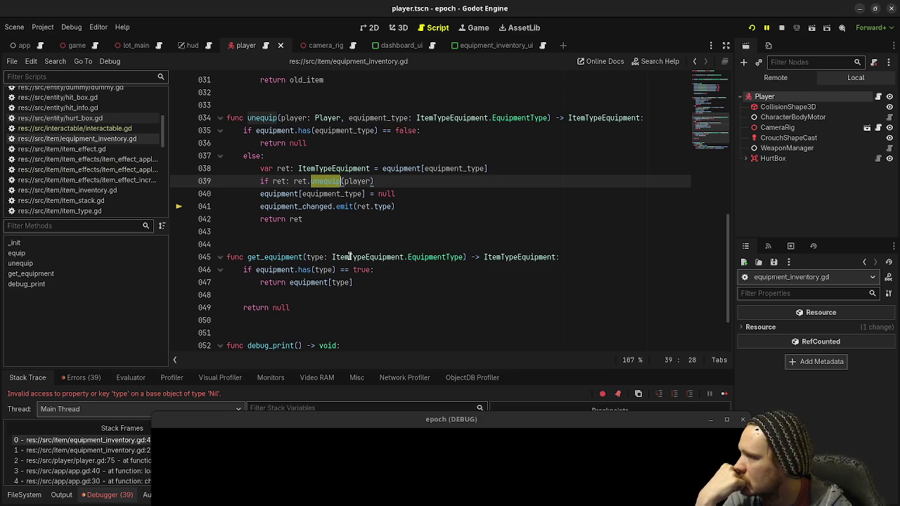
{"action": "mouse_move", "coordinate": [359, 212]}
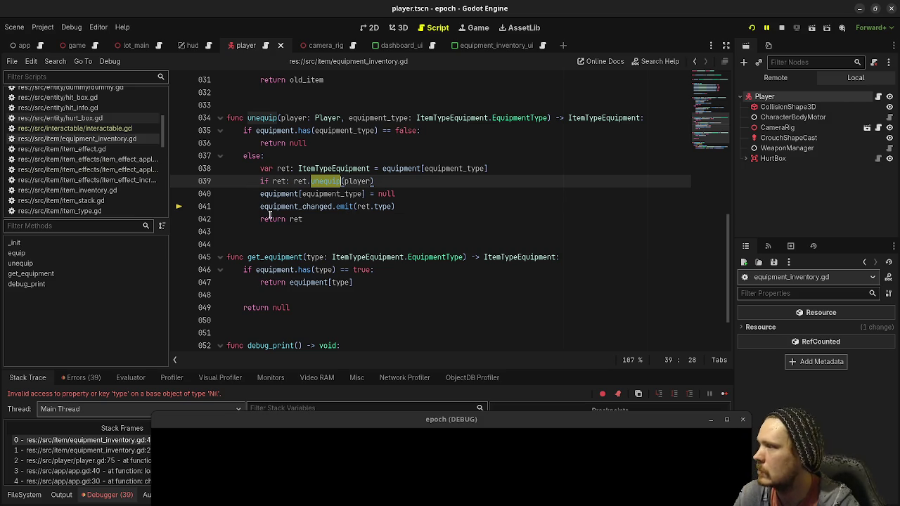
{"action": "left_click", "coordinate": [260, 207]}
{"action": "left_click", "coordinate": [295, 181]}
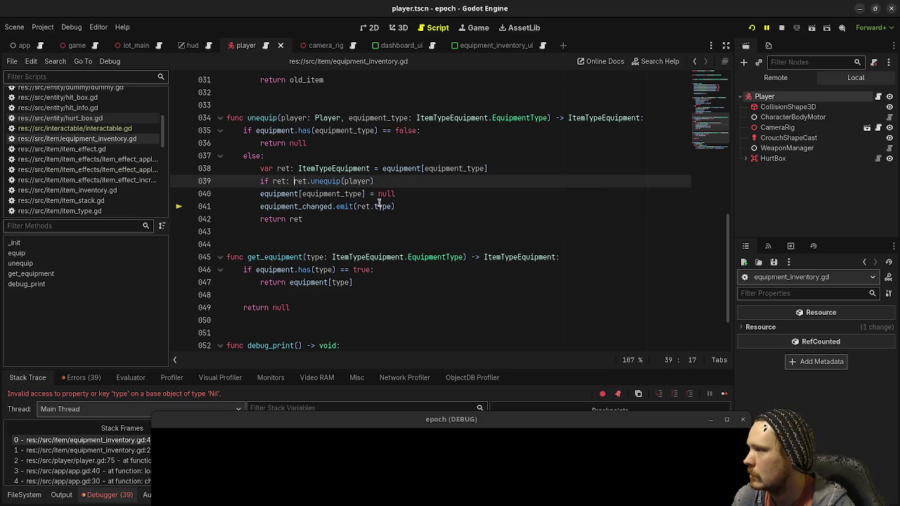
{"action": "mouse_move", "coordinate": [378, 204]}
{"action": "key", "text": "Return"}
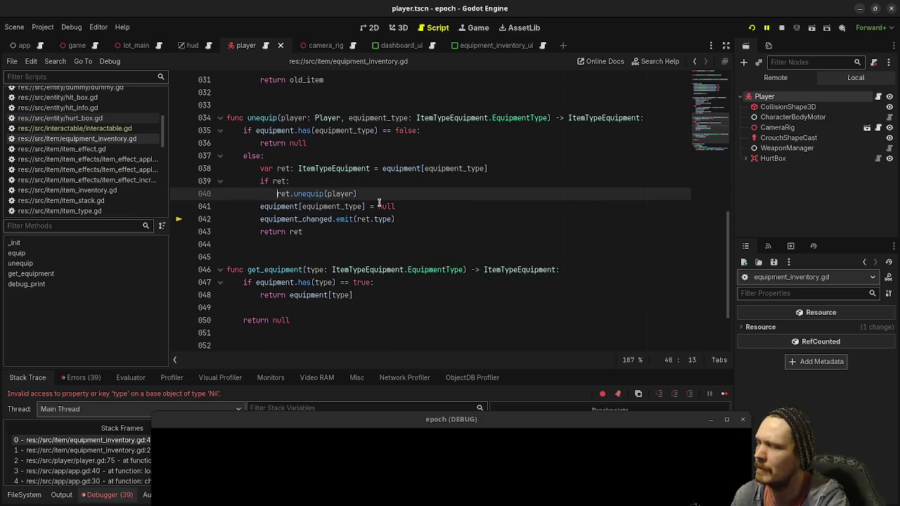
Step: Move the emit line inside the if block below the unequip call, save, and restart the game
{"action": "left_click", "coordinate": [316, 220]}
{"action": "key", "text": "alt+Up"}
{"action": "key", "text": "alt+Up"}
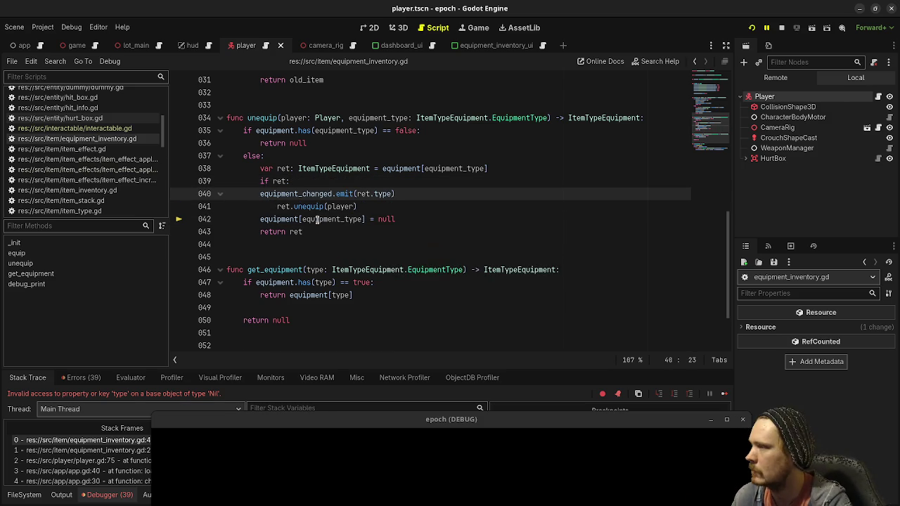
{"action": "key", "text": "alt+Down"}
{"action": "key", "text": "Home"}
{"action": "key", "text": "Tab"}
{"action": "left_click", "coordinate": [317, 220]}
{"action": "key", "text": "ctrl+s"}
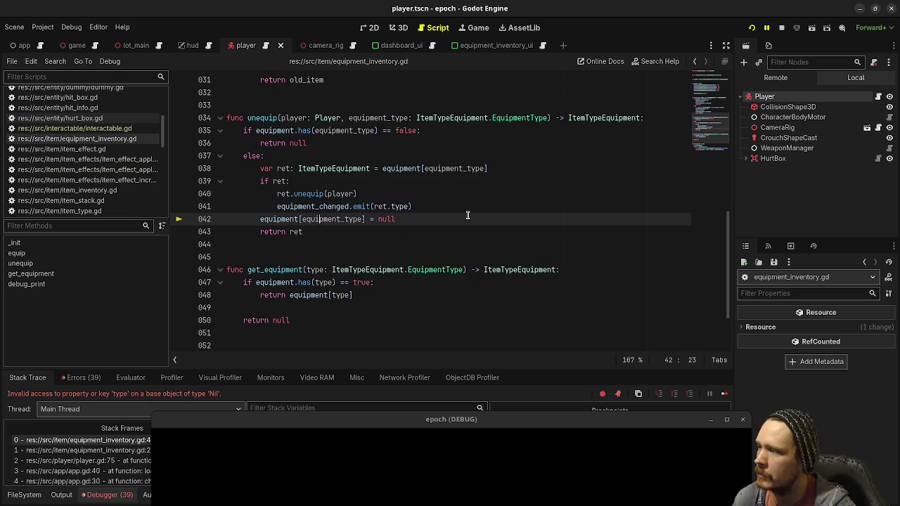
{"action": "key", "text": "ctrl+s"}
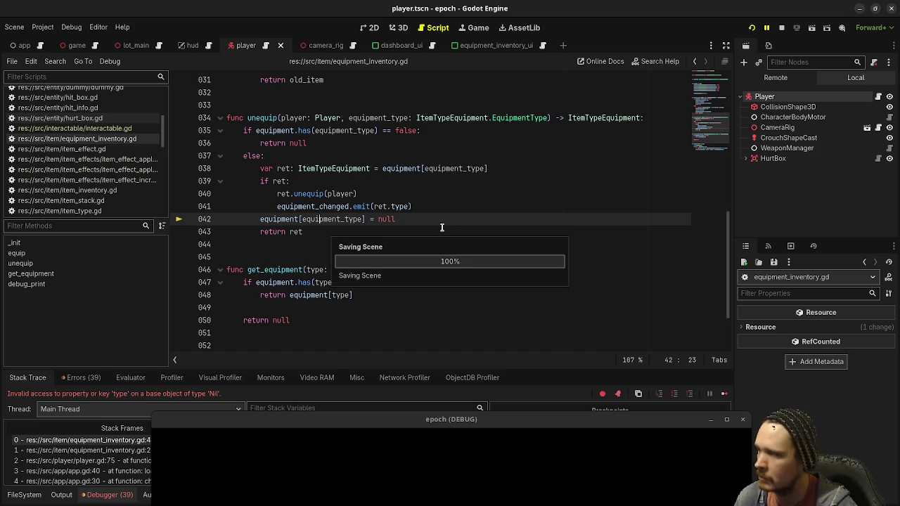
{"action": "left_click", "coordinate": [752, 28]}
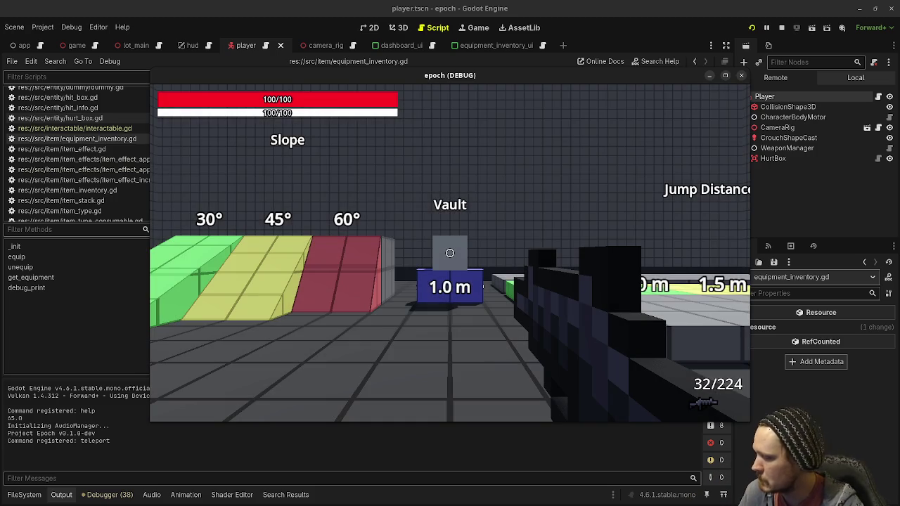
Step: Check the in-game Equipment panel shows the leather gear, then stop the game
{"action": "key", "text": "Tab"}
{"action": "left_click", "coordinate": [170, 251]}
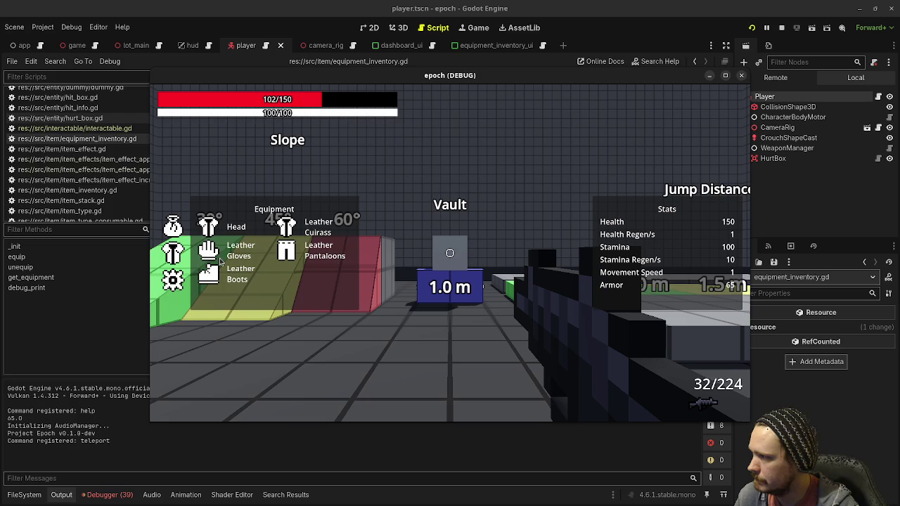
{"action": "key", "text": "Tab"}
{"action": "key", "text": "Tab"}
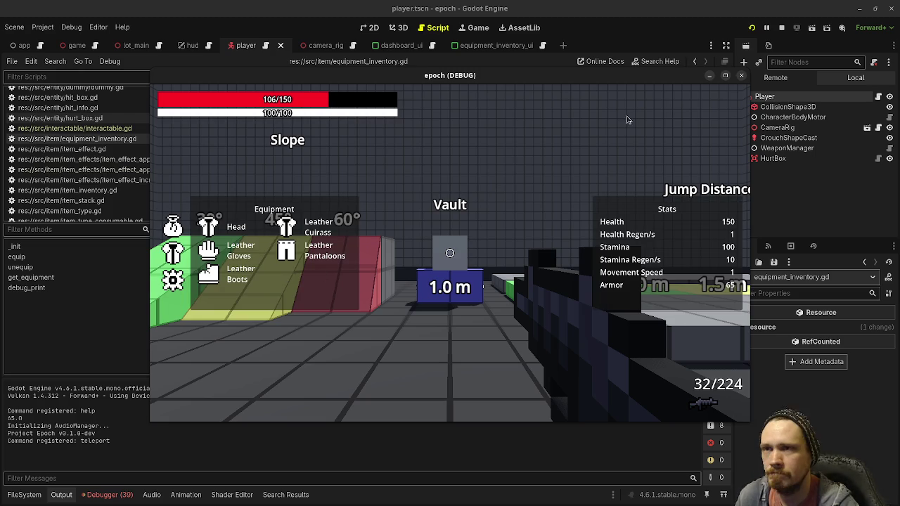
{"action": "left_click", "coordinate": [781, 27]}
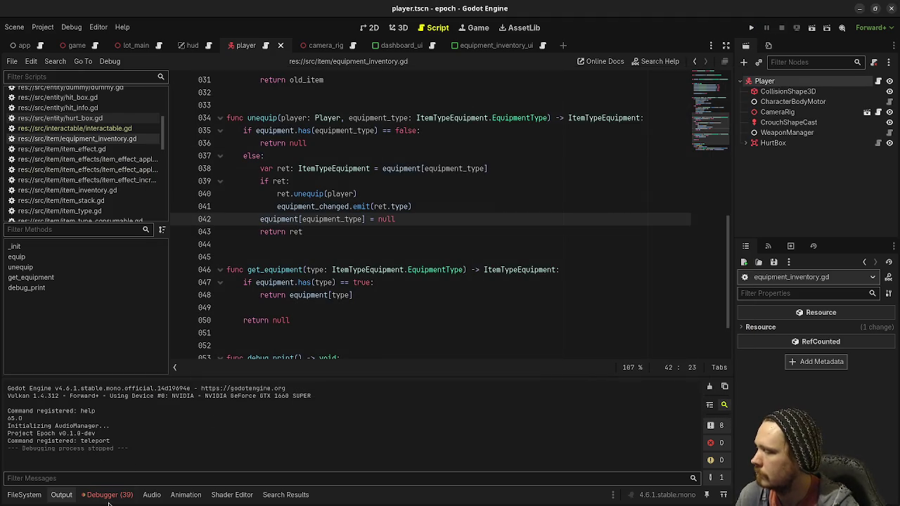
Step: Inspect the equipment_inventory.gd:30 error in the Debugger's Errors list
{"action": "left_click", "coordinate": [106, 494]}
{"action": "left_click", "coordinate": [83, 377]}
{"action": "scroll", "coordinate": [225, 450], "scroll_direction": "down", "scroll_amount": 5}
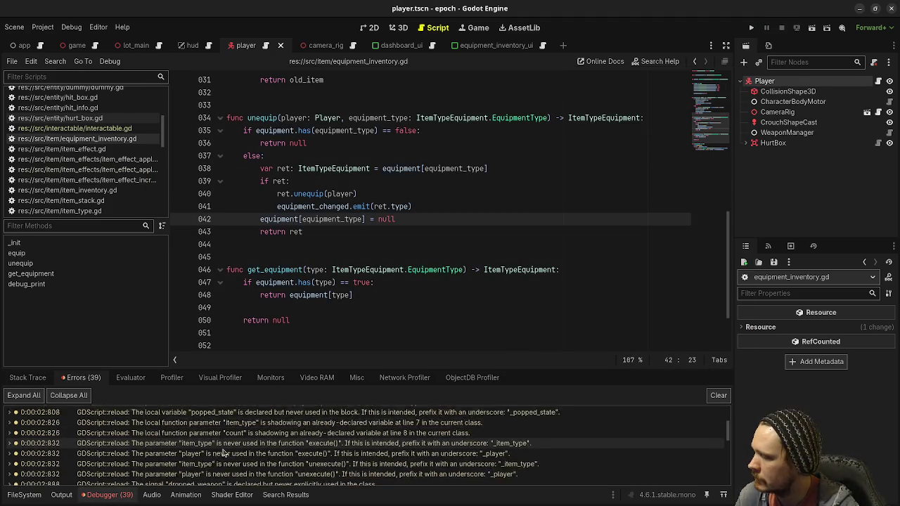
{"action": "scroll", "coordinate": [225, 465], "scroll_direction": "down", "scroll_amount": 5}
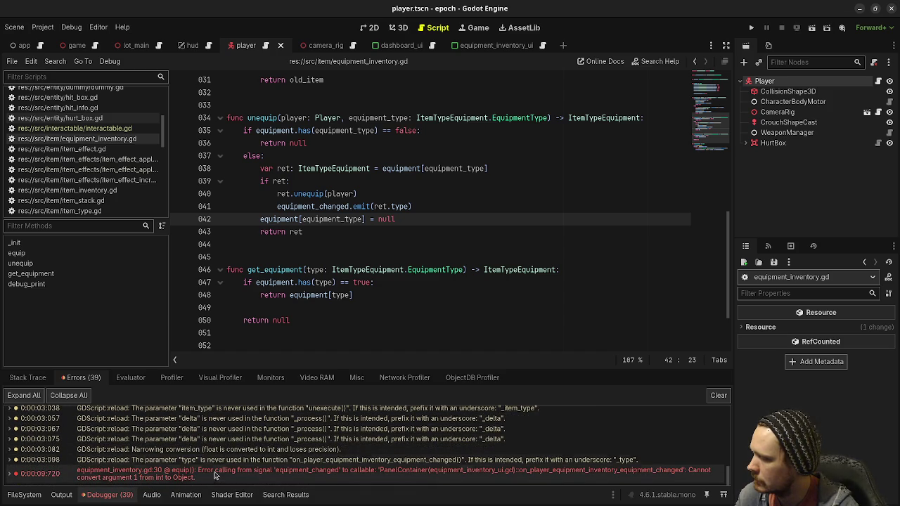
{"action": "left_click", "coordinate": [214, 475]}
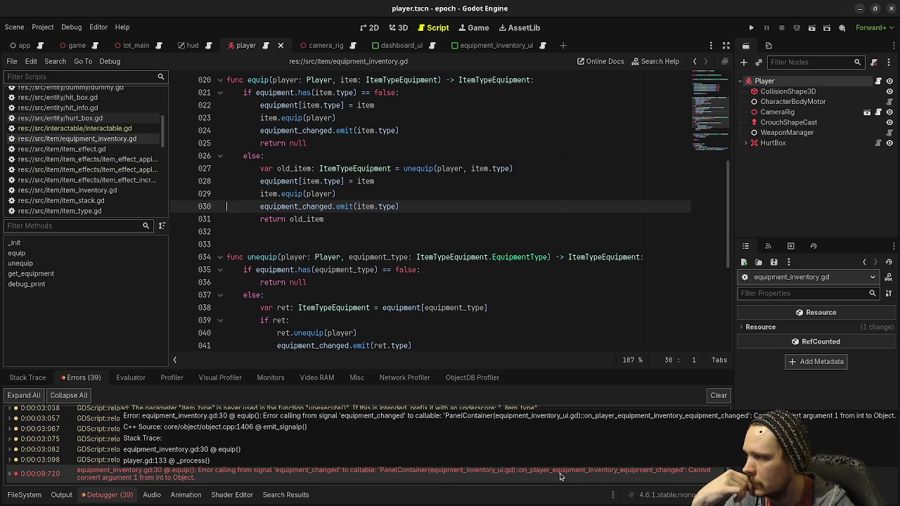
{"action": "scroll", "coordinate": [405, 315], "scroll_direction": "up", "scroll_amount": 2}
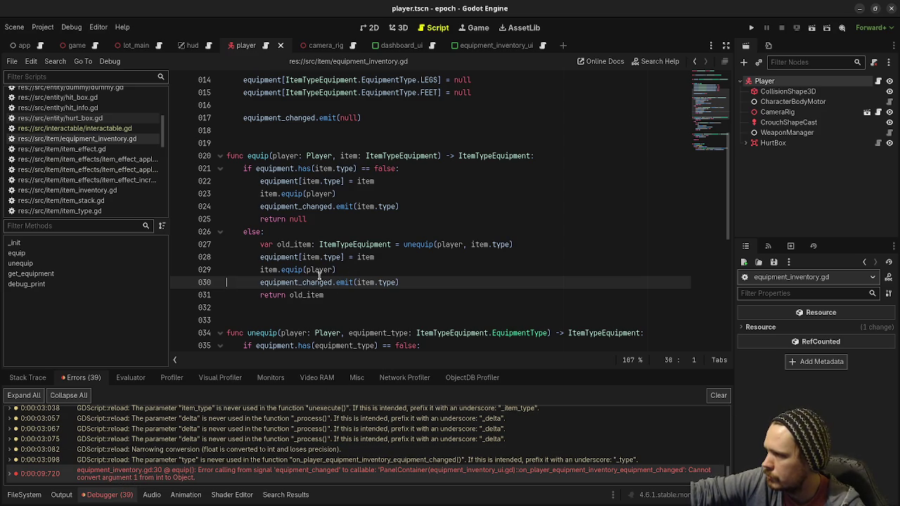
{"action": "scroll", "coordinate": [116, 163], "scroll_direction": "down", "scroll_amount": 8}
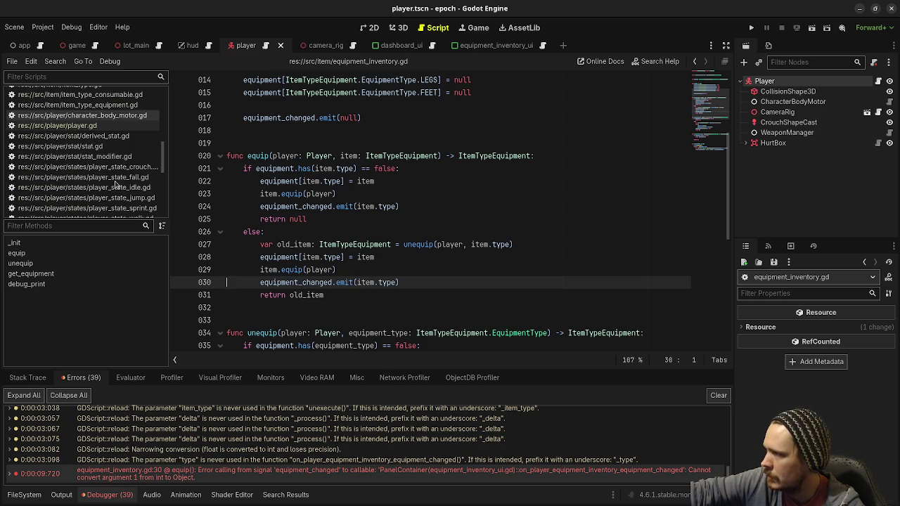
{"action": "scroll", "coordinate": [83, 176], "scroll_direction": "down", "scroll_amount": 5}
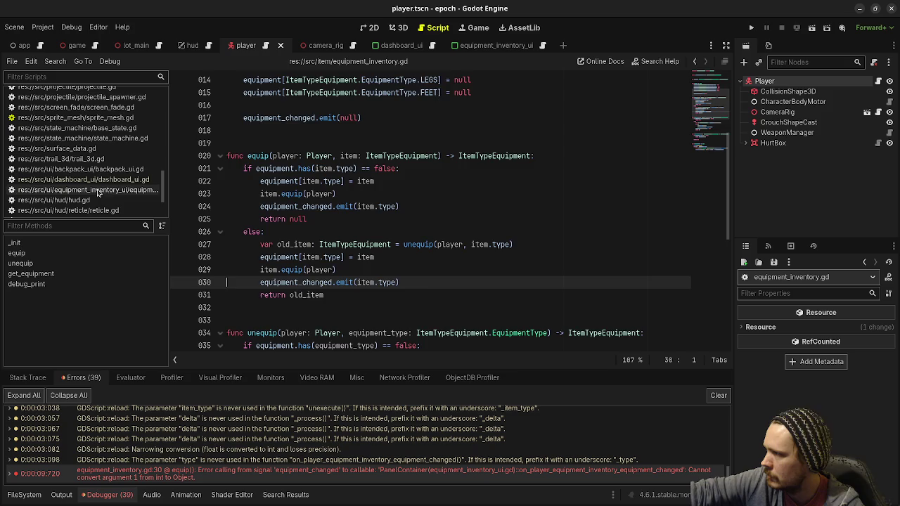
Step: Glance at equipment_inventory_ui.gd, then return to equipment_inventory.gd
{"action": "left_click", "coordinate": [102, 190]}
{"action": "scroll", "coordinate": [348, 233], "scroll_direction": "up", "scroll_amount": 4}
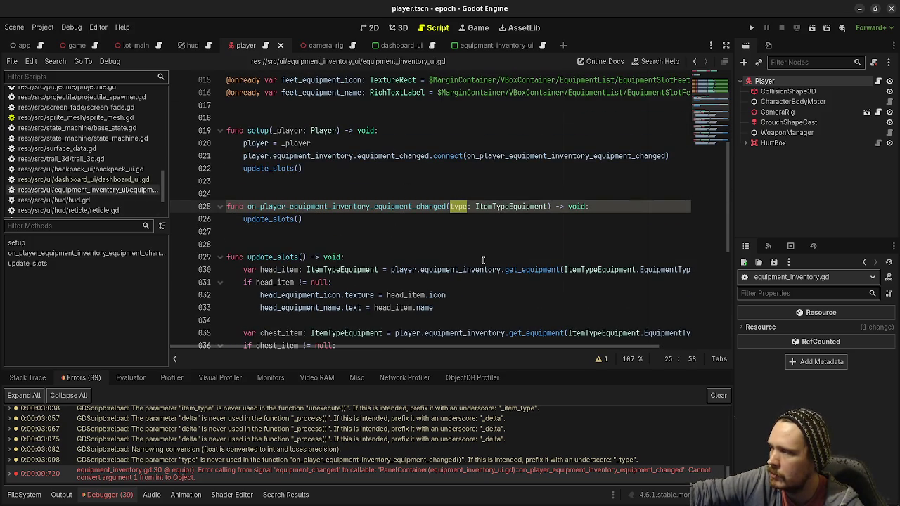
{"action": "scroll", "coordinate": [121, 194], "scroll_direction": "up", "scroll_amount": 5}
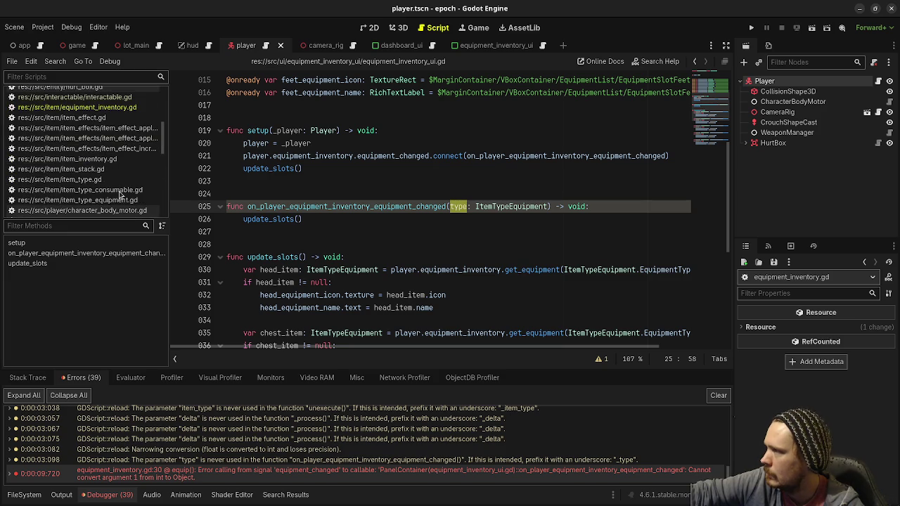
{"action": "left_click", "coordinate": [63, 117]}
{"action": "left_click", "coordinate": [78, 107]}
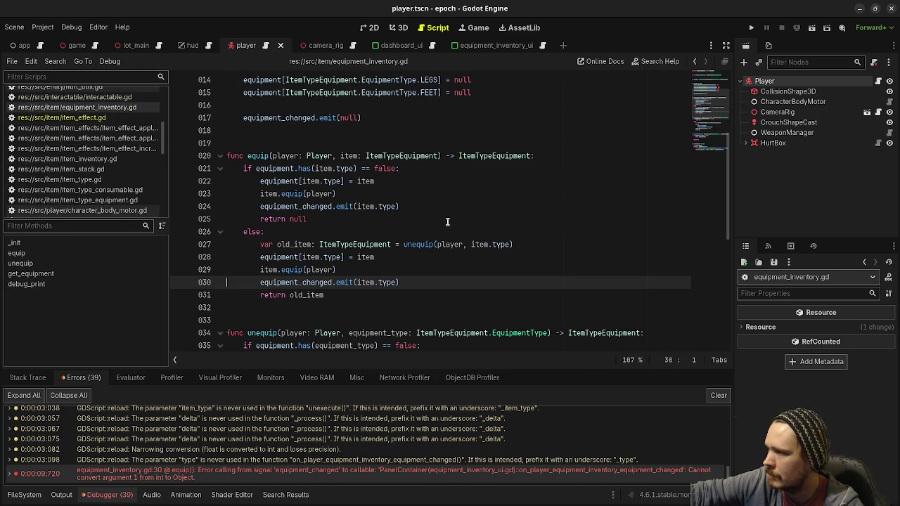
Step: Remove the arguments from the equipment_changed.emit calls on lines 30, 24, 17 and 41
{"action": "left_click_drag", "start_coordinate": [357, 282], "coordinate": [397, 283]}
{"action": "key", "text": "ctrl+x"}
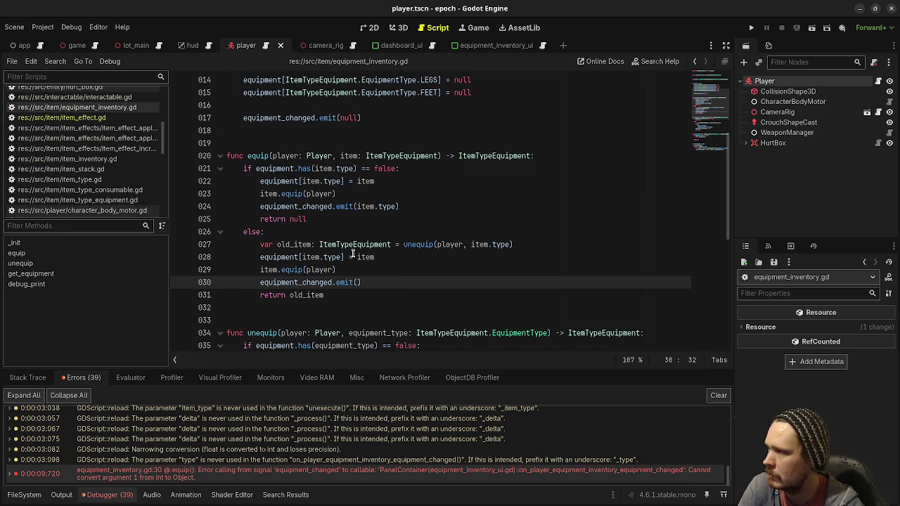
{"action": "left_click_drag", "start_coordinate": [356, 206], "coordinate": [396, 206]}
{"action": "key", "text": "ctrl+x"}
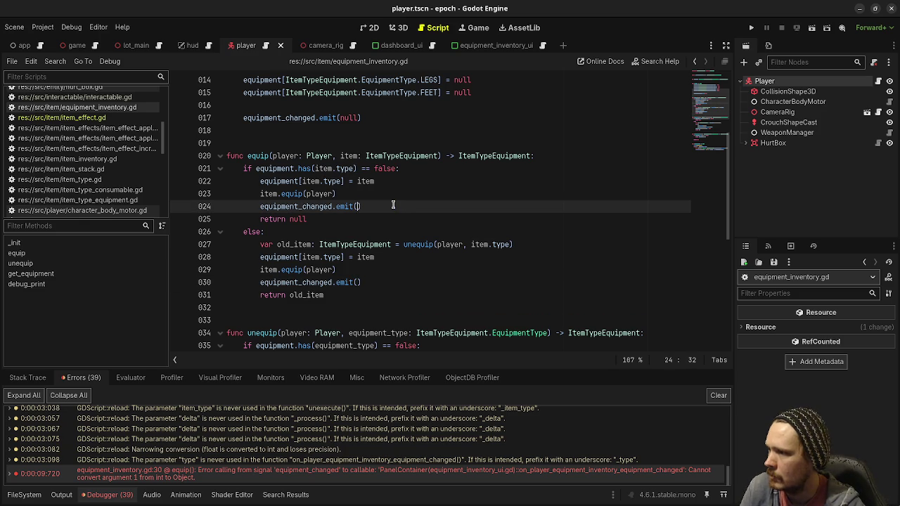
{"action": "key", "text": "ctrl+s"}
{"action": "scroll", "coordinate": [383, 211], "scroll_direction": "up", "scroll_amount": 4}
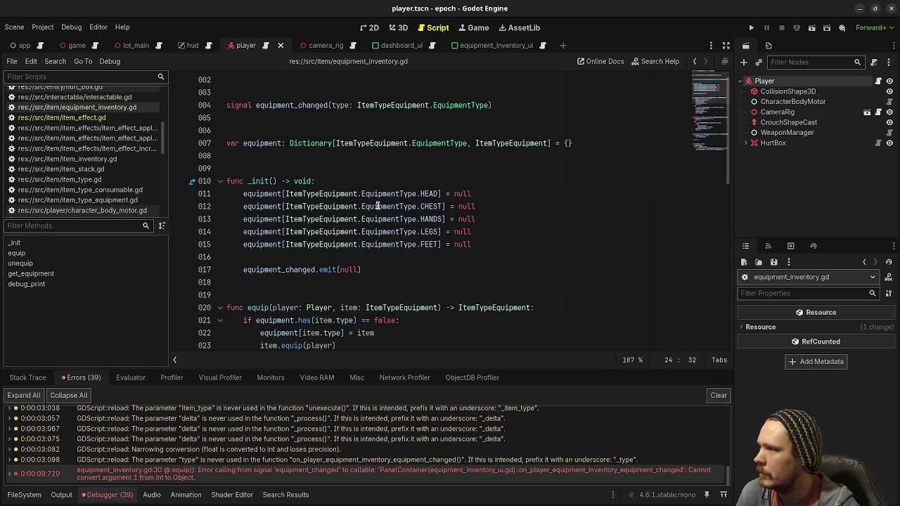
{"action": "double_click", "coordinate": [350, 270]}
{"action": "key", "text": "BackSpace"}
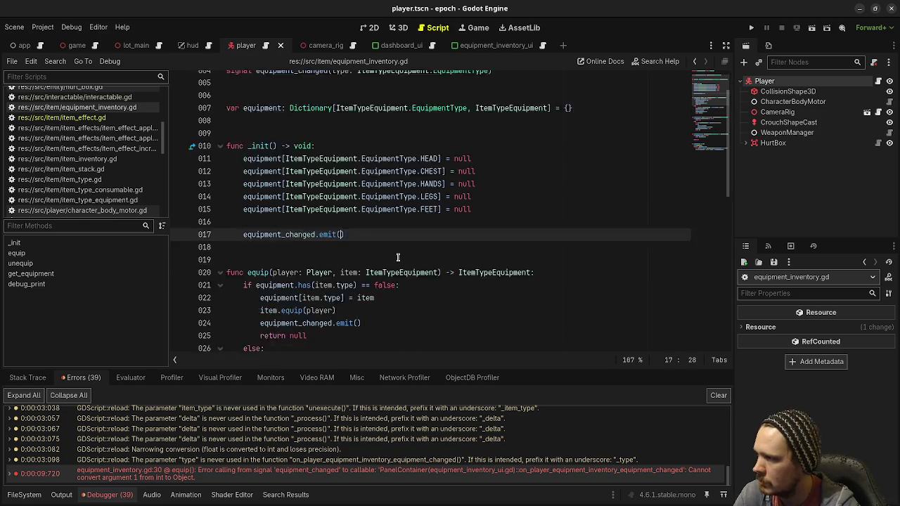
{"action": "scroll", "coordinate": [385, 267], "scroll_direction": "down", "scroll_amount": 8}
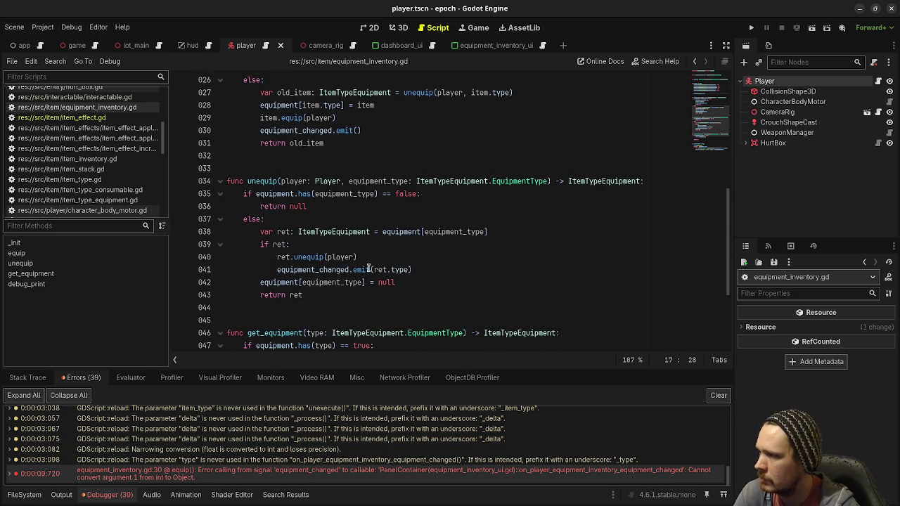
{"action": "left_click_drag", "start_coordinate": [373, 269], "coordinate": [410, 269]}
{"action": "key", "text": "BackSpace"}
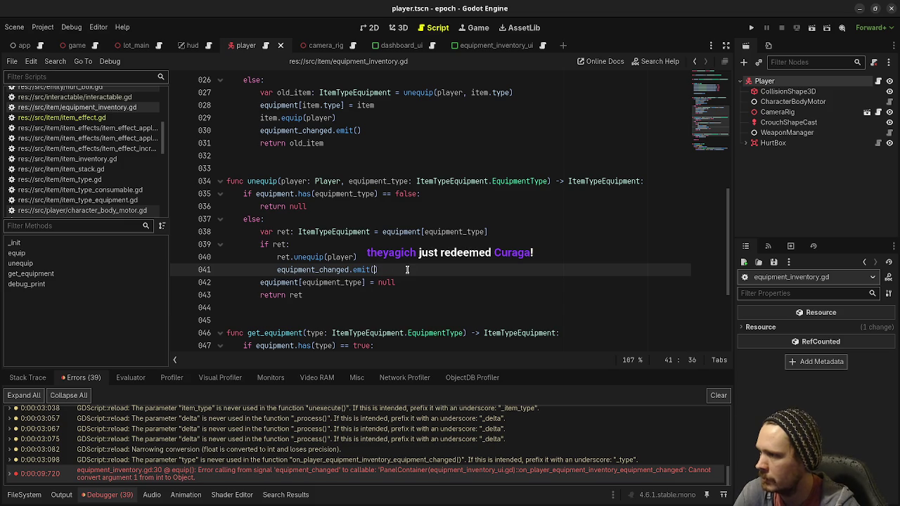
Step: Open equipment_inventory_ui.gd in the editor
{"action": "scroll", "coordinate": [372, 225], "scroll_direction": "down", "scroll_amount": 3}
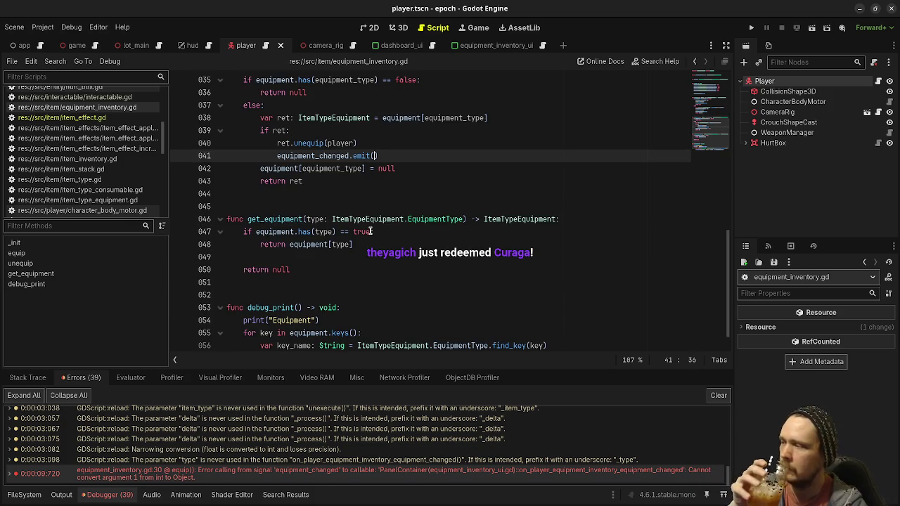
{"action": "scroll", "coordinate": [371, 231], "scroll_direction": "down", "scroll_amount": 1}
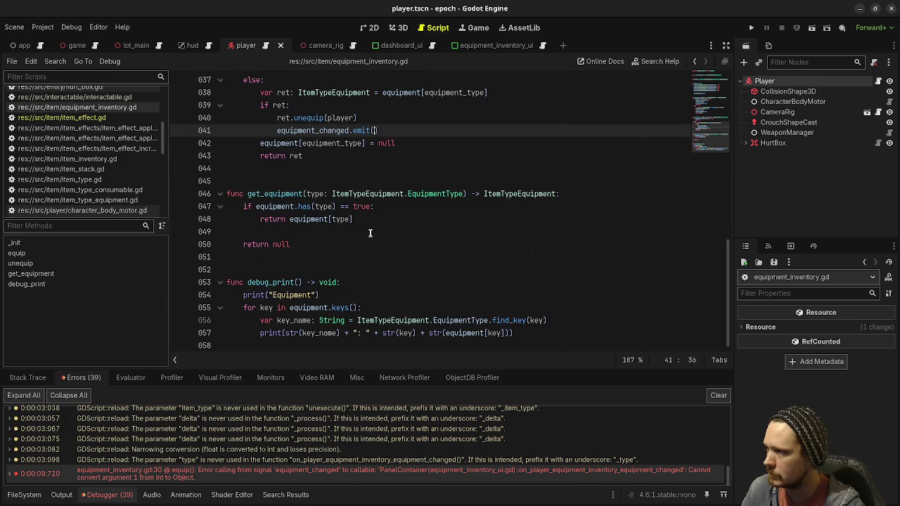
{"action": "scroll", "coordinate": [380, 233], "scroll_direction": "up", "scroll_amount": 4}
{"action": "scroll", "coordinate": [380, 233], "scroll_direction": "up", "scroll_amount": 4}
{"action": "scroll", "coordinate": [112, 162], "scroll_direction": "down", "scroll_amount": 4}
{"action": "scroll", "coordinate": [112, 175], "scroll_direction": "down", "scroll_amount": 5}
{"action": "left_click", "coordinate": [106, 158]}
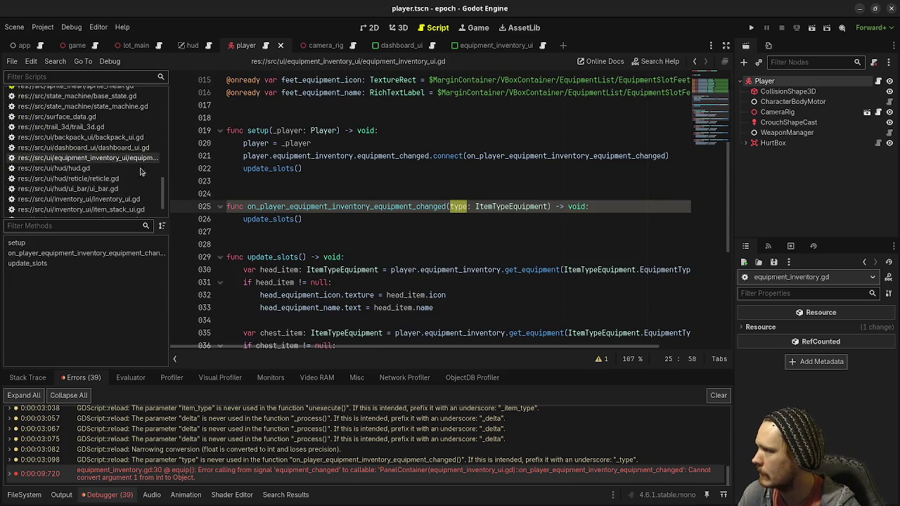
Step: Delete 'type: ItemTypeEquipment' from the line 25 handler and run the project
{"action": "left_click_drag", "start_coordinate": [450, 206], "coordinate": [547, 206]}
{"action": "key", "text": "BackSpace"}
{"action": "key", "text": "F5"}
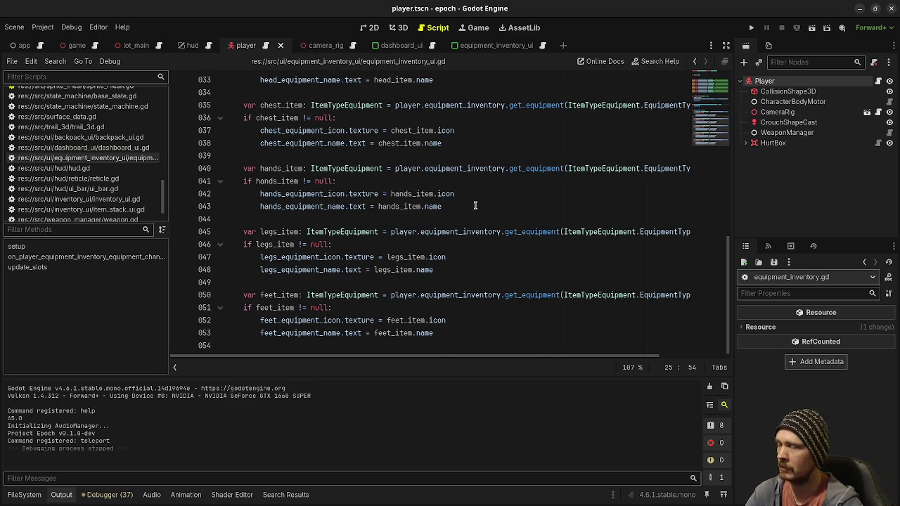
{"action": "scroll", "coordinate": [489, 223], "scroll_direction": "up", "scroll_amount": 10}
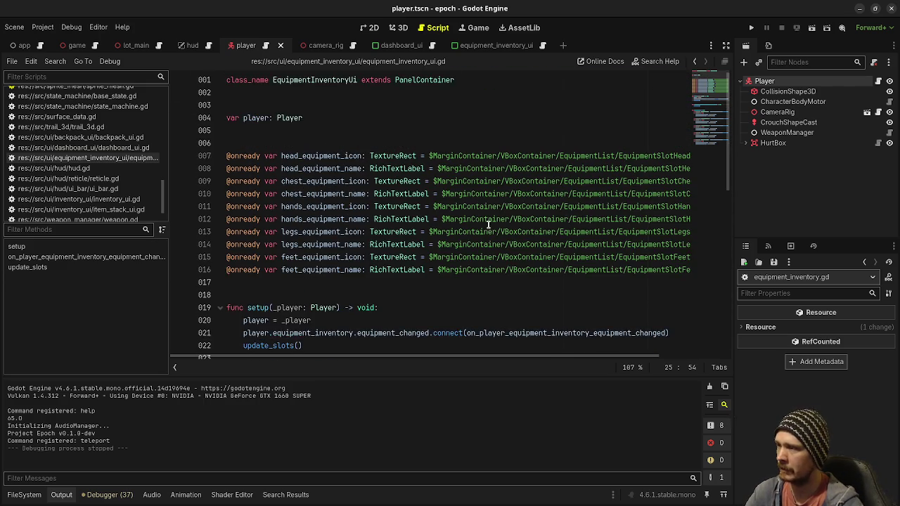
{"action": "scroll", "coordinate": [489, 223], "scroll_direction": "down", "scroll_amount": 5}
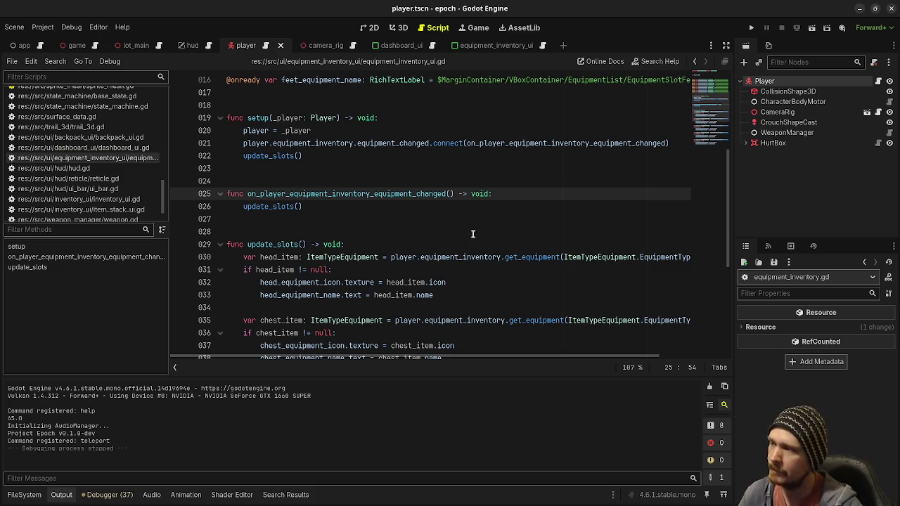
Step: Relaunch the game and open the in-game inventory
{"action": "left_click", "coordinate": [447, 244]}
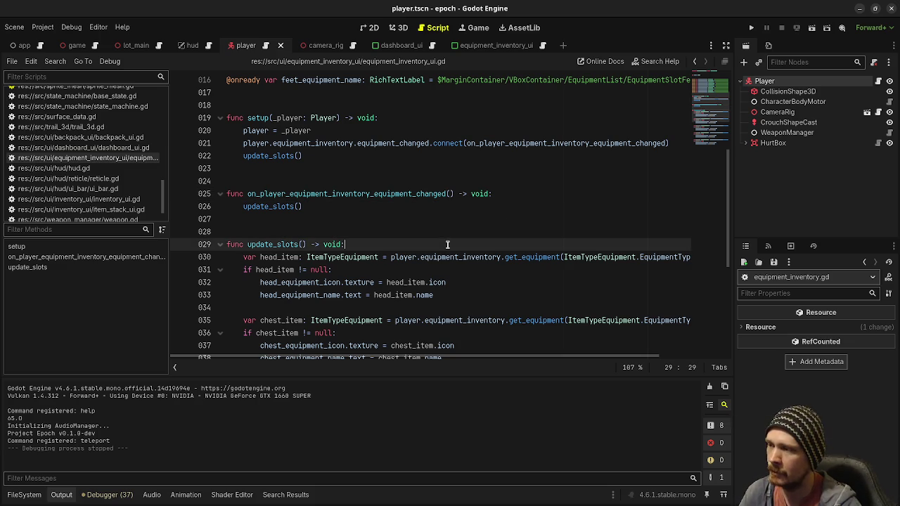
{"action": "scroll", "coordinate": [464, 260], "scroll_direction": "down", "scroll_amount": 2}
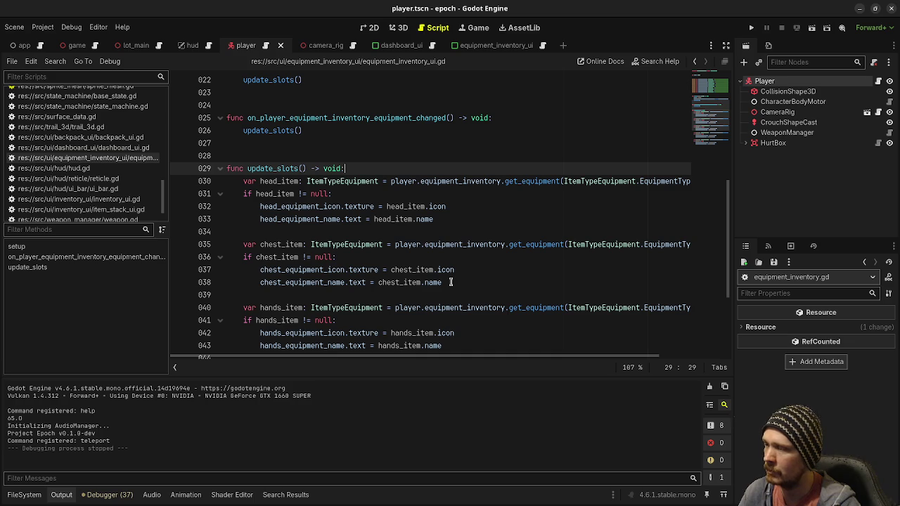
{"action": "scroll", "coordinate": [451, 282], "scroll_direction": "down", "scroll_amount": 4}
{"action": "scroll", "coordinate": [450, 282], "scroll_direction": "up", "scroll_amount": 10}
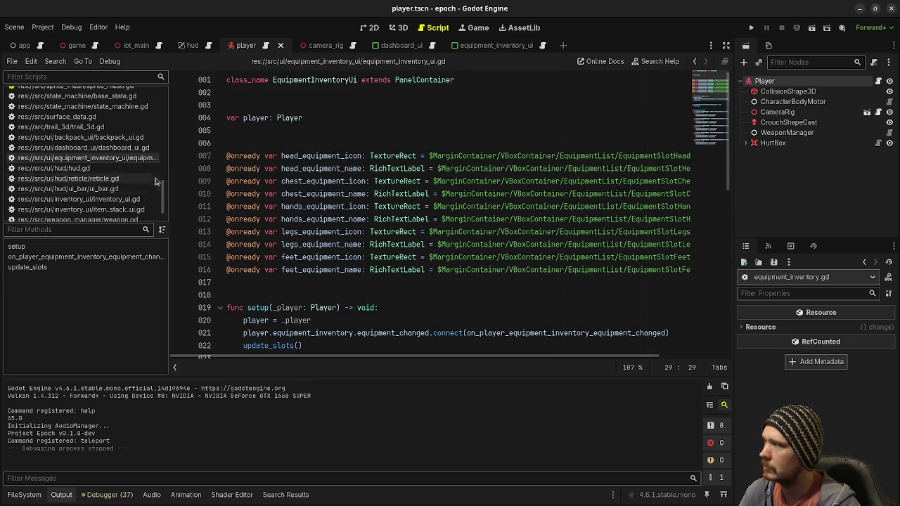
{"action": "left_click", "coordinate": [751, 27]}
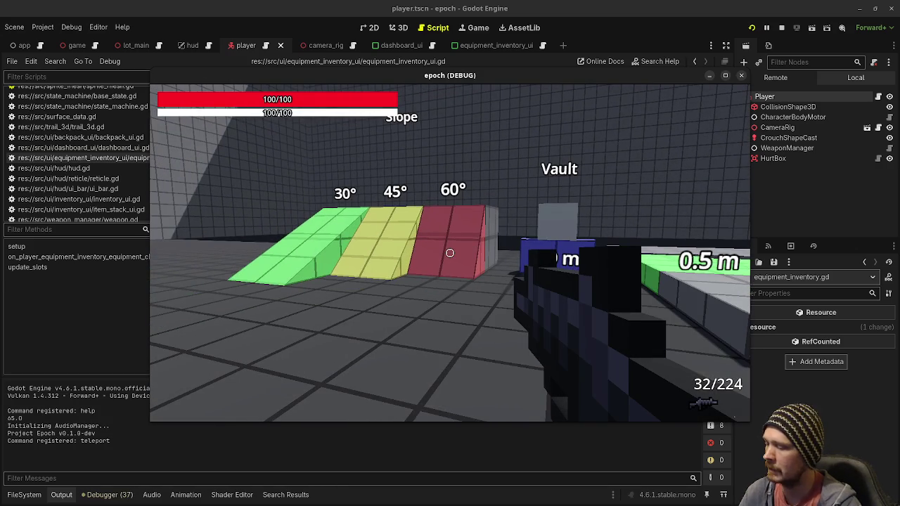
{"action": "key", "text": "Tab"}
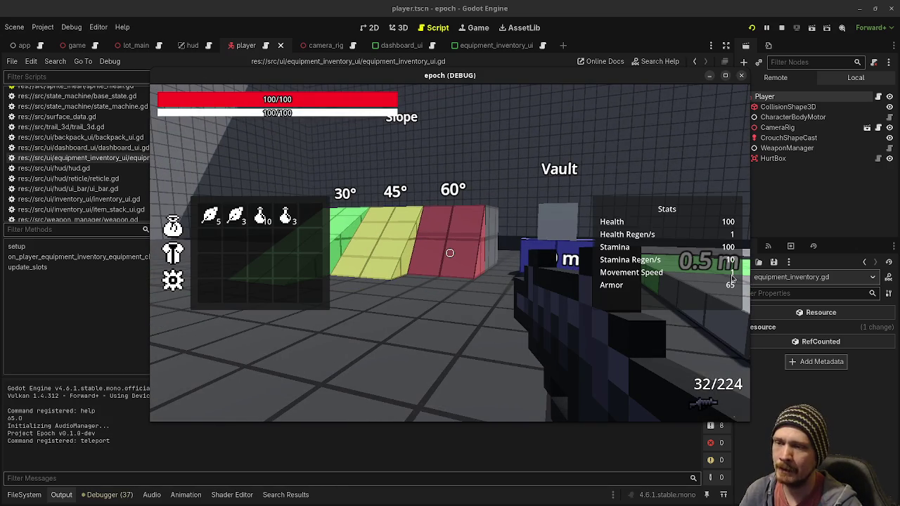